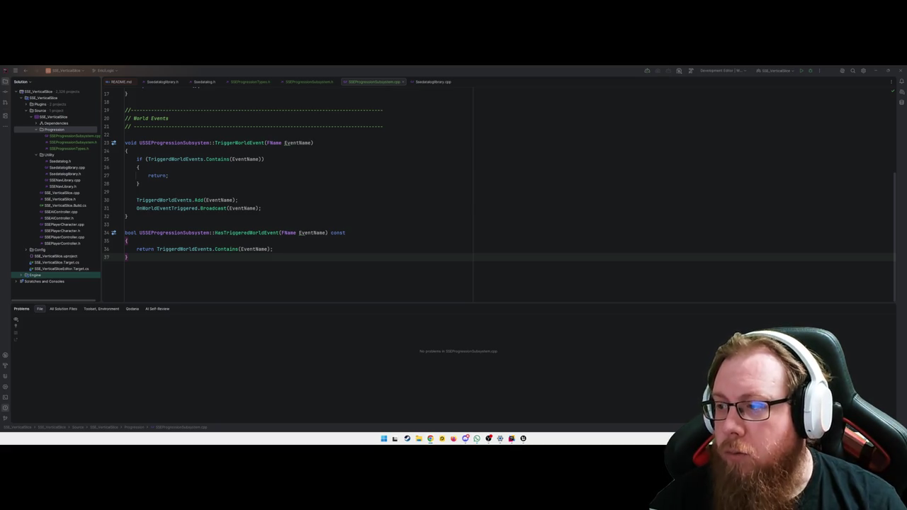
Step: Add an empty TArray<FName> USSEProgressionSubsystem::GetAllTriggeredEvents() const definition after HasTriggeredWorldEvent
{"action": "left_click", "coordinate": [169, 259]}
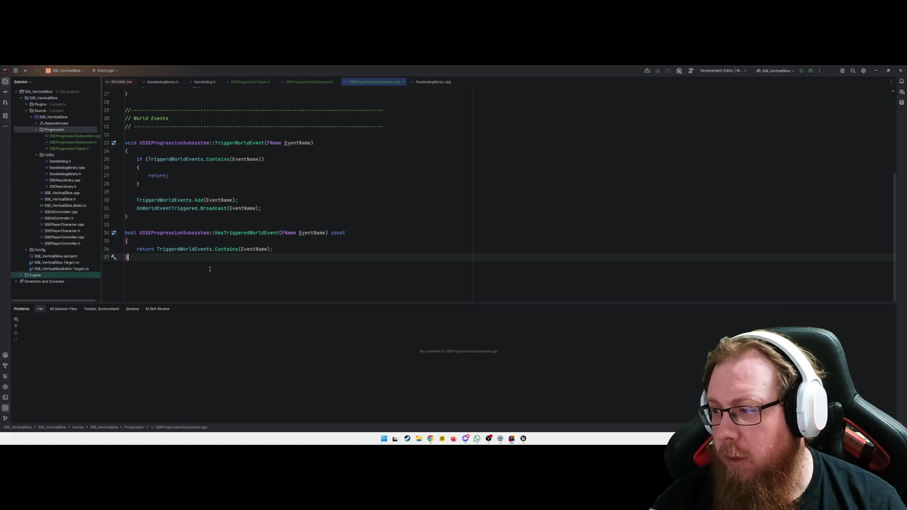
{"action": "key", "text": "Return"}
{"action": "key", "text": "Return"}
{"action": "type", "text": "T"}
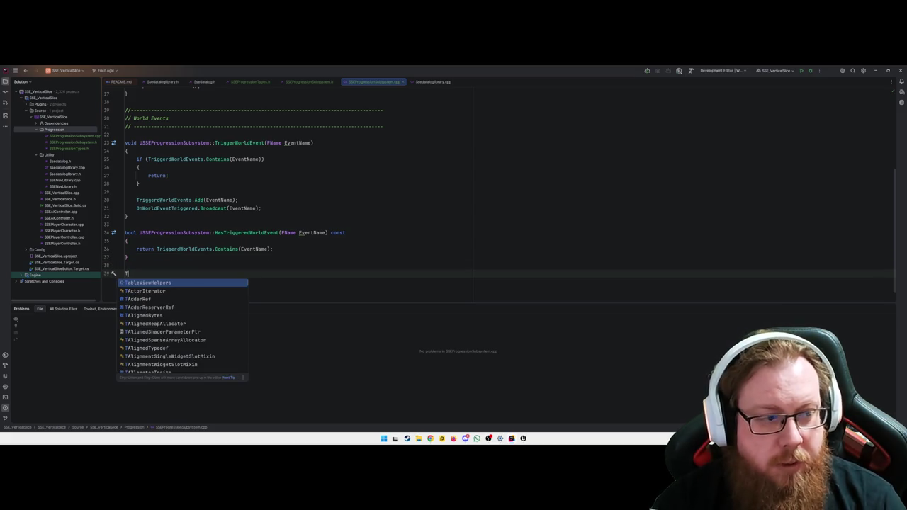
{"action": "type", "text": "Array<F"}
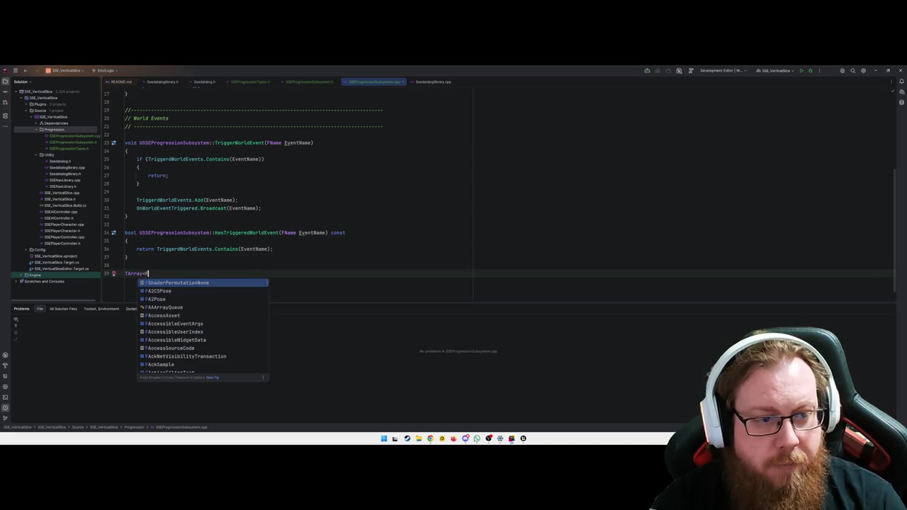
{"action": "type", "text": "Name>"}
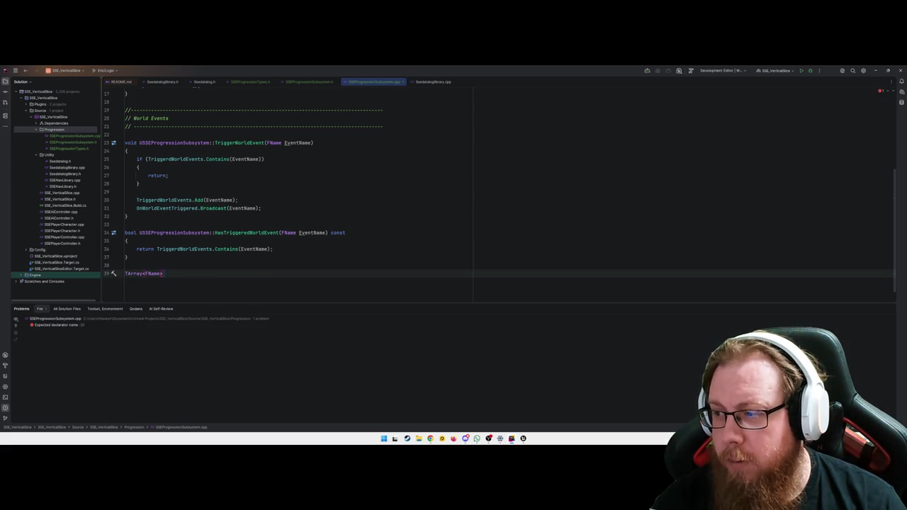
{"action": "type", "text": " USSEPro"}
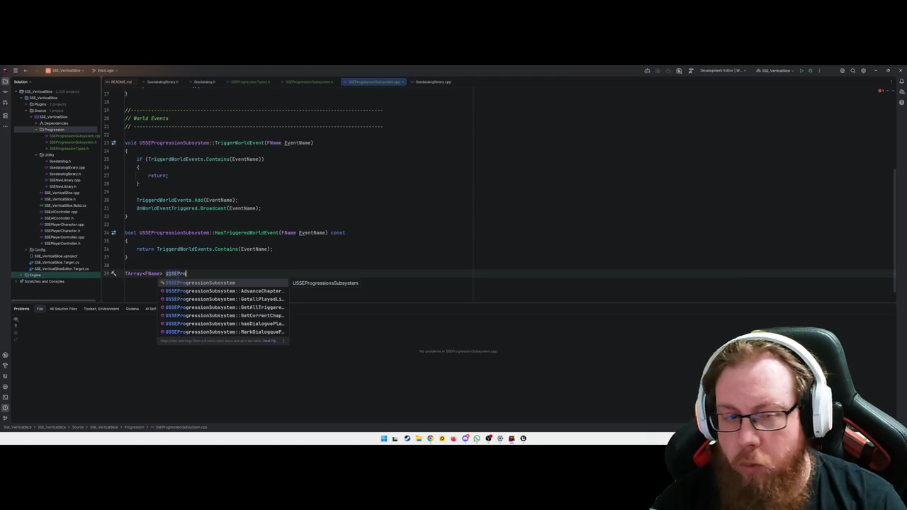
{"action": "type", "text": "gre"}
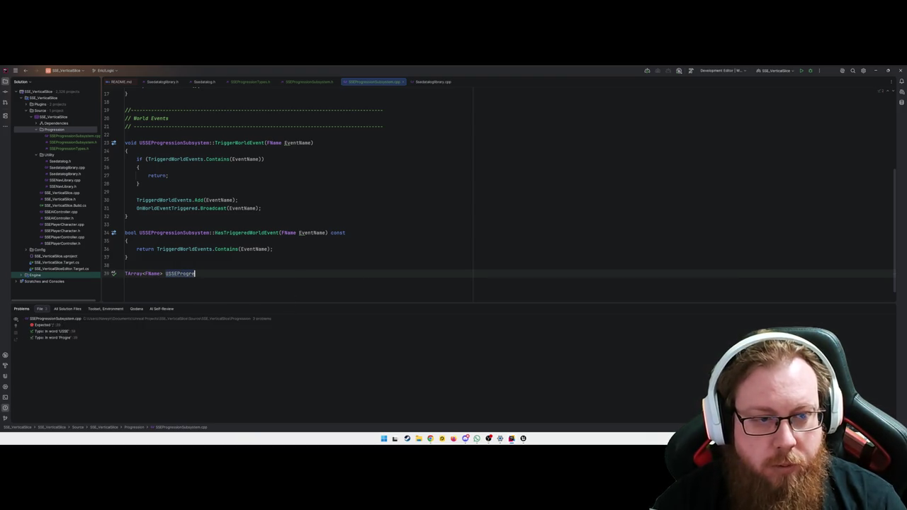
{"action": "type", "text": "s"}
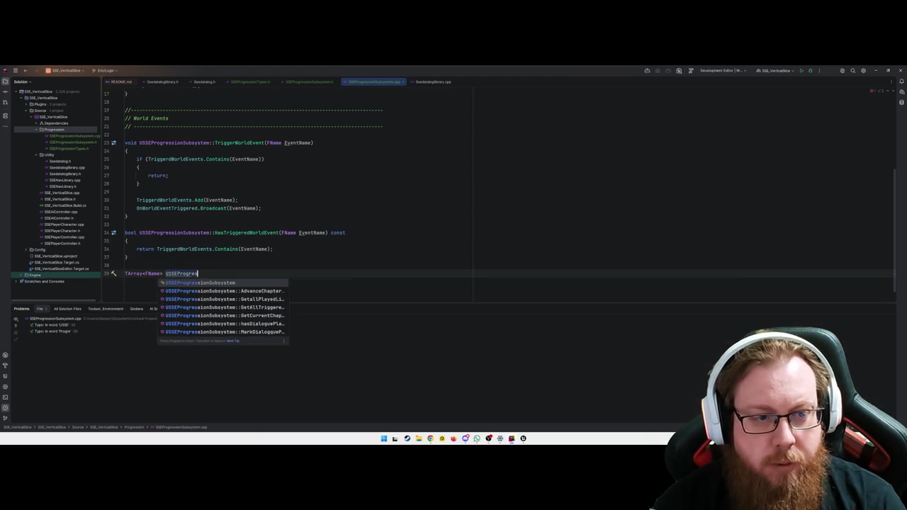
{"action": "key", "text": "Return"}
{"action": "type", "text": "::"}
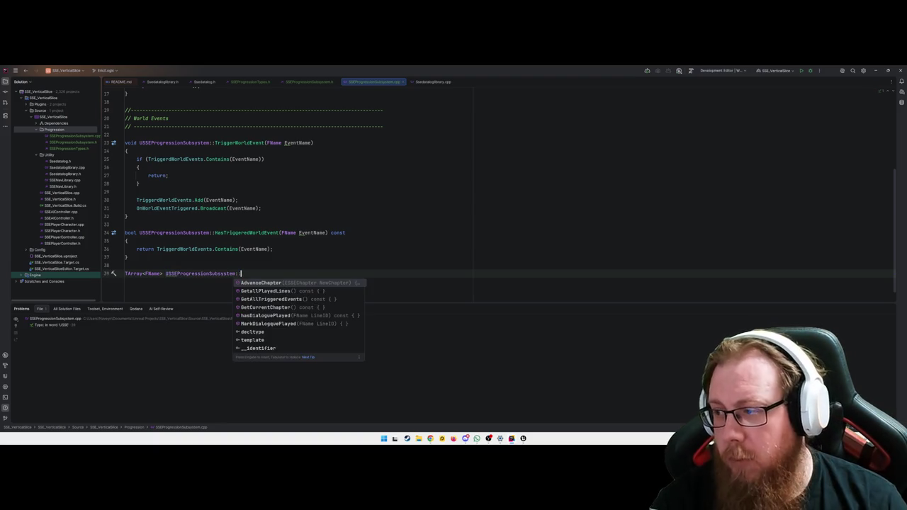
{"action": "type", "text": "Trigge"}
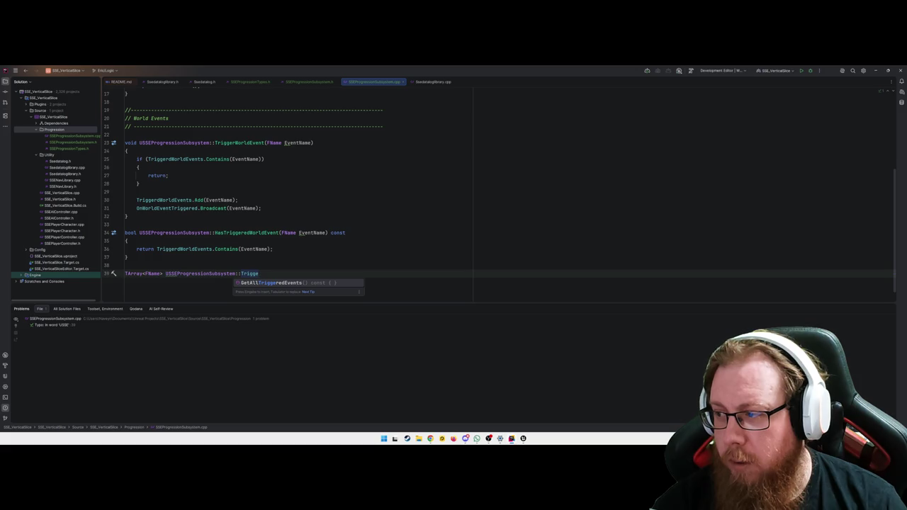
{"action": "key", "text": "Return"}
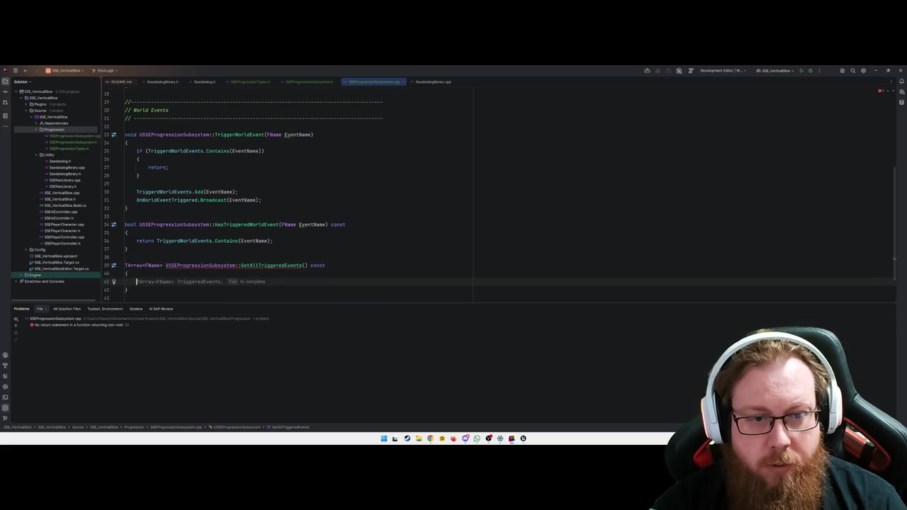
Step: Make the function's first line TArray<FName> Result = TriggeredWorldEvents.Array();
{"action": "key", "text": "Tab"}
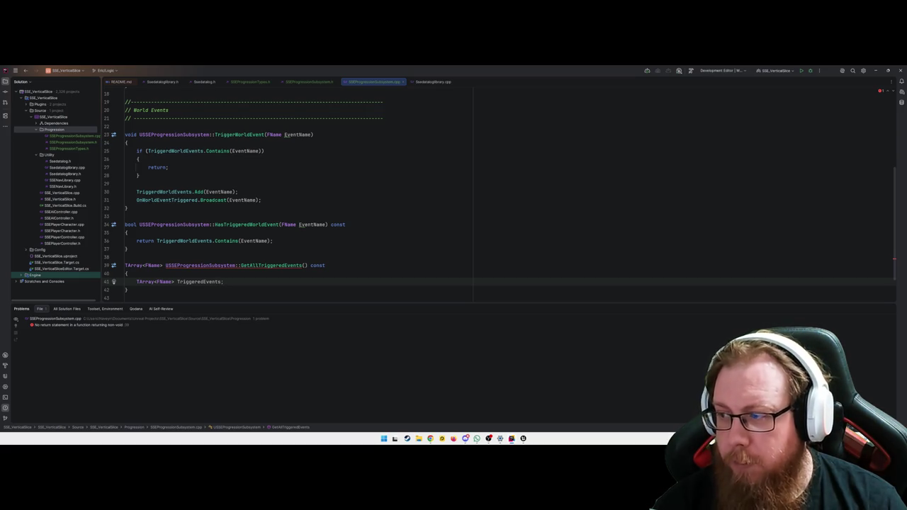
{"action": "key", "text": "ctrl+shift+Left"}
{"action": "key", "text": "ctrl+shift+Left"}
{"action": "key", "text": "ctrl+shift+Left"}
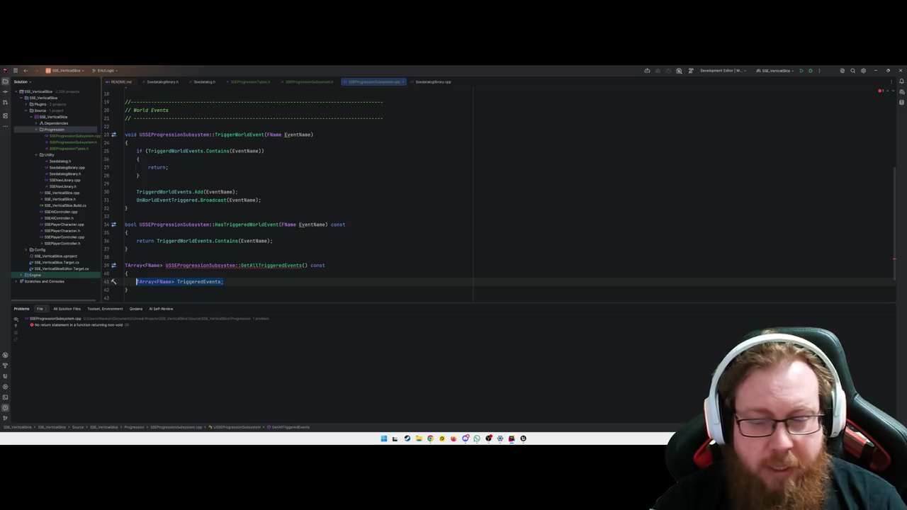
{"action": "type", "text": "T"}
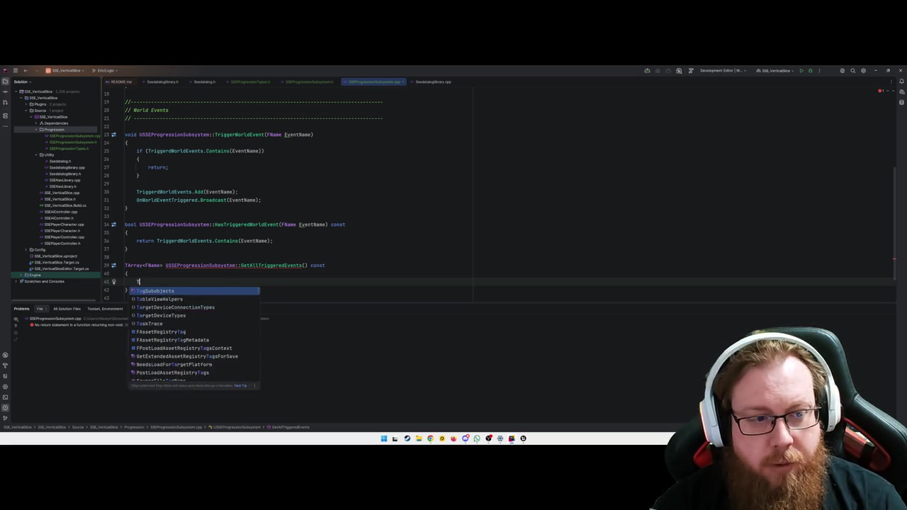
{"action": "type", "text": "Array<F"}
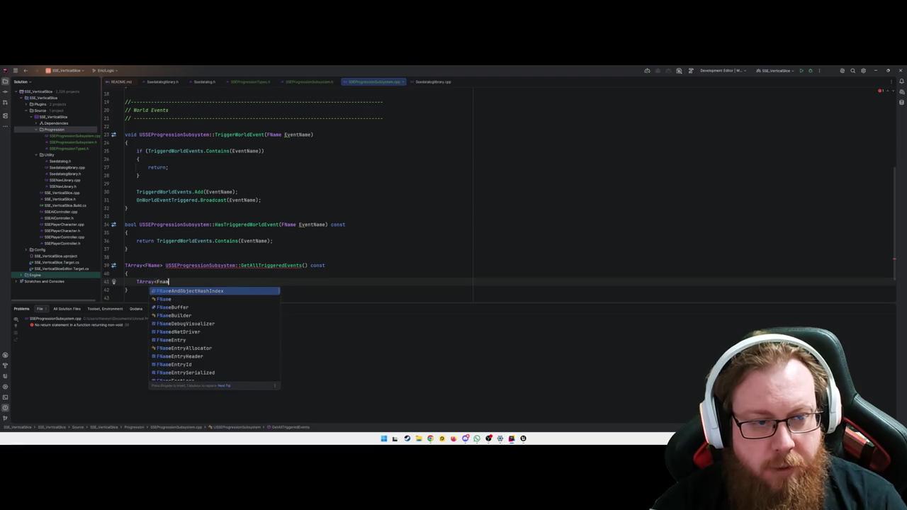
{"action": "type", "text": "Name> "}
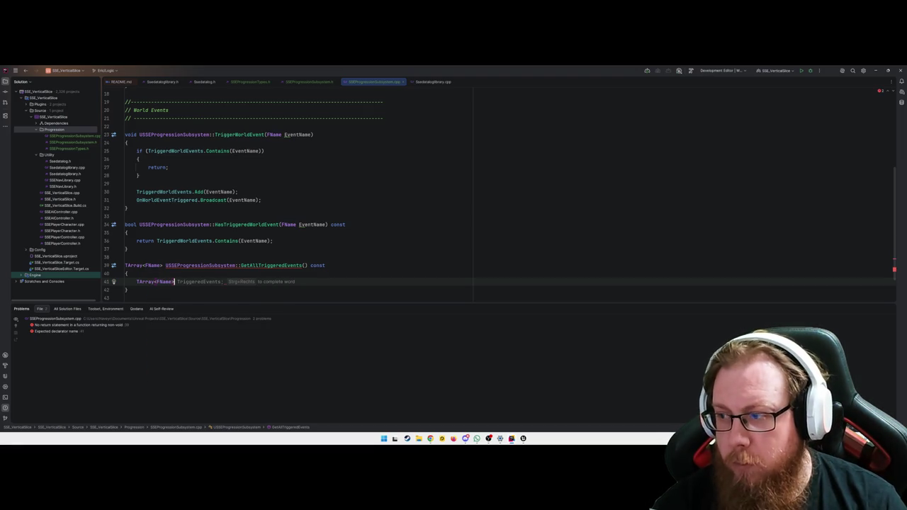
{"action": "type", "text": "Result = "}
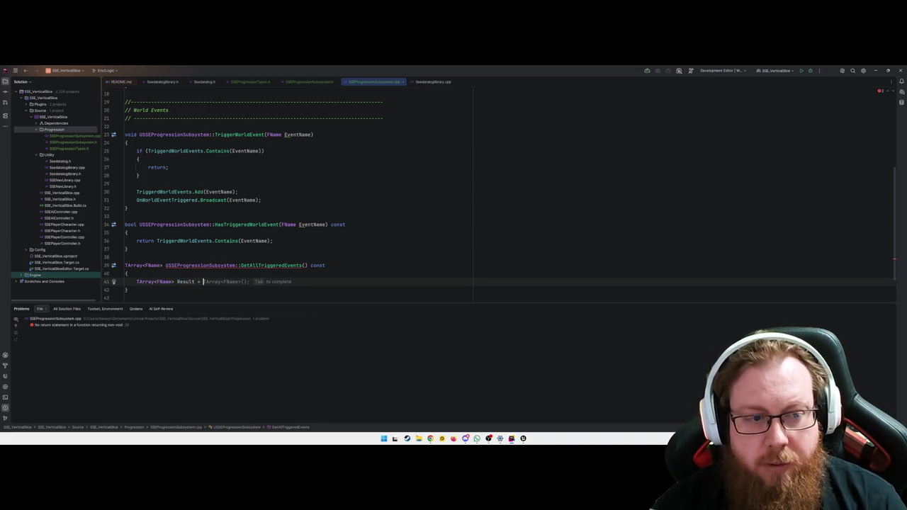
{"action": "type", "text": "Triggere"}
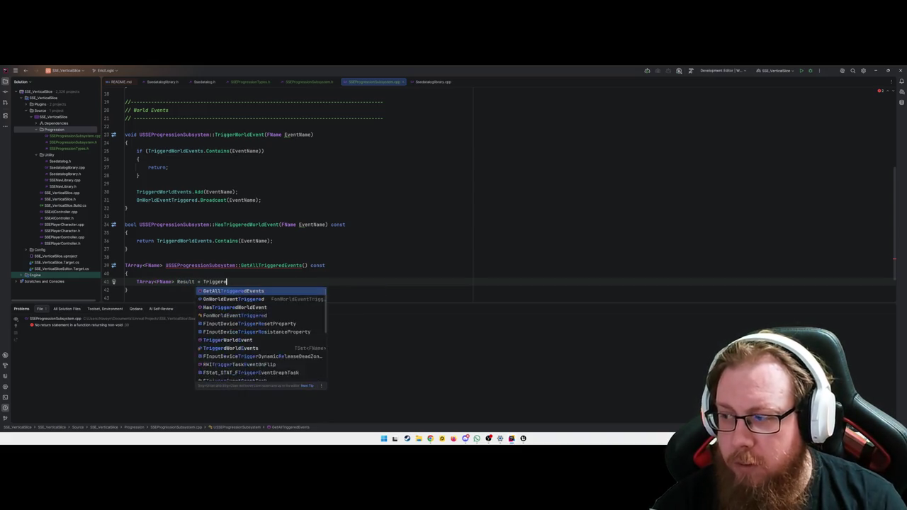
{"action": "type", "text": "dWorldEvents."}
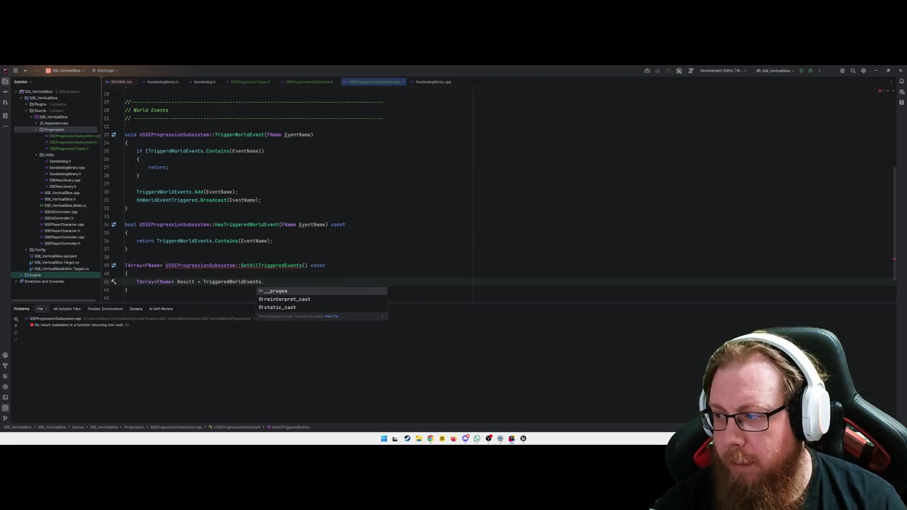
{"action": "type", "text": "Array"}
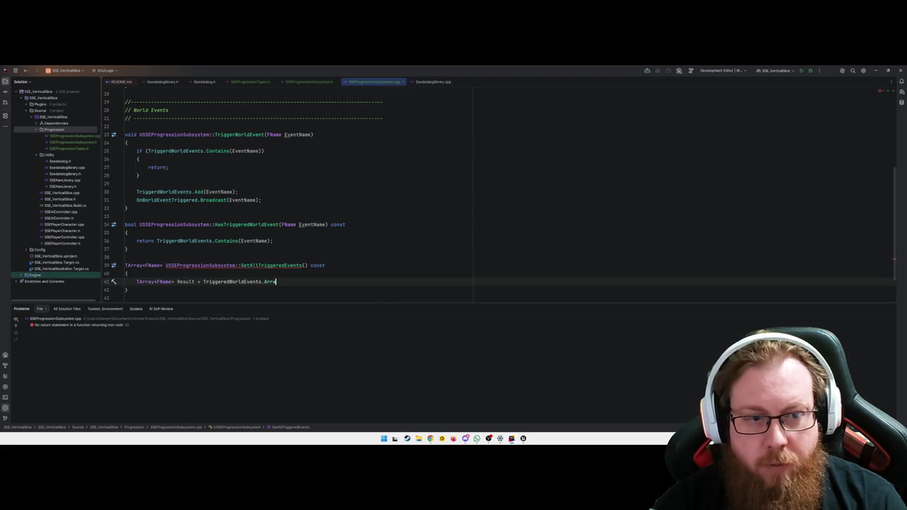
{"action": "type", "text": "()"}
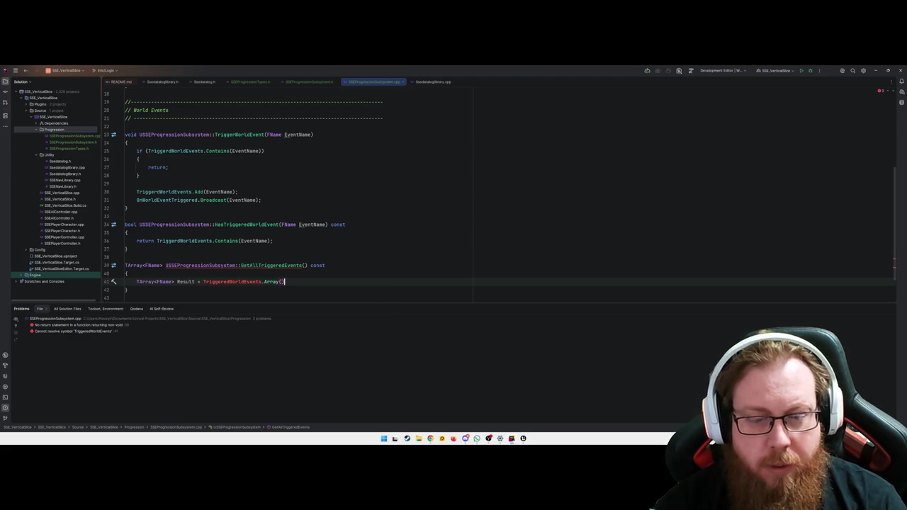
{"action": "type", "text": ";"}
Step: Retype the 'ed' in the TriggeredWorldEvents member name to test its spelling
{"action": "left_click", "coordinate": [204, 281]}
{"action": "left_click", "coordinate": [197, 281]}
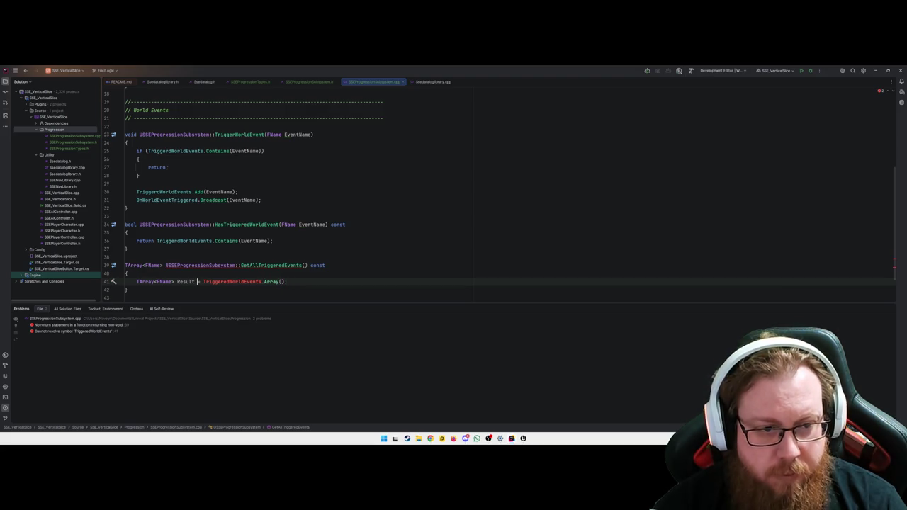
{"action": "key", "text": "Right"}
{"action": "key", "text": "Right"}
{"action": "key", "text": "Right"}
{"action": "key", "text": "Delete"}
{"action": "key", "text": "Delete"}
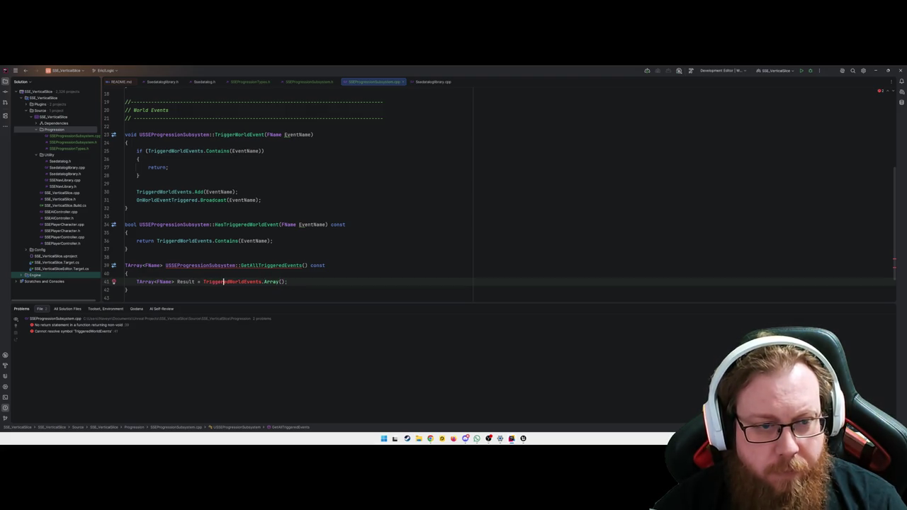
{"action": "type", "text": "ed"}
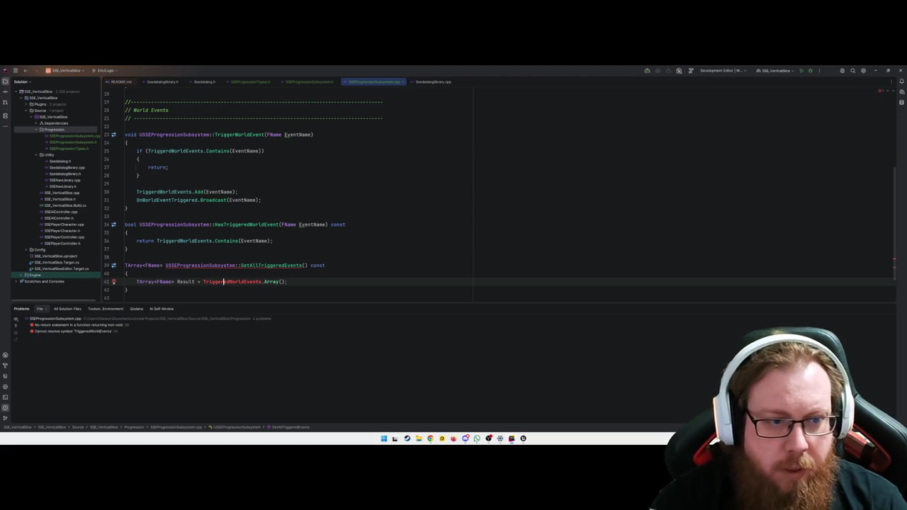
{"action": "left_click", "coordinate": [307, 82]}
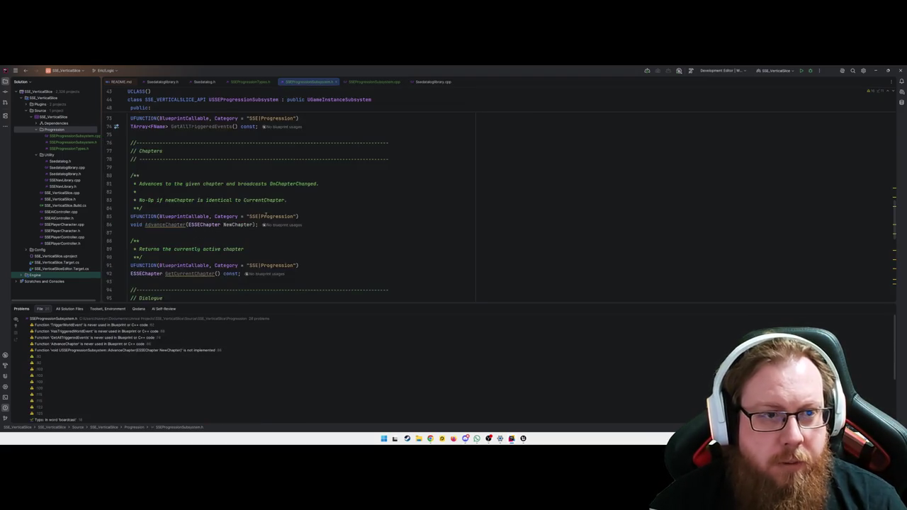
{"action": "scroll", "coordinate": [228, 207], "scroll_direction": "up", "scroll_amount": 8}
{"action": "scroll", "coordinate": [227, 207], "scroll_direction": "up", "scroll_amount": 4}
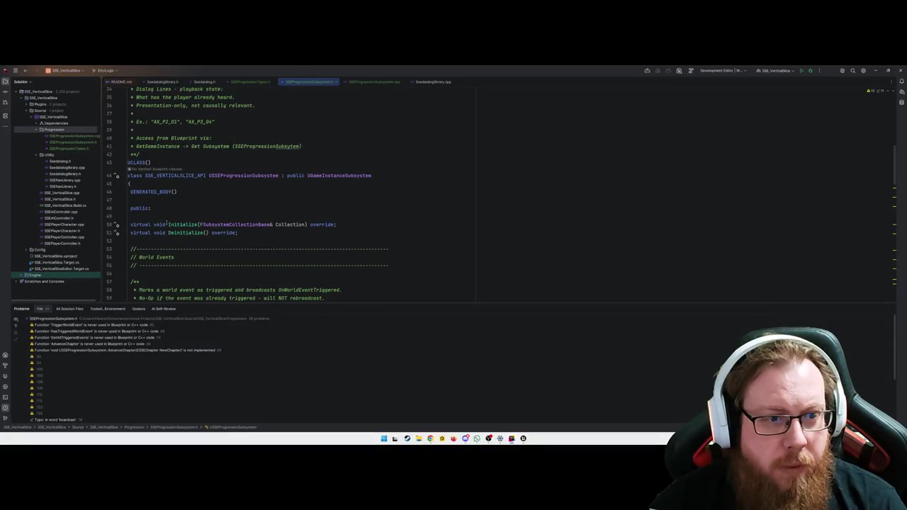
{"action": "scroll", "coordinate": [193, 199], "scroll_direction": "down", "scroll_amount": 6}
{"action": "left_click", "coordinate": [213, 208]}
{"action": "scroll", "coordinate": [207, 243], "scroll_direction": "down", "scroll_amount": 3}
{"action": "scroll", "coordinate": [202, 212], "scroll_direction": "down", "scroll_amount": 4}
{"action": "scroll", "coordinate": [184, 234], "scroll_direction": "down", "scroll_amount": 8}
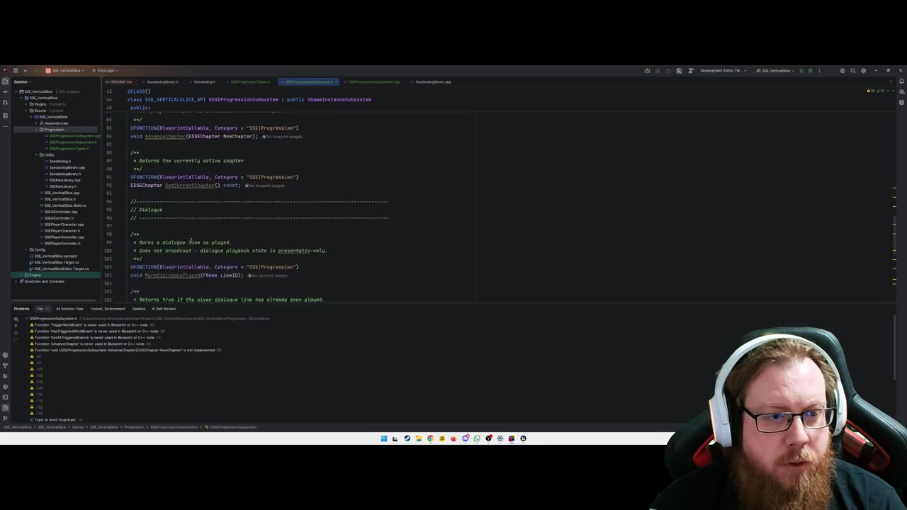
{"action": "scroll", "coordinate": [187, 220], "scroll_direction": "down", "scroll_amount": 4}
{"action": "scroll", "coordinate": [191, 220], "scroll_direction": "down", "scroll_amount": 3}
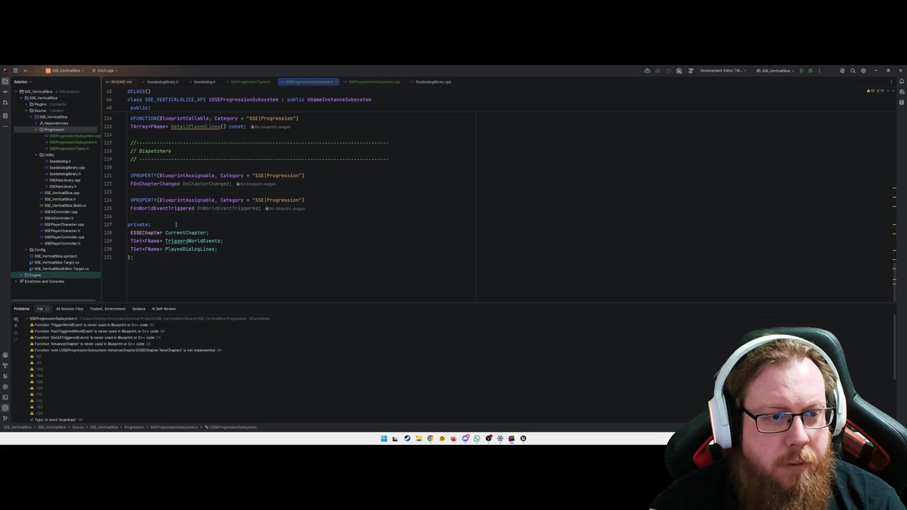
{"action": "left_click", "coordinate": [290, 240]}
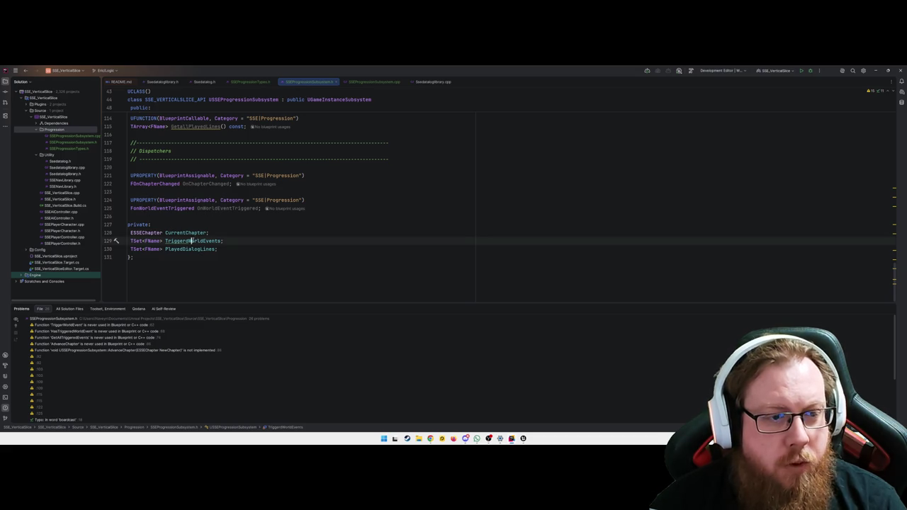
{"action": "key", "text": "ctrl+Tab"}
{"action": "key", "text": "Delete"}
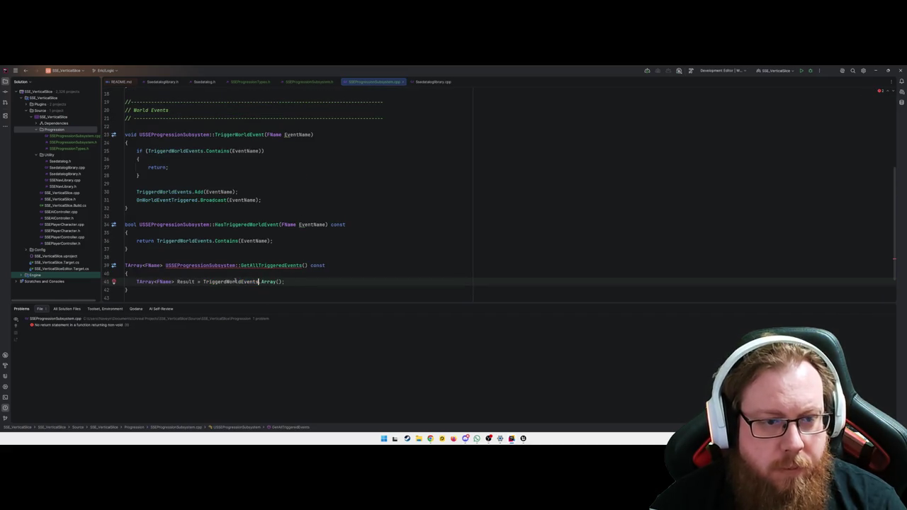
{"action": "key", "text": "Up"}
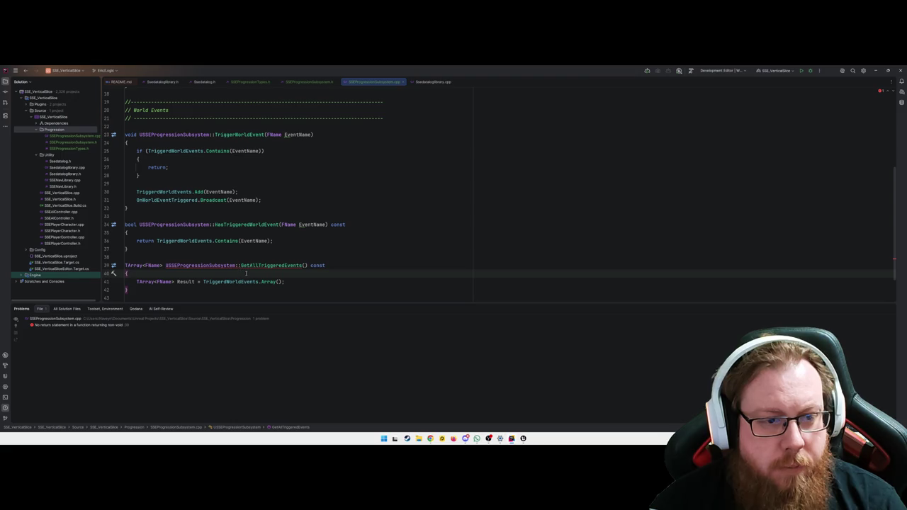
{"action": "left_click", "coordinate": [302, 283]}
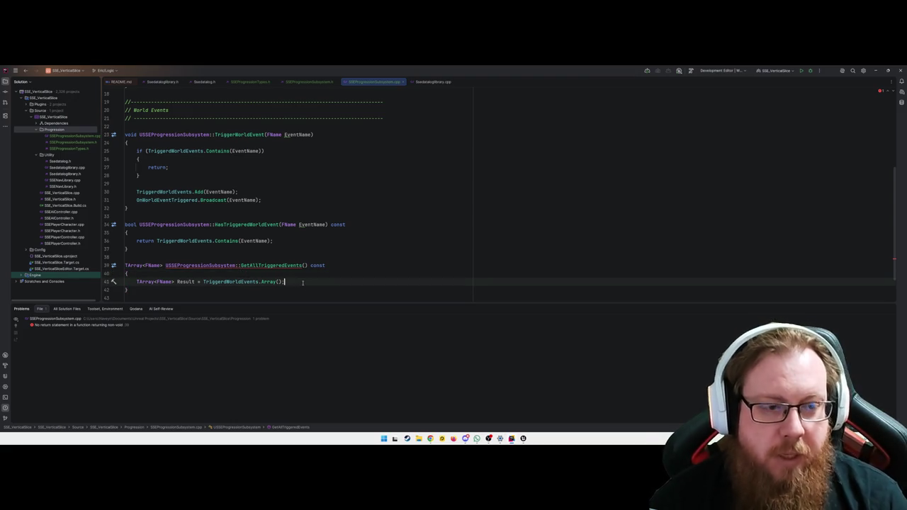
{"action": "left_click", "coordinate": [270, 265]}
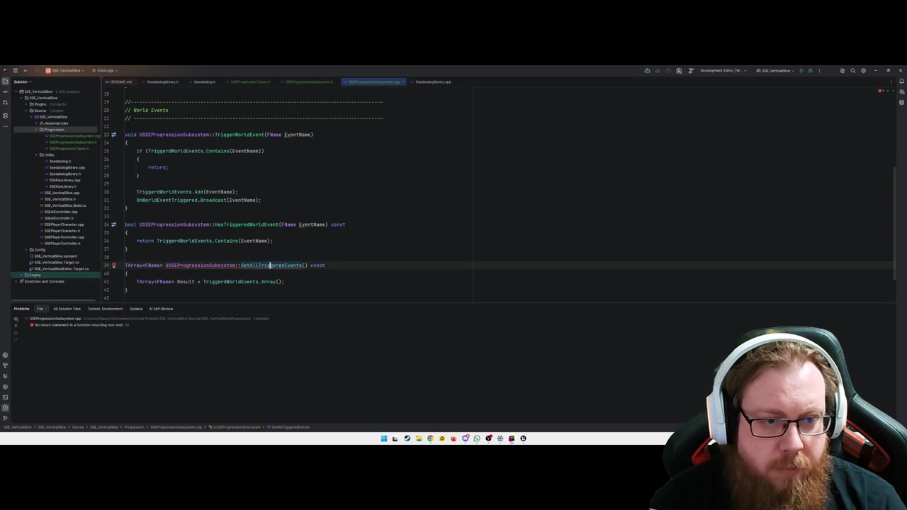
{"action": "left_click", "coordinate": [227, 281], "text": "ctrl"}
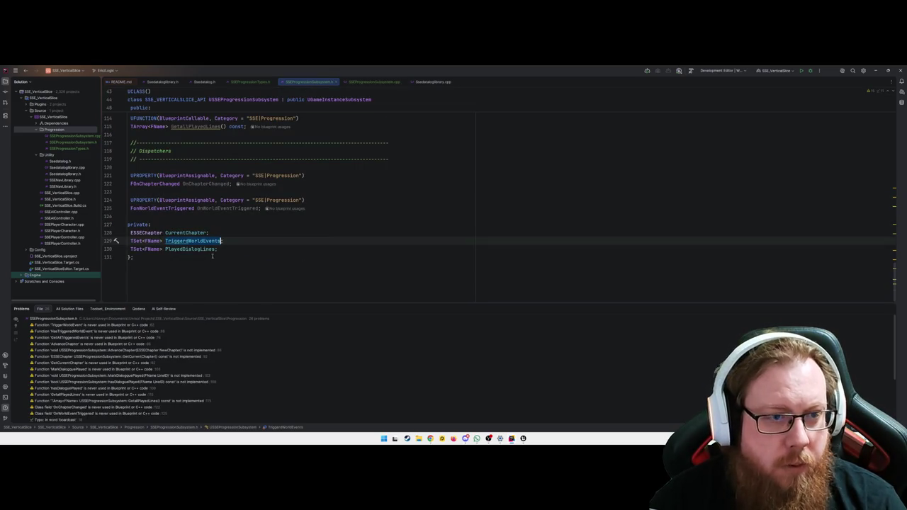
{"action": "scroll", "coordinate": [189, 219], "scroll_direction": "up", "scroll_amount": 9}
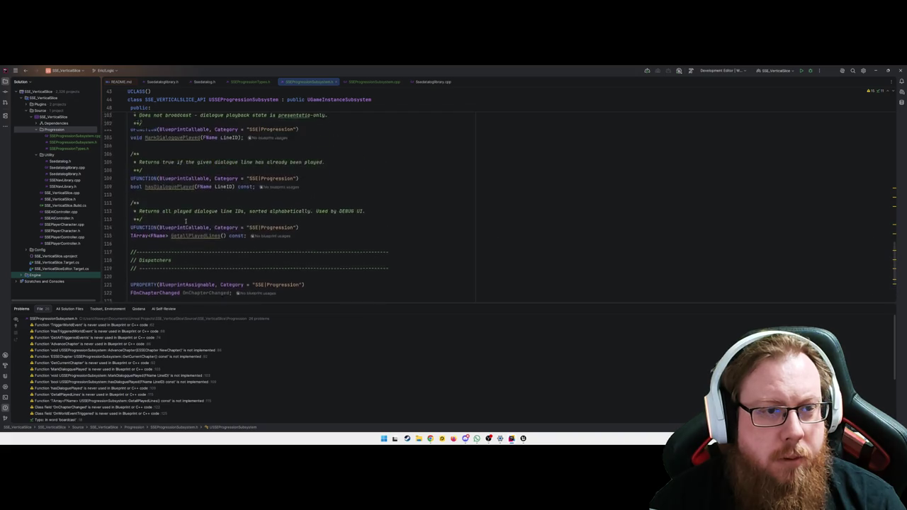
{"action": "scroll", "coordinate": [192, 218], "scroll_direction": "up", "scroll_amount": 10}
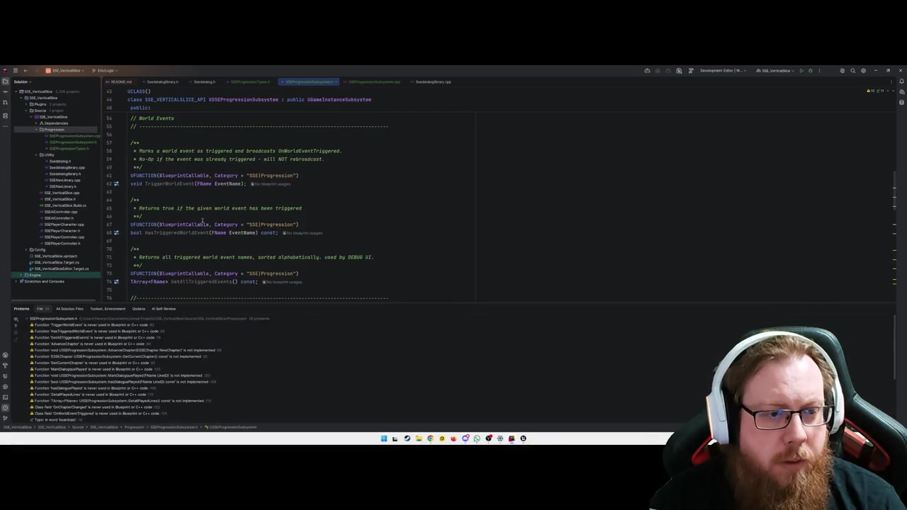
{"action": "left_click", "coordinate": [210, 259], "text": "ctrl"}
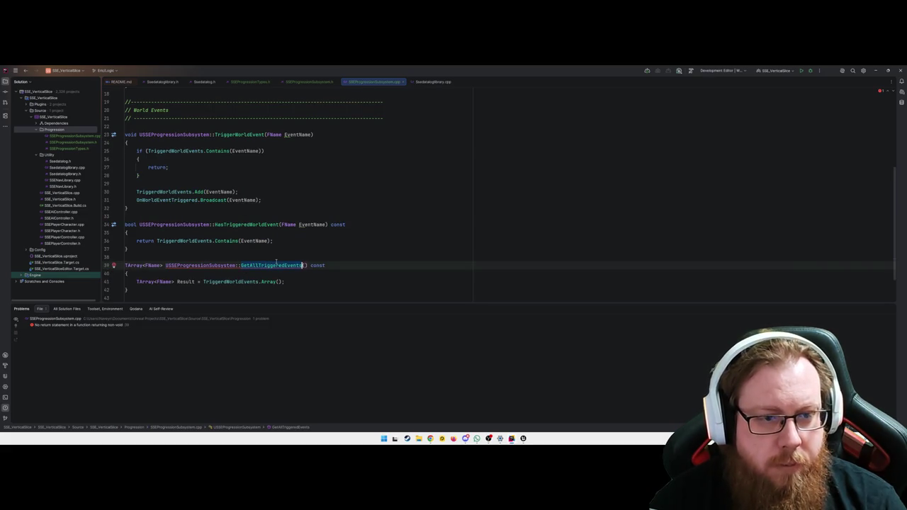
{"action": "scroll", "coordinate": [277, 262], "scroll_direction": "down", "scroll_amount": 2}
{"action": "left_click", "coordinate": [228, 241]}
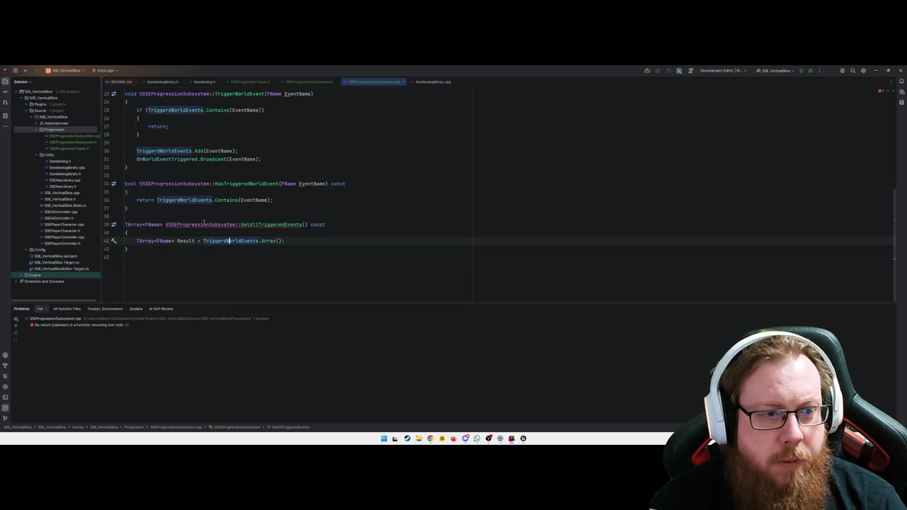
{"action": "left_click", "coordinate": [204, 224]}
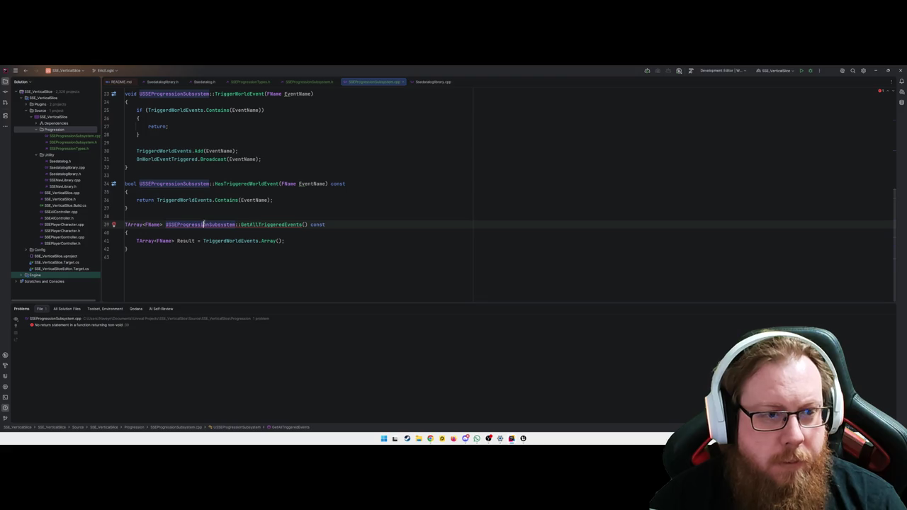
{"action": "left_click", "coordinate": [307, 242]}
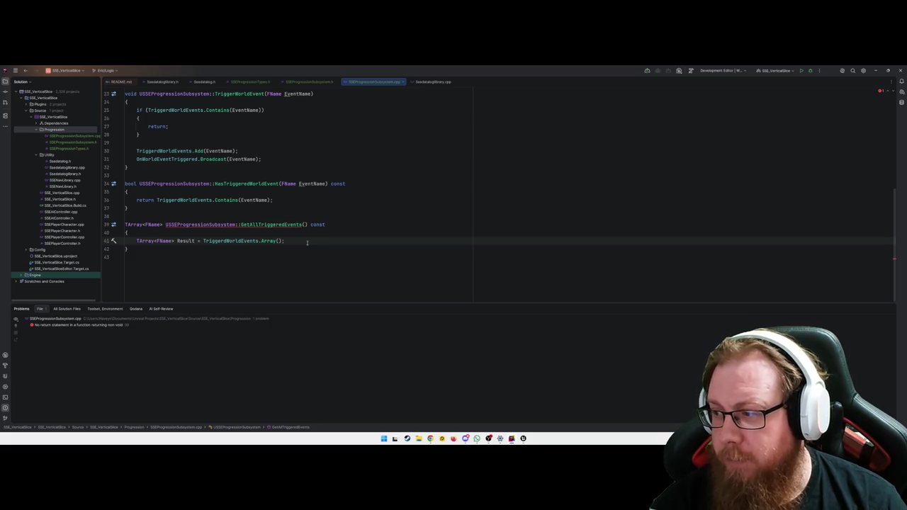
Step: Add a Result.Sort call on line 42 taking a (const FName& A, const FName& B) lambda
{"action": "key", "text": "Return"}
{"action": "type", "text": "Result.Sort("}
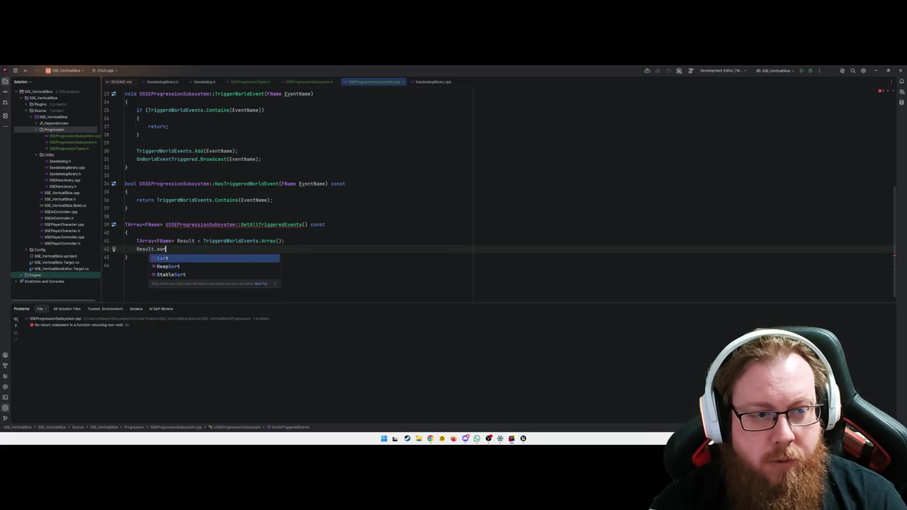
{"action": "key", "text": "Return"}
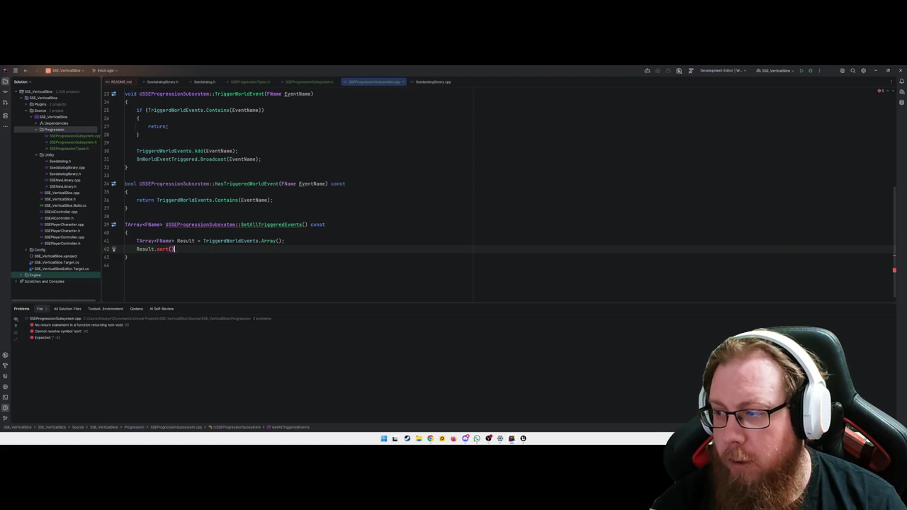
{"action": "key", "text": "Delete"}
{"action": "type", "text": "[]"}
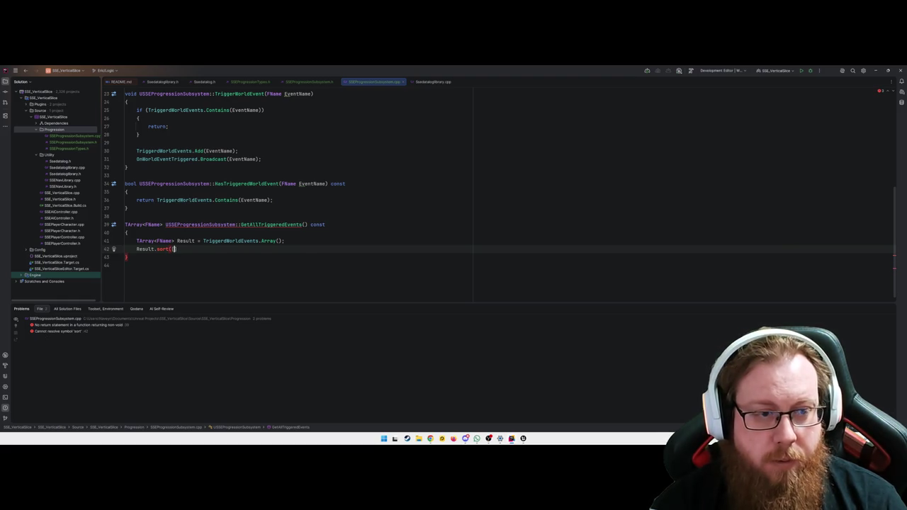
{"action": "key", "text": "Tab"}
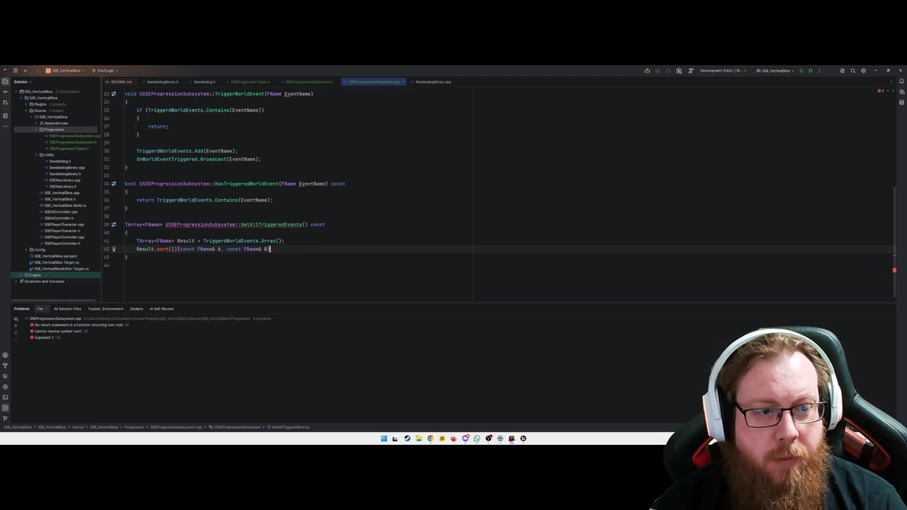
{"action": "type", "text": ");"}
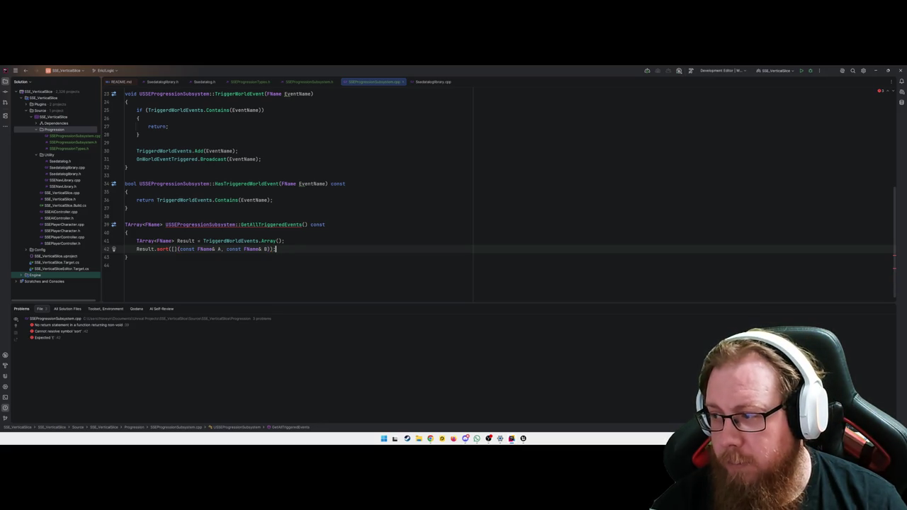
{"action": "key", "text": "BackSpace"}
{"action": "key", "text": "BackSpace"}
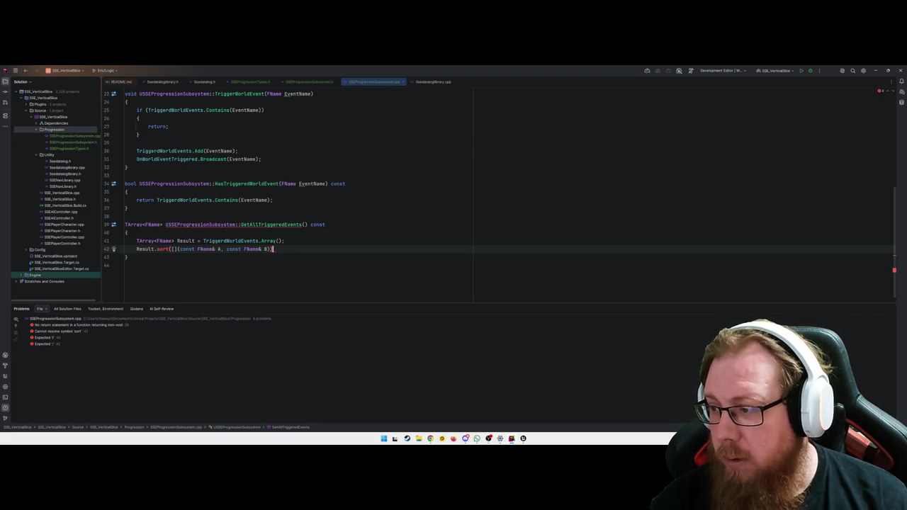
Step: Switch the call to capitalised Sort and give the lambda its braces and closing );
{"action": "key", "text": "BackSpace"}
{"action": "type", "text": "){"}
{"action": "key", "text": "Return"}
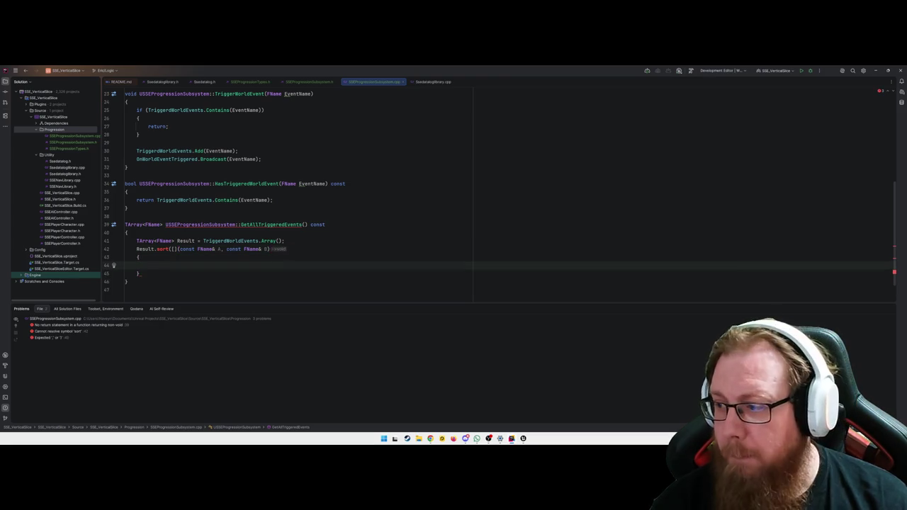
{"action": "left_click", "coordinate": [147, 249]}
{"action": "key", "text": "ctrl+space"}
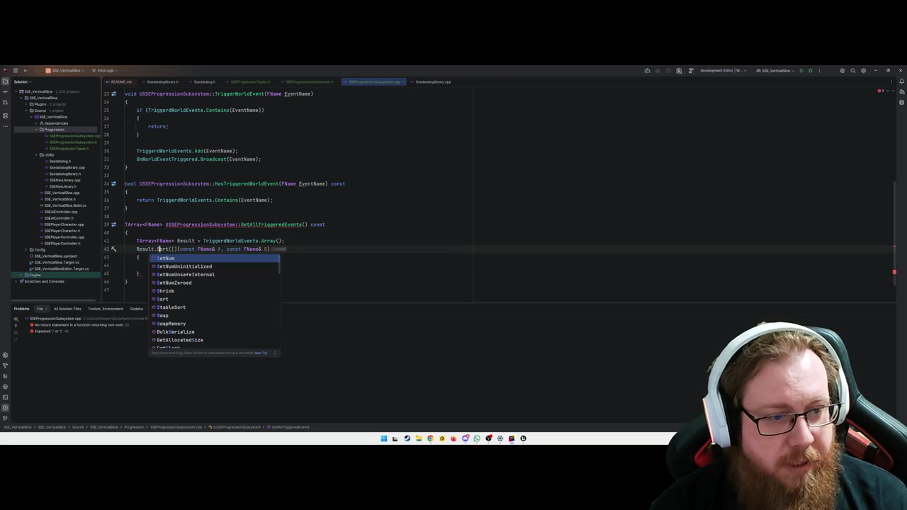
{"action": "key", "text": "Tab"}
{"action": "key", "text": "Down"}
{"action": "left_click", "coordinate": [148, 265]}
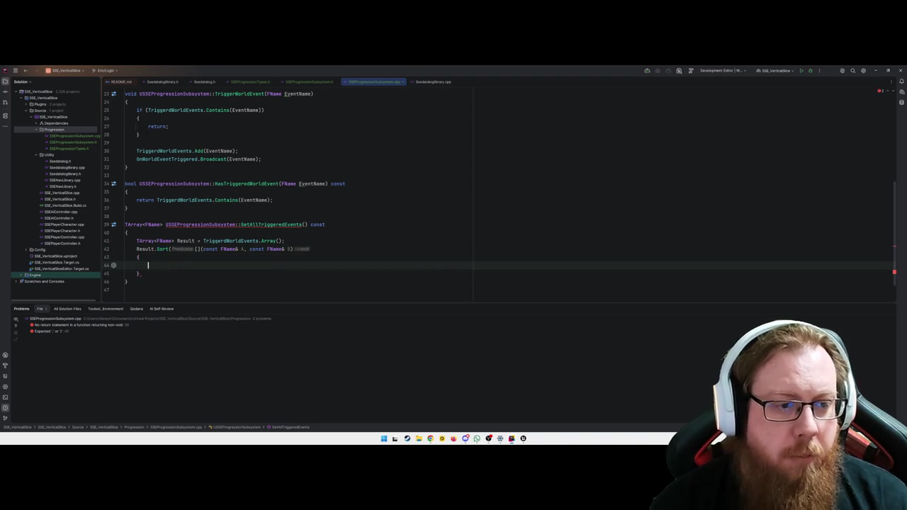
{"action": "type", "text": "}"}
{"action": "key", "text": "BackSpace"}
{"action": "key", "text": "Down"}
{"action": "type", "text": ");"}
{"action": "key", "text": "Up"}
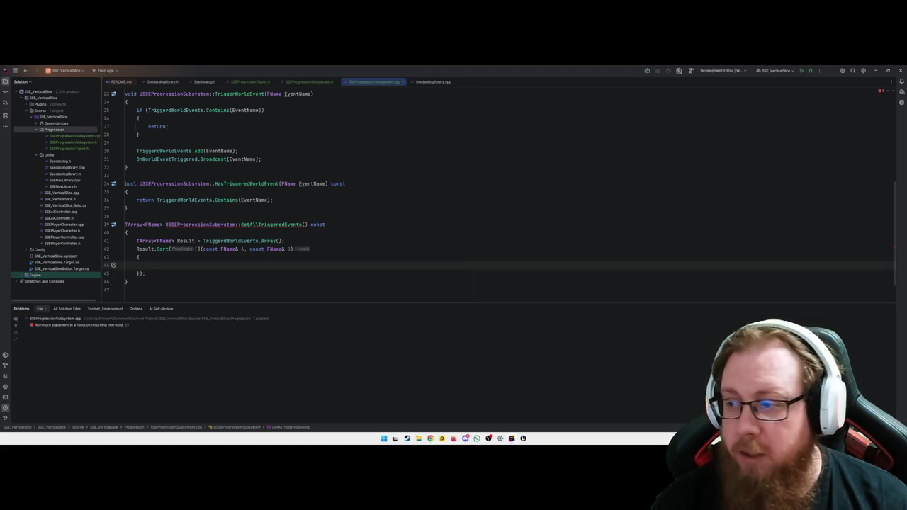
Step: Make the lambda return A.LexicalLess(B), and add return Result; after the sort
{"action": "type", "text": "return "}
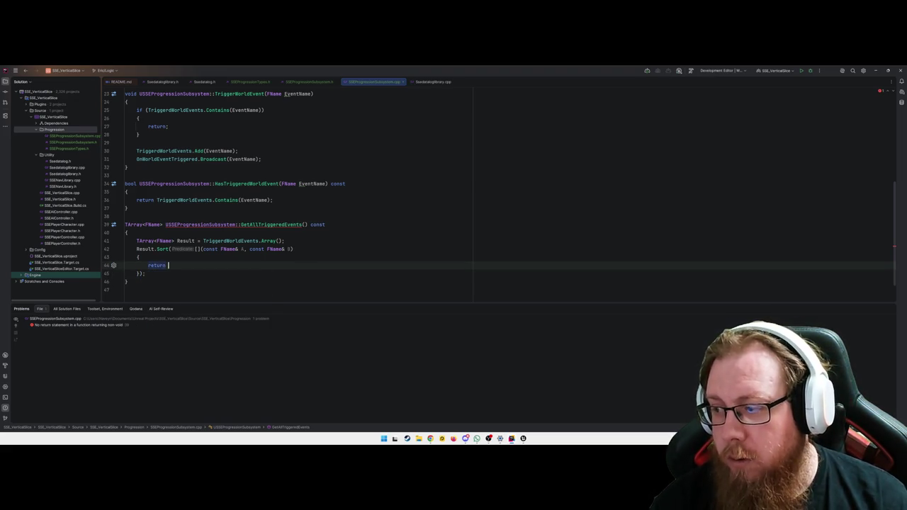
{"action": "type", "text": "A.Lexi"}
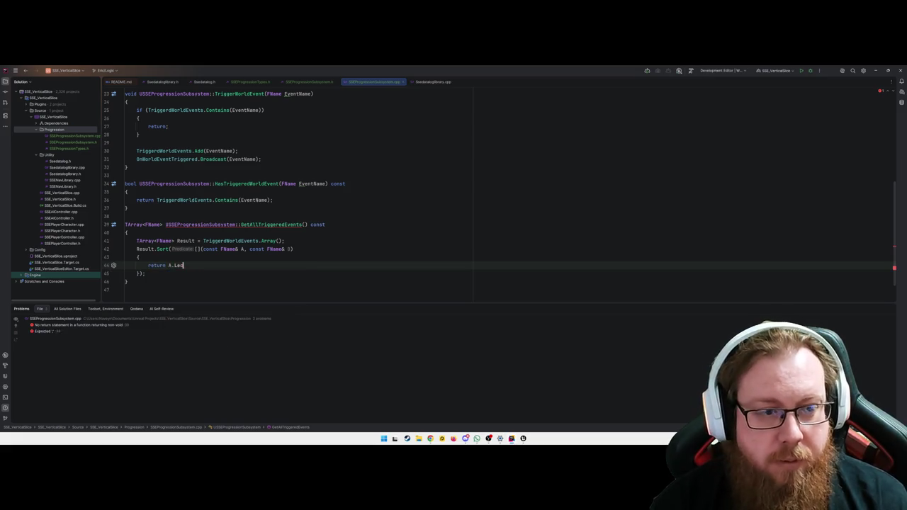
{"action": "key", "text": "Return"}
{"action": "type", "text": "B);"}
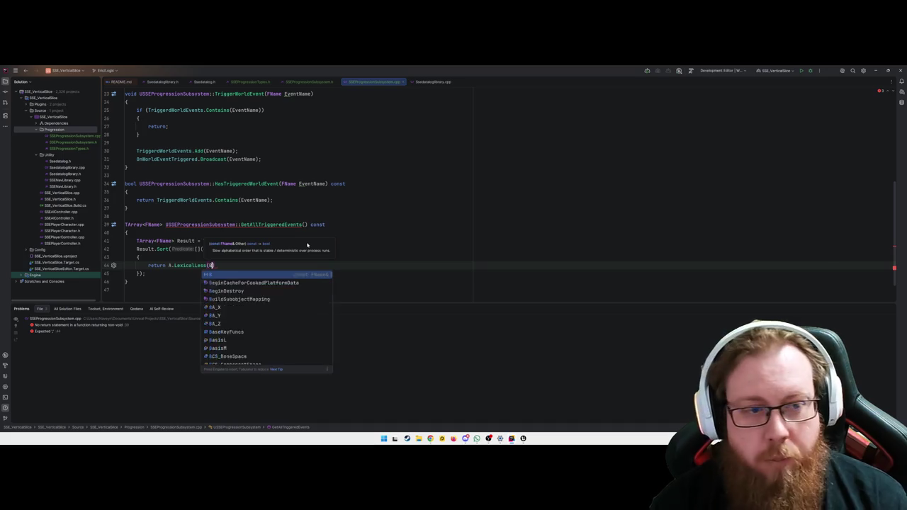
{"action": "key", "text": "Down"}
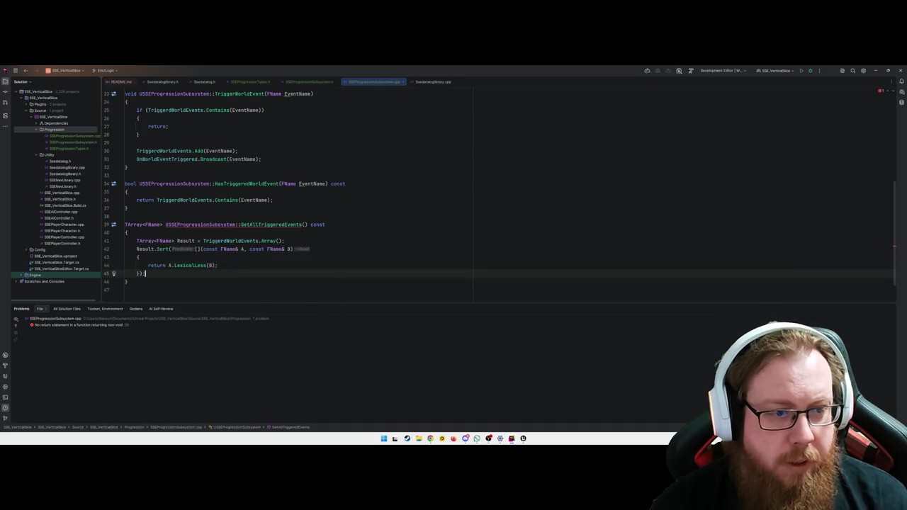
{"action": "key", "text": "Return"}
{"action": "type", "text": "return Result;"}
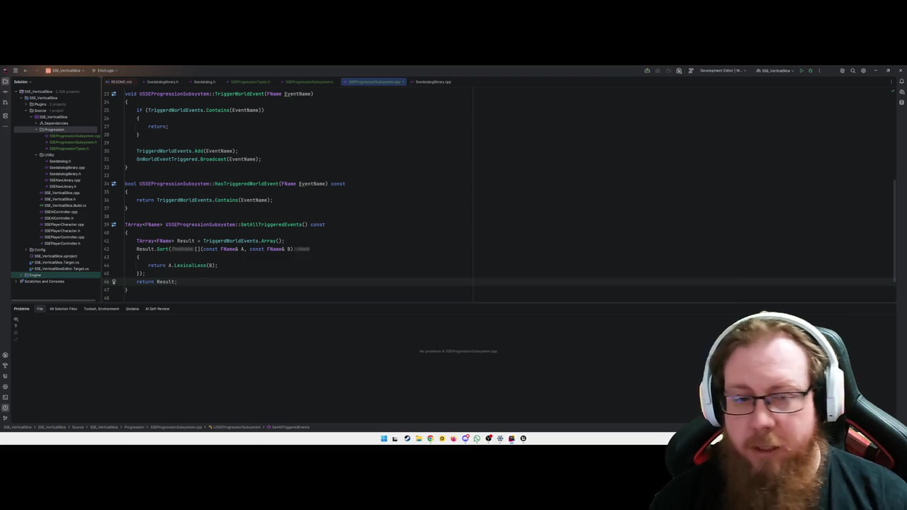
{"action": "left_click", "coordinate": [127, 290]}
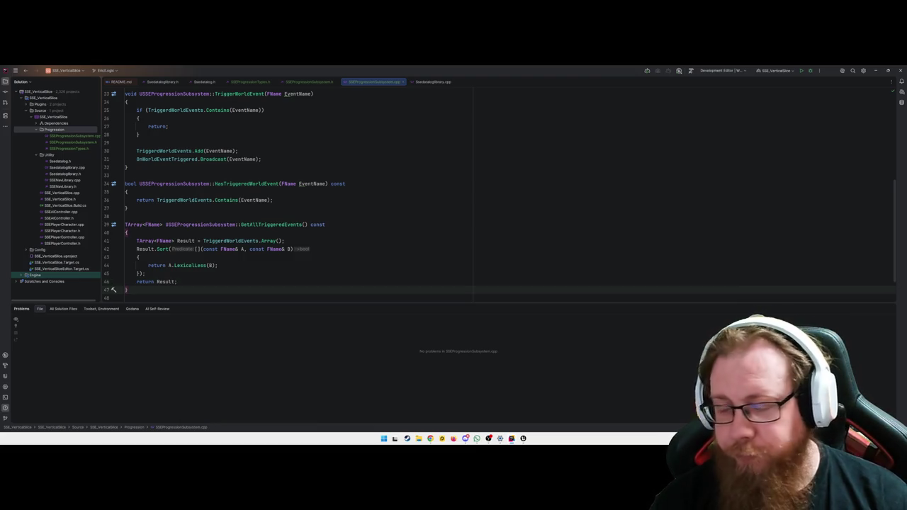
{"action": "scroll", "coordinate": [243, 207], "scroll_direction": "up", "scroll_amount": 1}
{"action": "scroll", "coordinate": [243, 207], "scroll_direction": "up", "scroll_amount": 6}
{"action": "scroll", "coordinate": [283, 212], "scroll_direction": "down", "scroll_amount": 9}
Step: Paste a section banner below GetAllTriggeredEvents and retitle it 'Chapter'
{"action": "left_click", "coordinate": [142, 241]}
{"action": "left_click", "coordinate": [144, 229]}
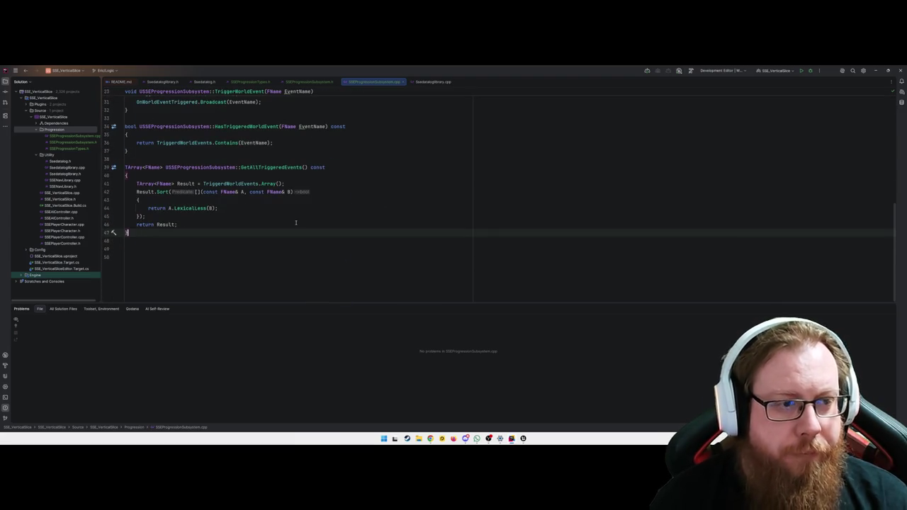
{"action": "key", "text": "ctrl+v"}
{"action": "left_click", "coordinate": [182, 260]}
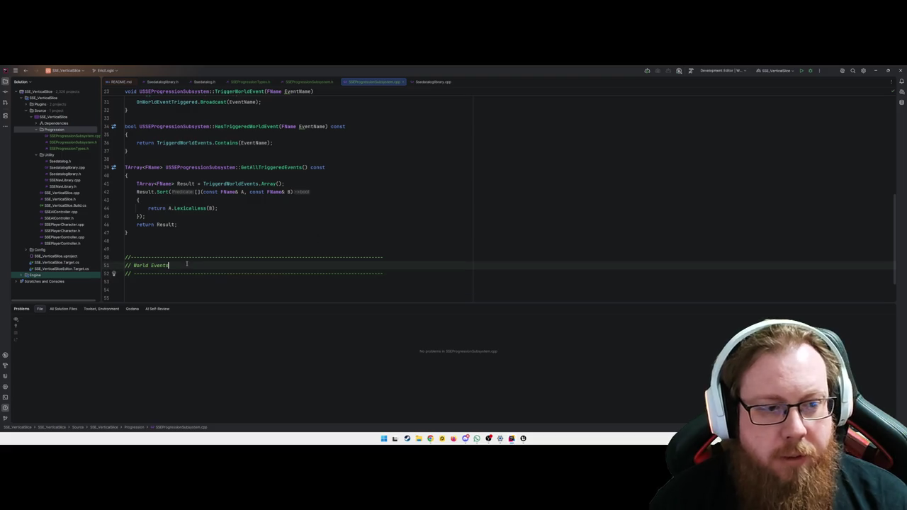
{"action": "key", "text": "Up"}
{"action": "key", "text": "Up"}
{"action": "key", "text": "BackSpace"}
{"action": "key", "text": "Down"}
{"action": "key", "text": "Down"}
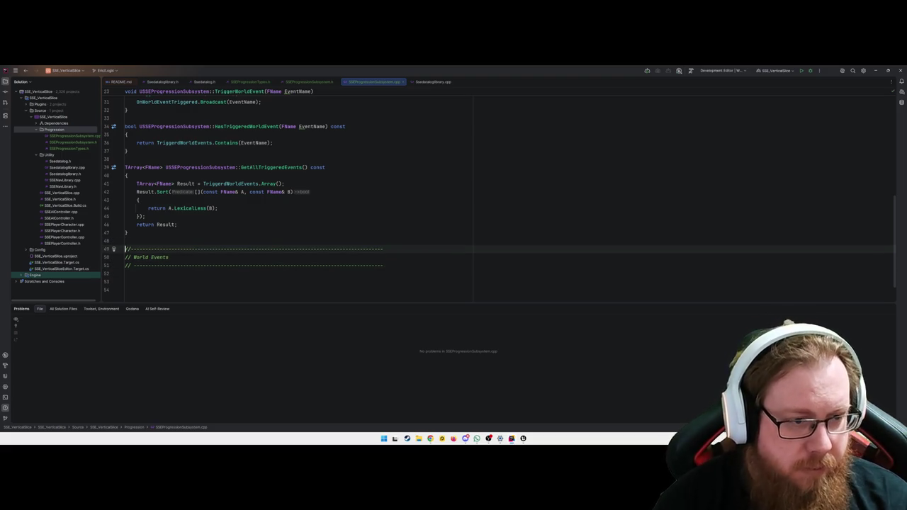
{"action": "key", "text": "shift+End"}
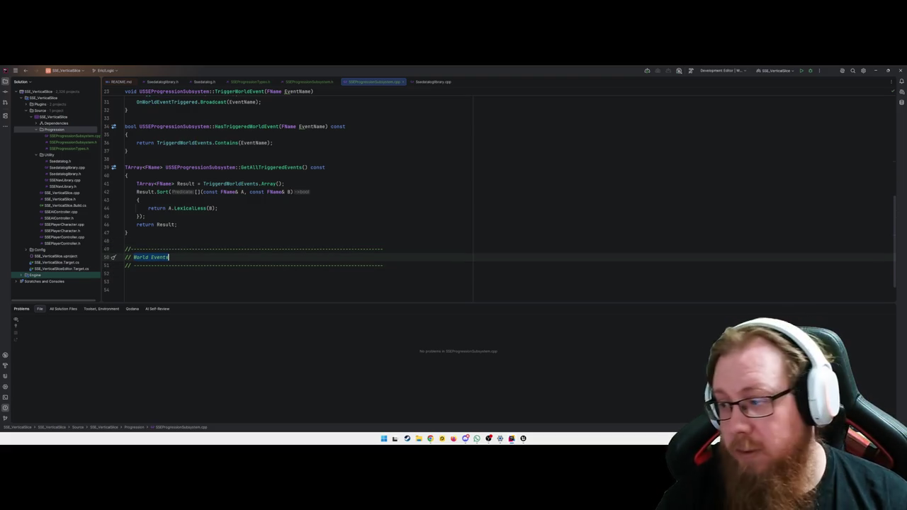
{"action": "type", "text": "Chapter"}
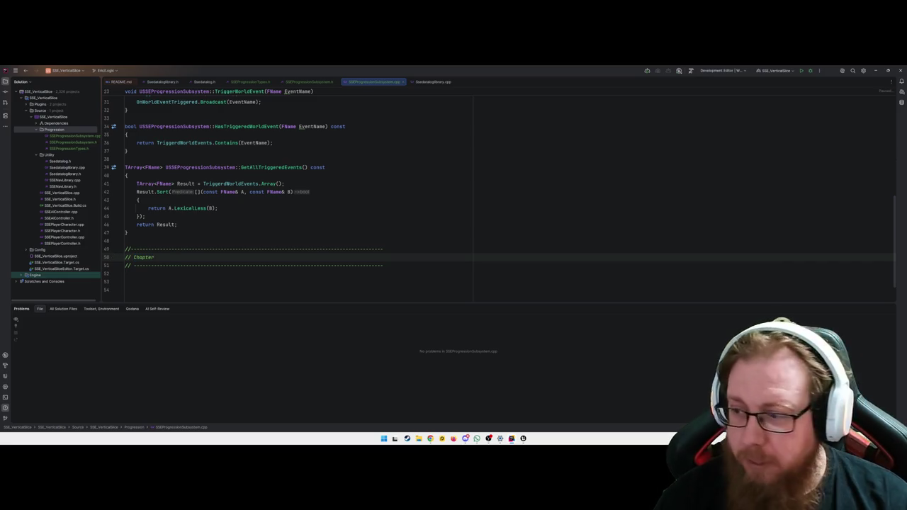
{"action": "key", "text": "Down"}
{"action": "key", "text": "Down"}
Step: Define AdvanceChapter to return early if CurrentChapter == NewChapter, then assign CurrentChapter = NewChapter
{"action": "key", "text": "Return"}
{"action": "type", "text": "void USSE"}
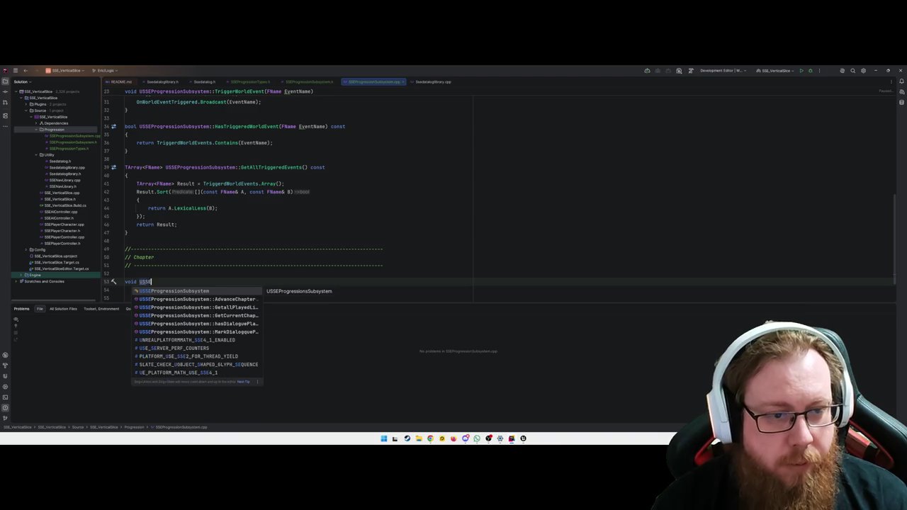
{"action": "key", "text": "Return"}
{"action": "type", "text": "::"}
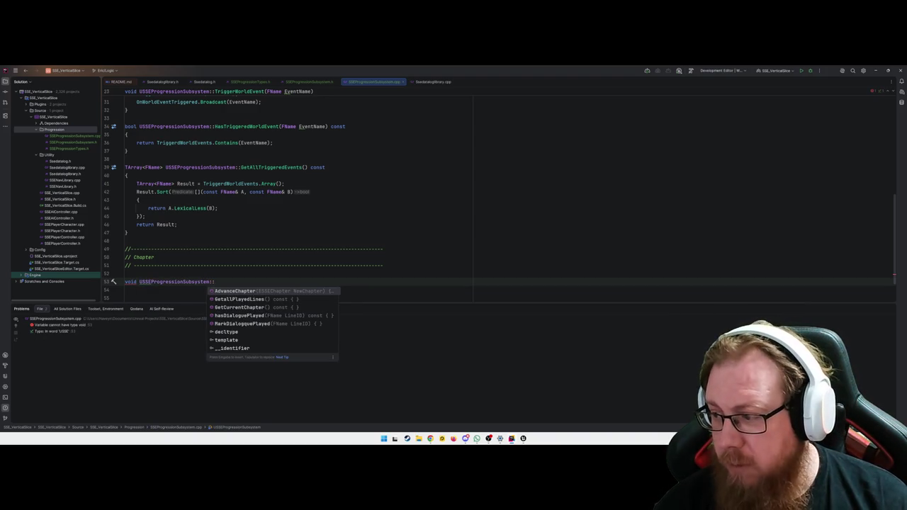
{"action": "key", "text": "Return"}
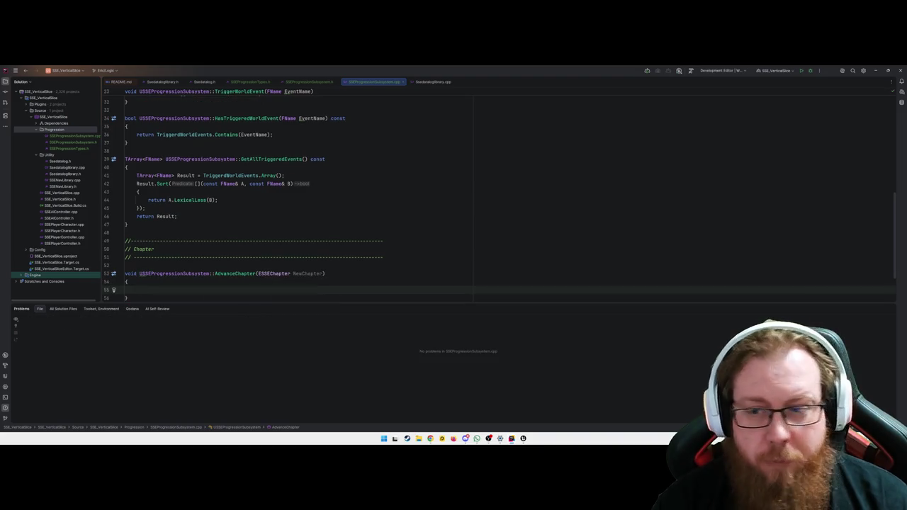
{"action": "type", "text": "if"}
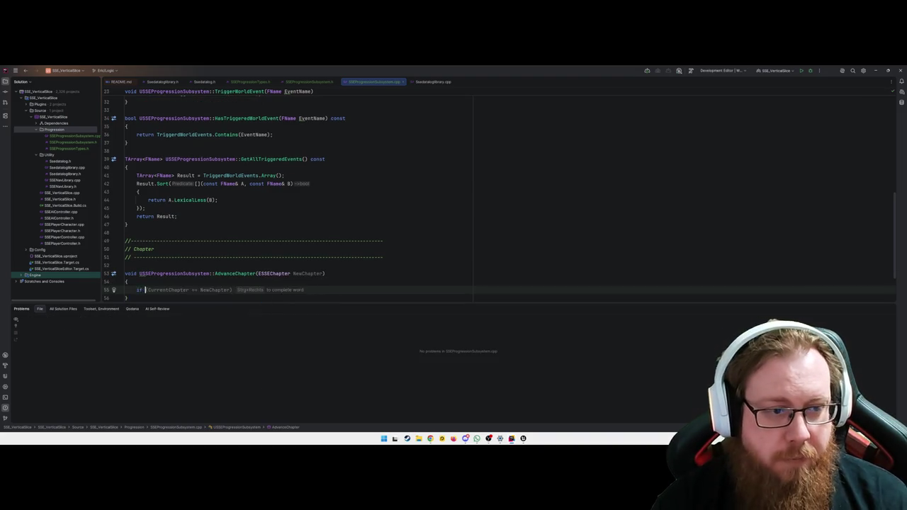
{"action": "type", "text": " (CurrentChapter == NewChapter)"}
{"action": "key", "text": "Return"}
{"action": "type", "text": "{"}
{"action": "key", "text": "Return"}
{"action": "type", "text": "return;"}
{"action": "key", "text": "Down"}
{"action": "key", "text": "Return"}
{"action": "type", "text": "CurrentChapter = NewChapter;"}
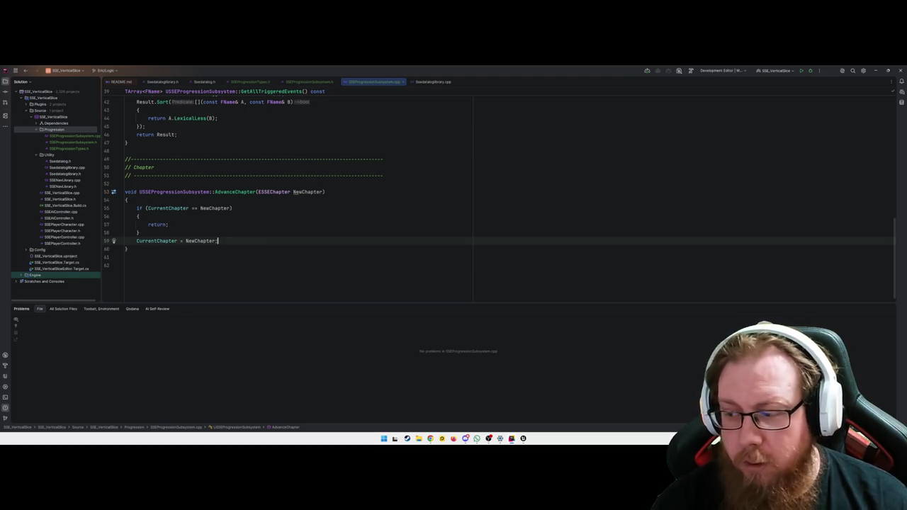
Step: Add OnChapterChanged.Broadcast(CurrentChapter); at the end of AdvanceChapter
{"action": "key", "text": "Return"}
{"action": "type", "text": "On"}
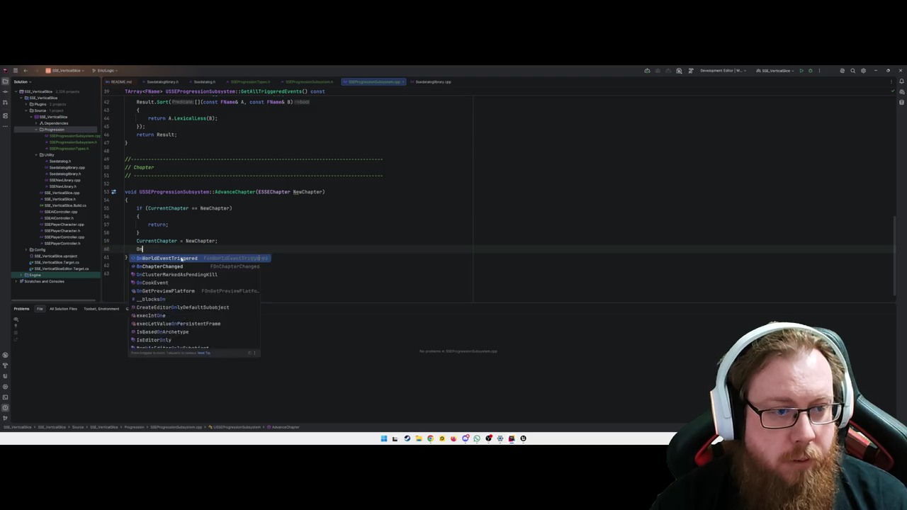
{"action": "type", "text": "ChapterChanged.Broadcast(NewChapter);"}
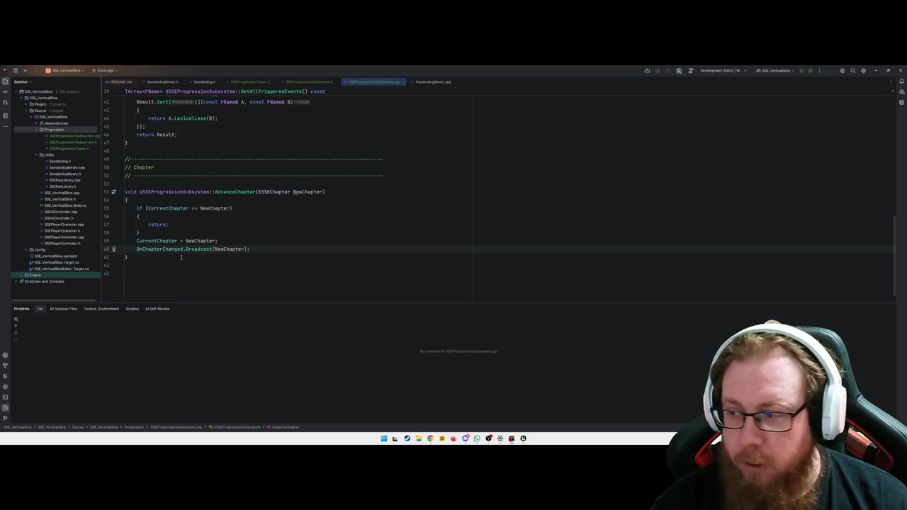
{"action": "key", "text": "Left"}
{"action": "key", "text": "Left"}
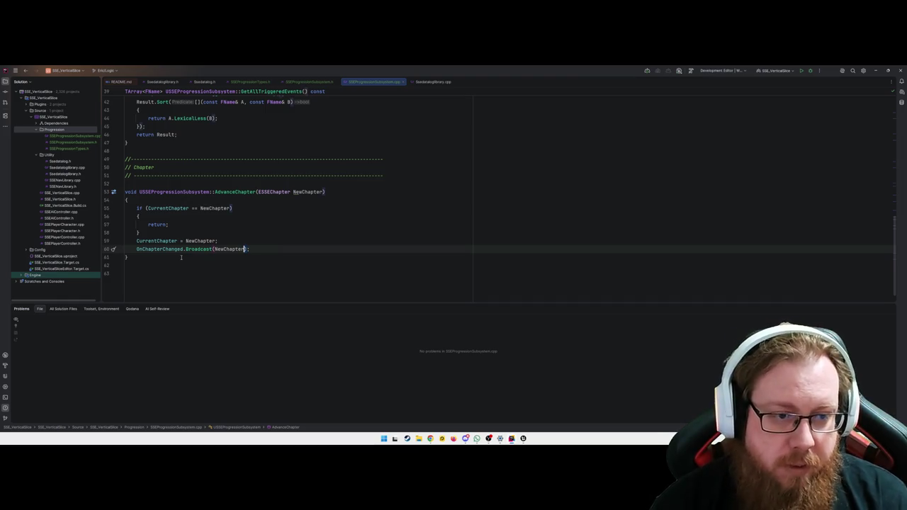
{"action": "key", "text": "ctrl+shift+Left"}
{"action": "type", "text": "CurrentChapter"}
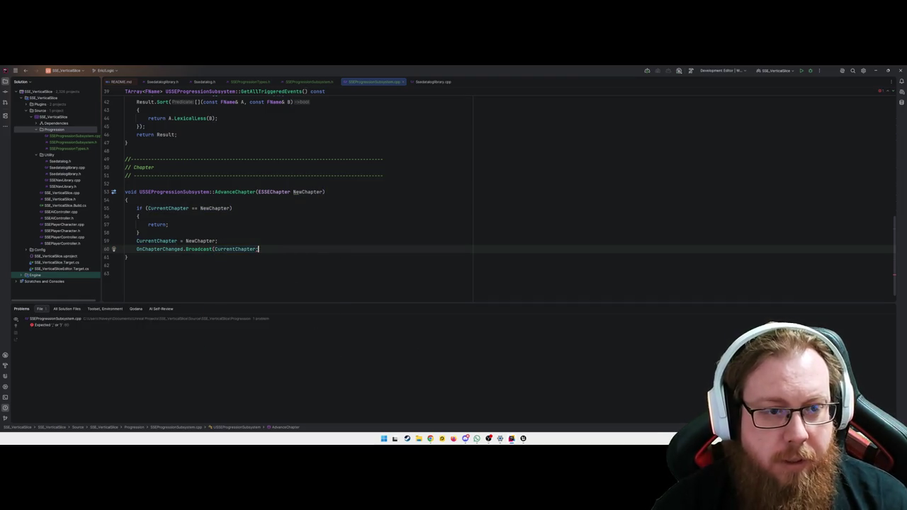
{"action": "key", "text": "Right"}
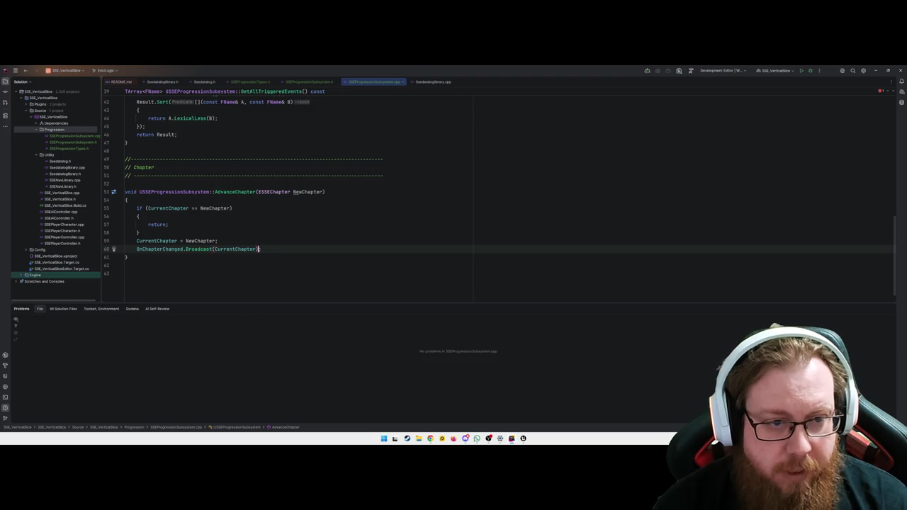
{"action": "type", "text": ";"}
Step: Add GetCurrentChapter() const returning CurrentChapter below AdvanceChapter
{"action": "left_click", "coordinate": [127, 257]}
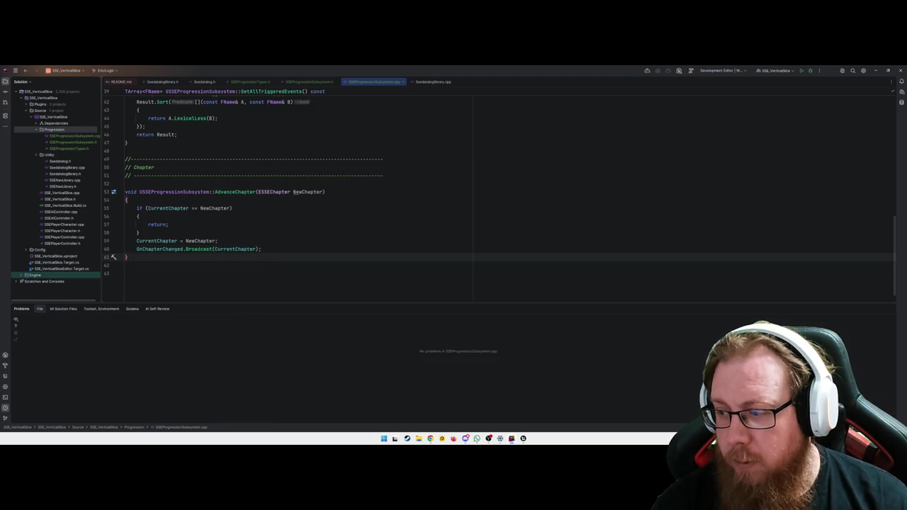
{"action": "key", "text": "Return"}
{"action": "key", "text": "Return"}
{"action": "type", "text": "Get"}
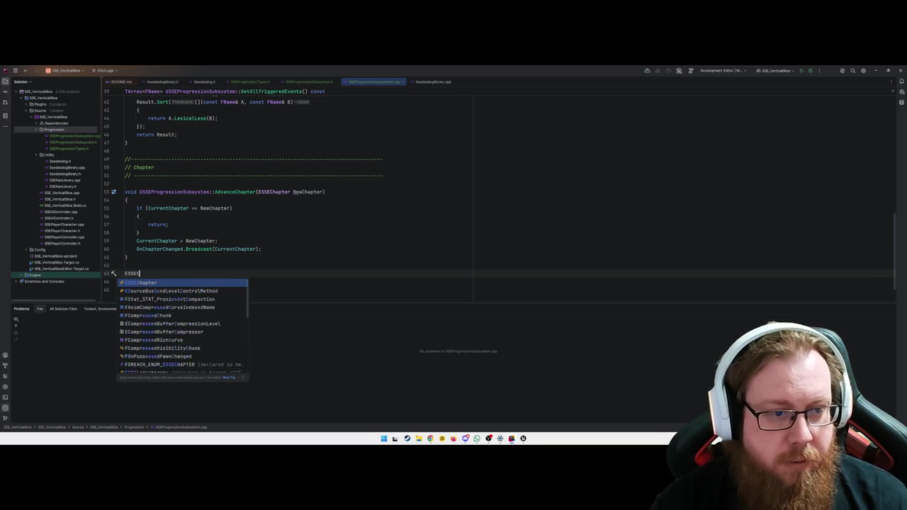
{"action": "key", "text": "Return"}
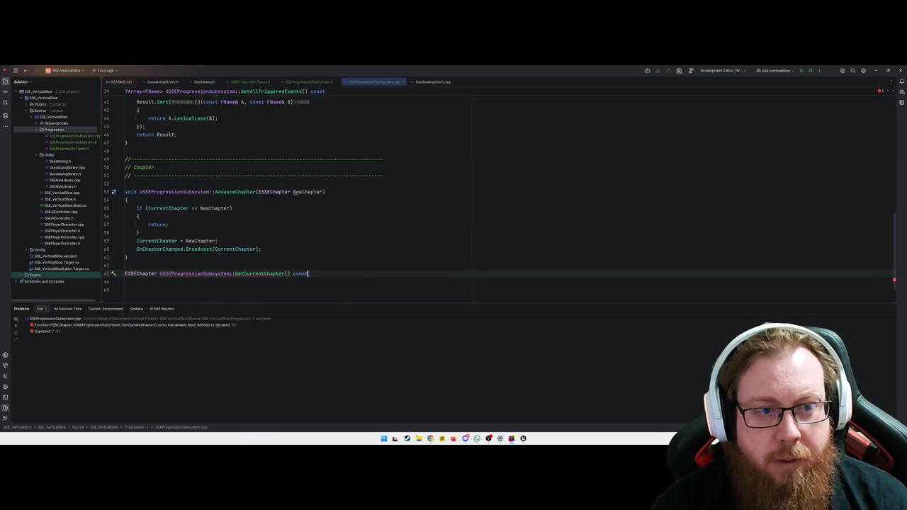
{"action": "type", "text": "{"}
{"action": "key", "text": "Return"}
{"action": "key", "text": "Tab"}
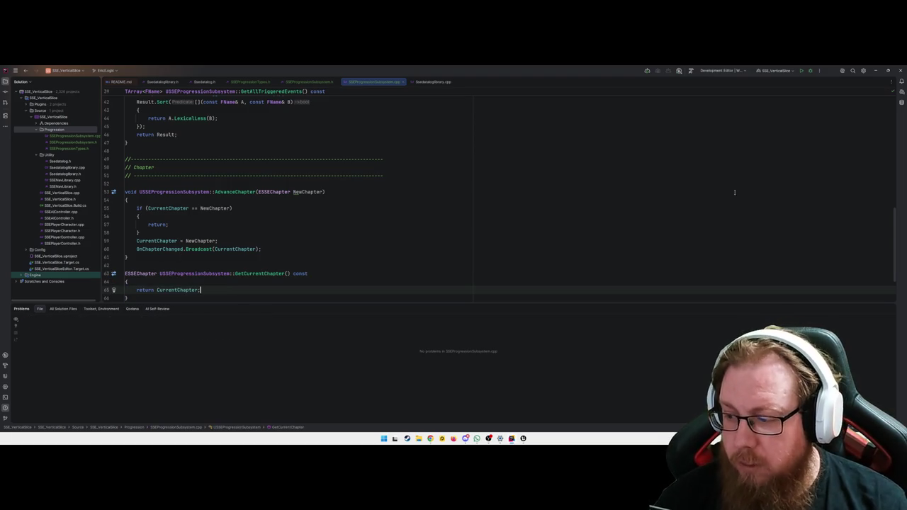
{"action": "scroll", "coordinate": [652, 200], "scroll_direction": "down", "scroll_amount": 1}
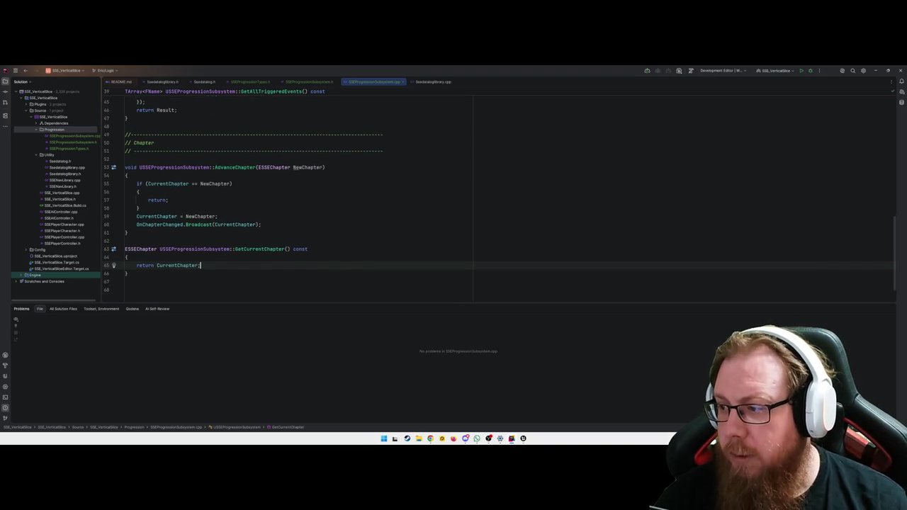
{"action": "scroll", "coordinate": [243, 247], "scroll_direction": "down", "scroll_amount": 1}
{"action": "left_click", "coordinate": [242, 244]}
{"action": "key", "text": "Return"}
{"action": "key", "text": "Return"}
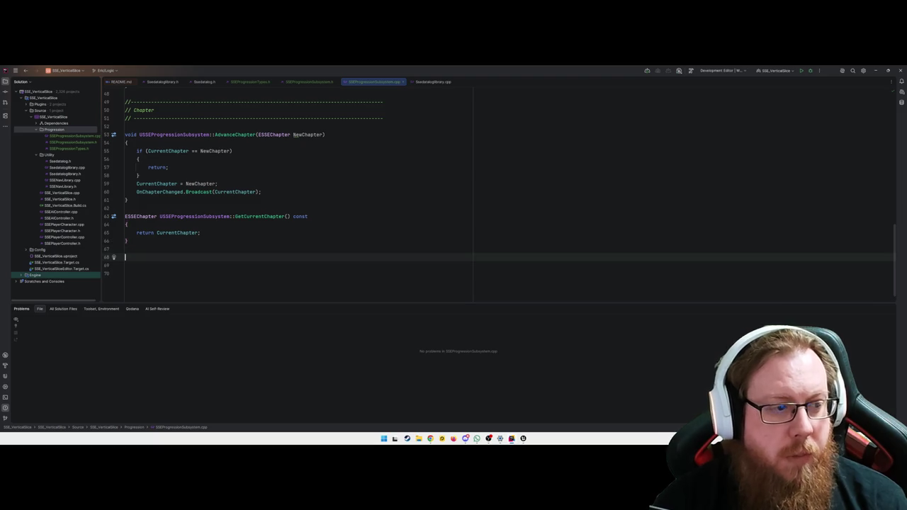
Step: Paste another section banner and retitle it 'Dialogue'
{"action": "key", "text": "ctrl+v"}
{"action": "type", "text": "World Events"}
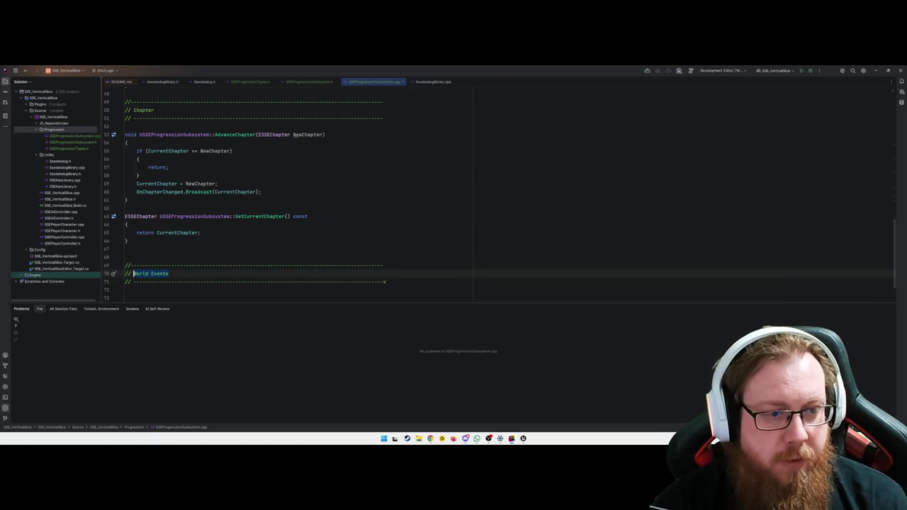
{"action": "type", "text": "Dialogue"}
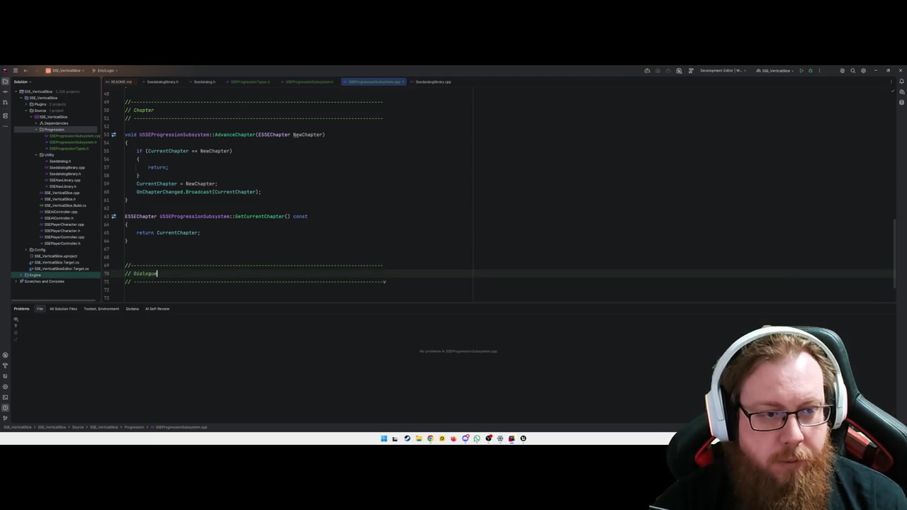
{"action": "key", "text": "Down"}
{"action": "key", "text": "Down"}
{"action": "key", "text": "Down"}
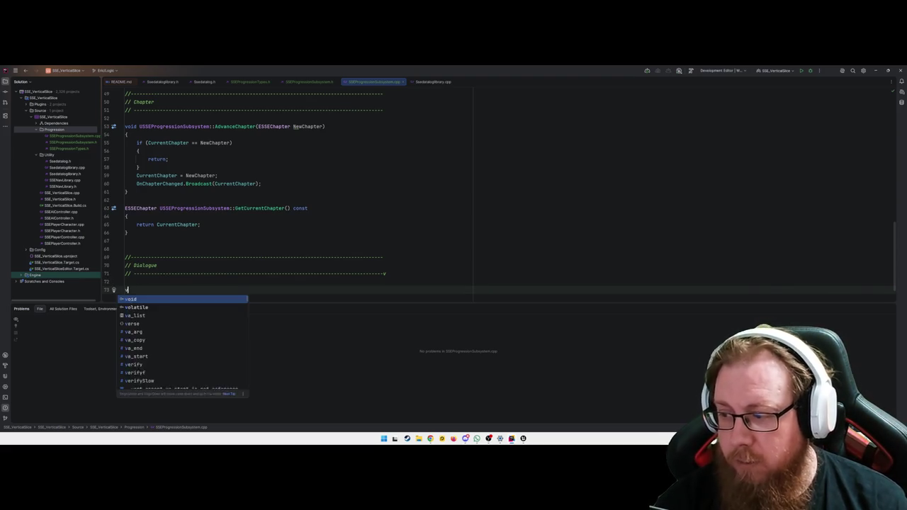
Step: Define MarkDialoguePlayed(FName LineID) with PlayedDialogLines.Add(LineID);
{"action": "type", "text": "void USSE"}
{"action": "key", "text": "Return"}
{"action": "type", "text": "::"}
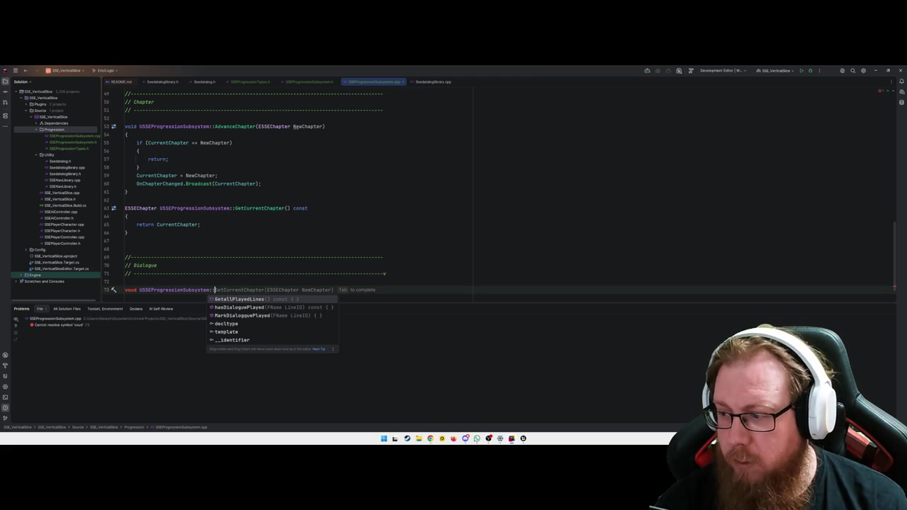
{"action": "type", "text": "MarkDialogquePlayed(FName LineID"}
{"action": "key", "text": "Return"}
{"action": "left_click", "coordinate": [137, 241]}
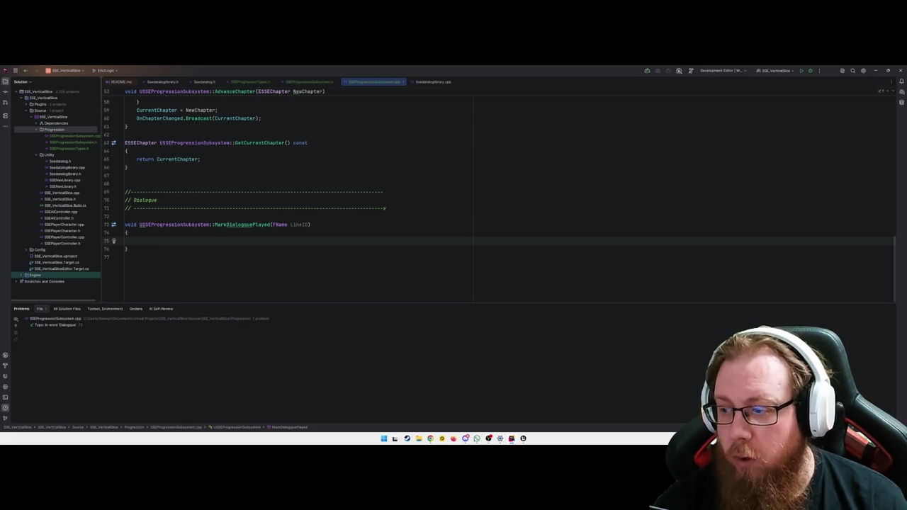
{"action": "type", "text": "PlayeDial"}
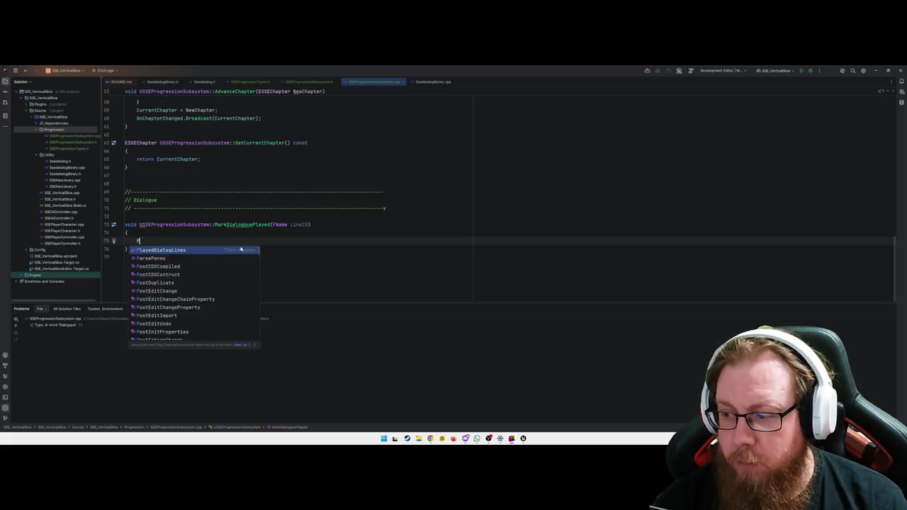
{"action": "key", "text": "Return"}
{"action": "type", "text": ".Add(LineID);"}
{"action": "left_click", "coordinate": [240, 246]}
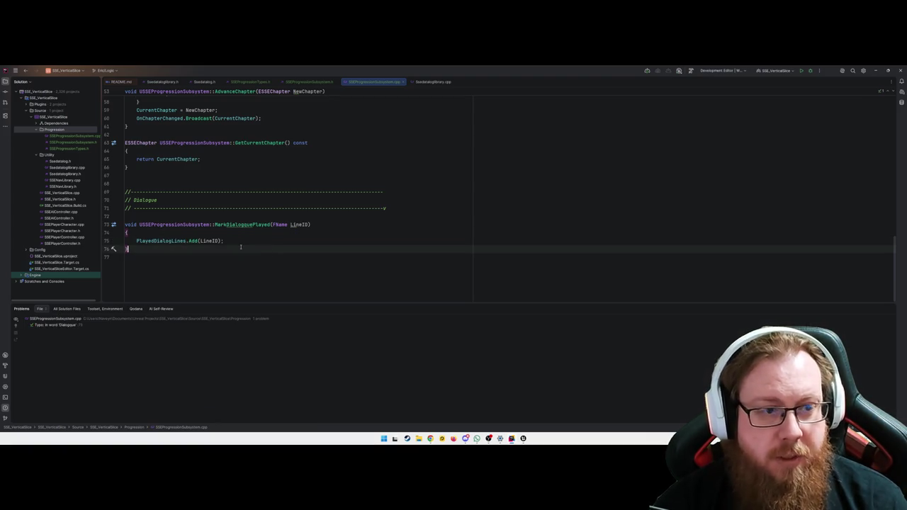
{"action": "key", "text": "Return"}
{"action": "key", "text": "Return"}
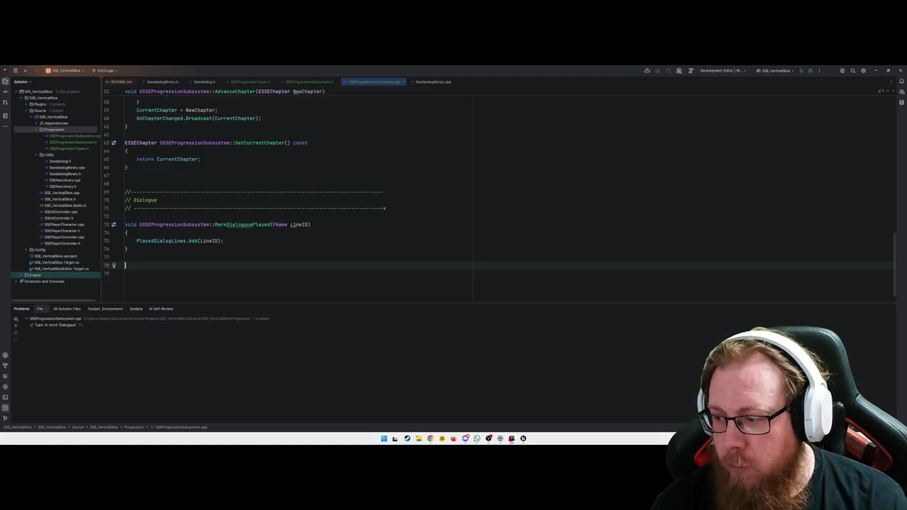
Step: Define bool HasDialoguePlayed using the suggested PlayedDialogLines Contains return line
{"action": "type", "text": "bool USSE"}
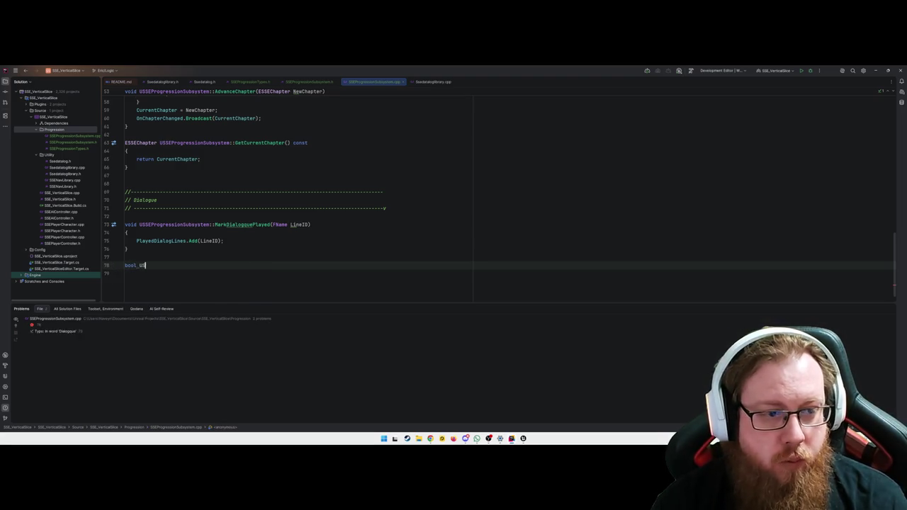
{"action": "key", "text": "Return"}
{"action": "type", "text": "::"}
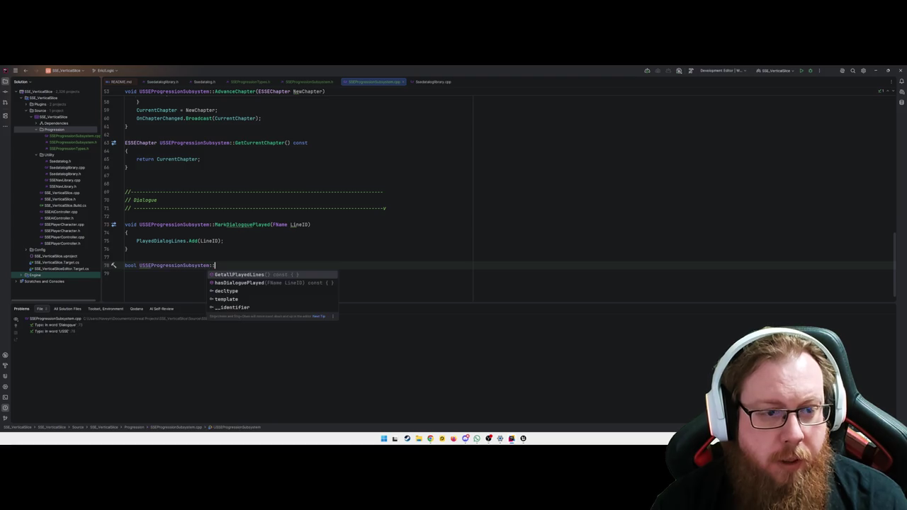
{"action": "key", "text": "Down"}
{"action": "key", "text": "Return"}
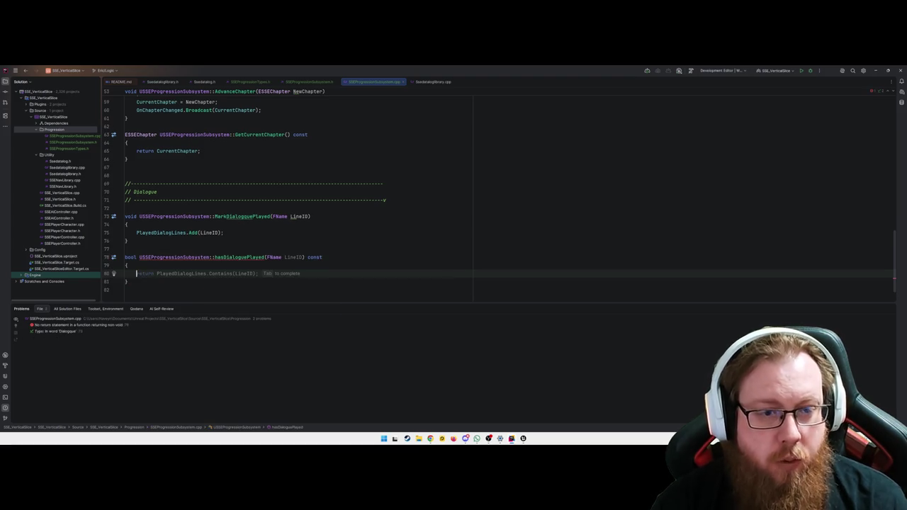
{"action": "key", "text": "Tab"}
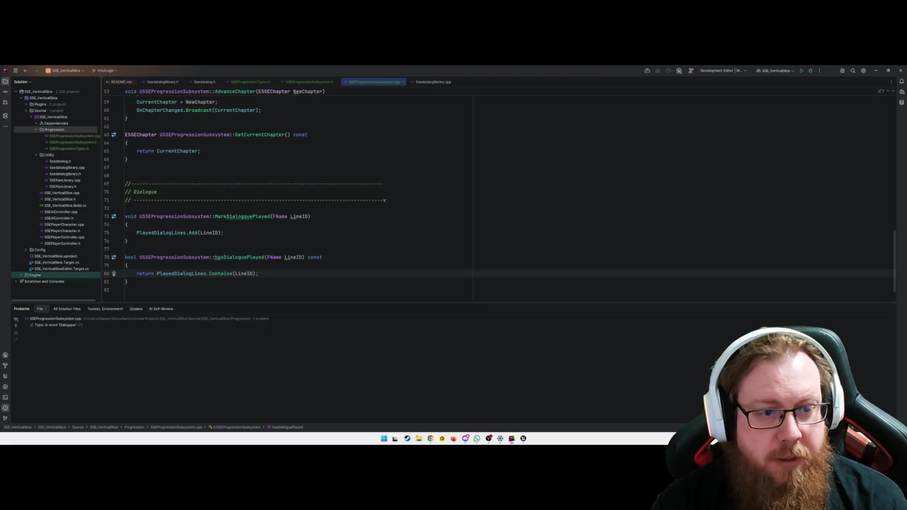
{"action": "left_click", "coordinate": [127, 282]}
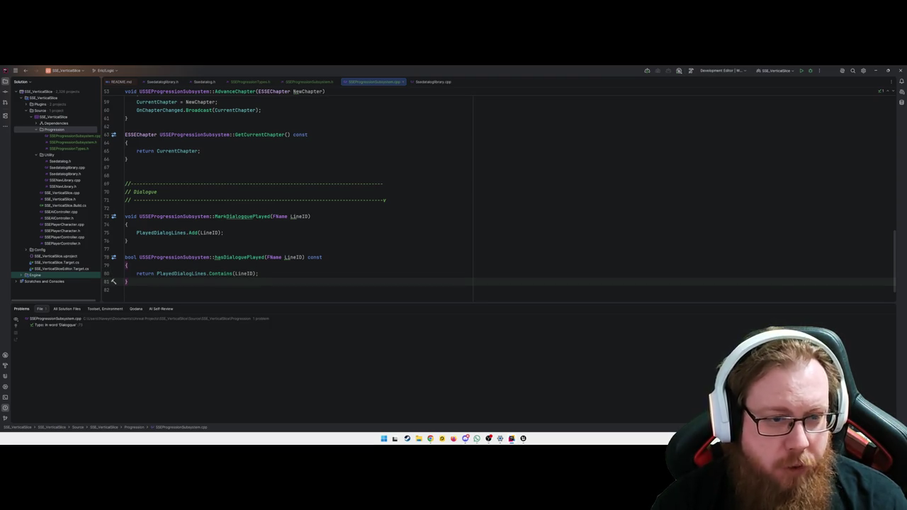
{"action": "key", "text": "Return"}
{"action": "key", "text": "Return"}
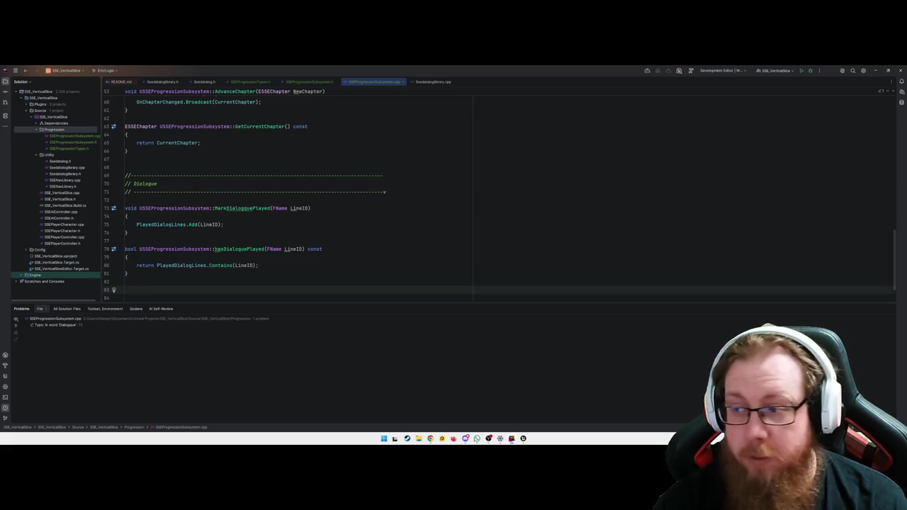
Step: Define TArray<FName> GetallPlayedLines, starting with Result copied from PlayedDialogLines.Array()
{"action": "type", "text": "TArr"}
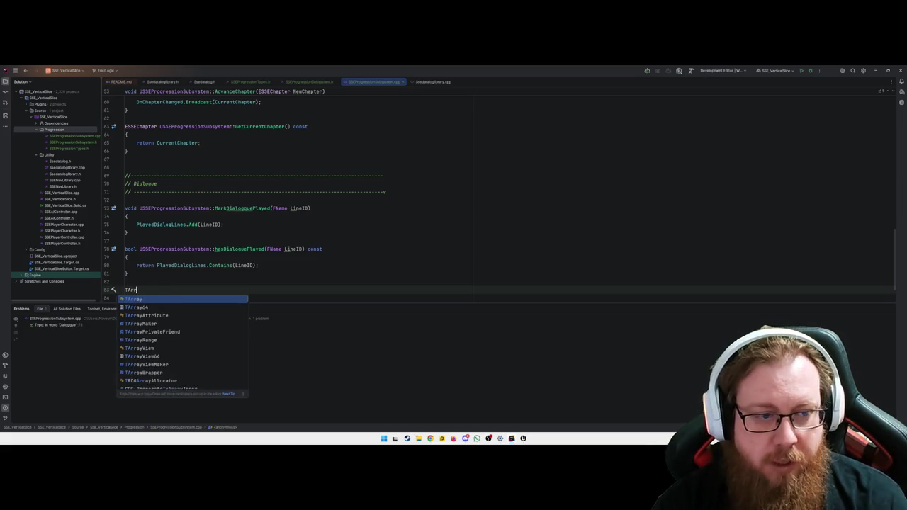
{"action": "type", "text": "ay<FNam"}
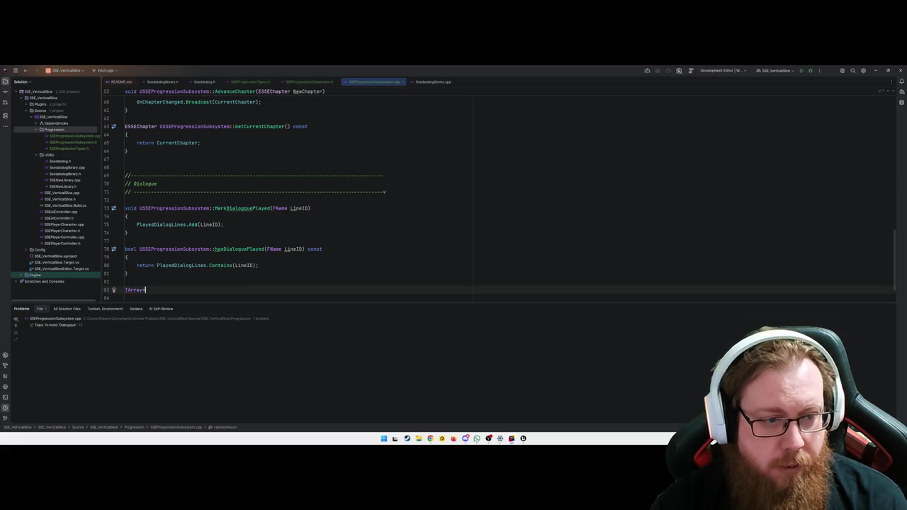
{"action": "key", "text": "Return"}
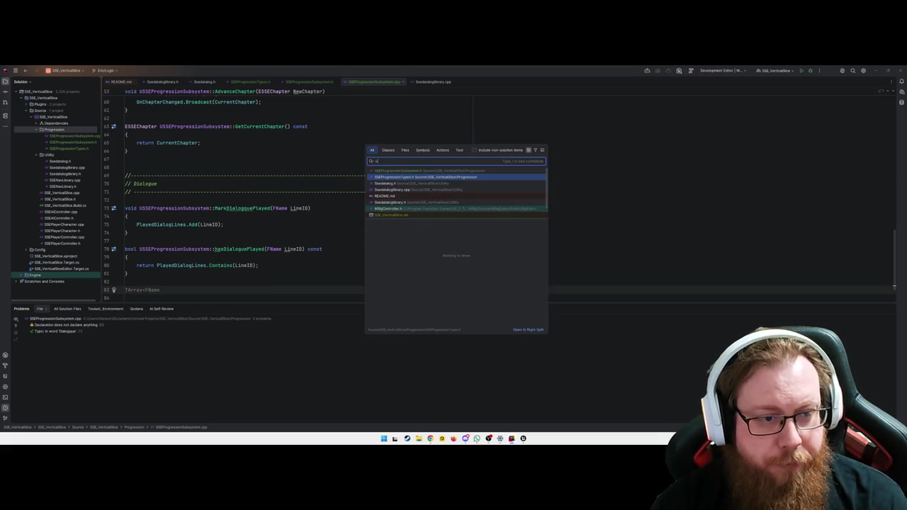
{"action": "type", "text": ">"}
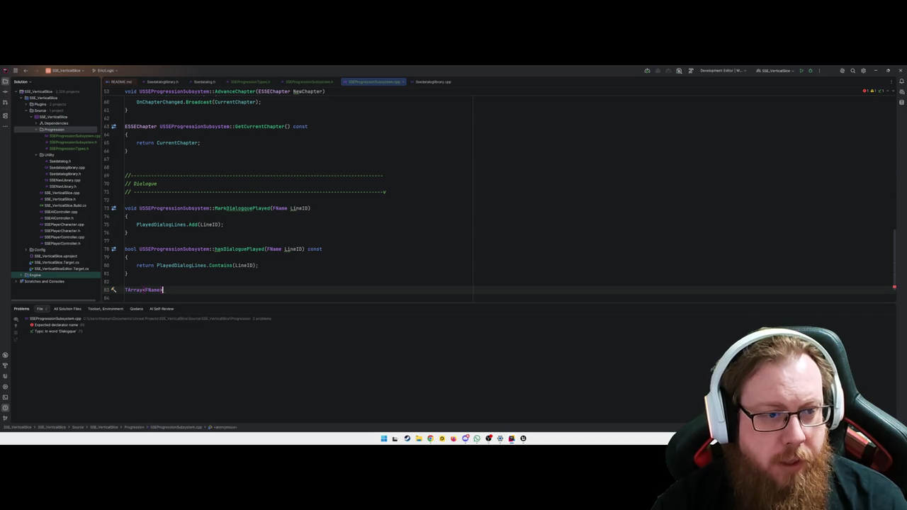
{"action": "type", "text": " USSE"}
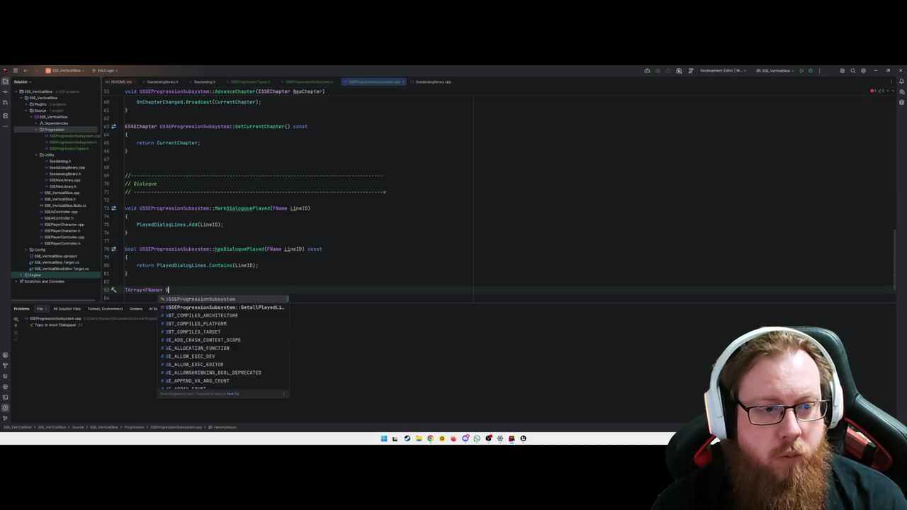
{"action": "key", "text": "Return"}
{"action": "type", "text": "::"}
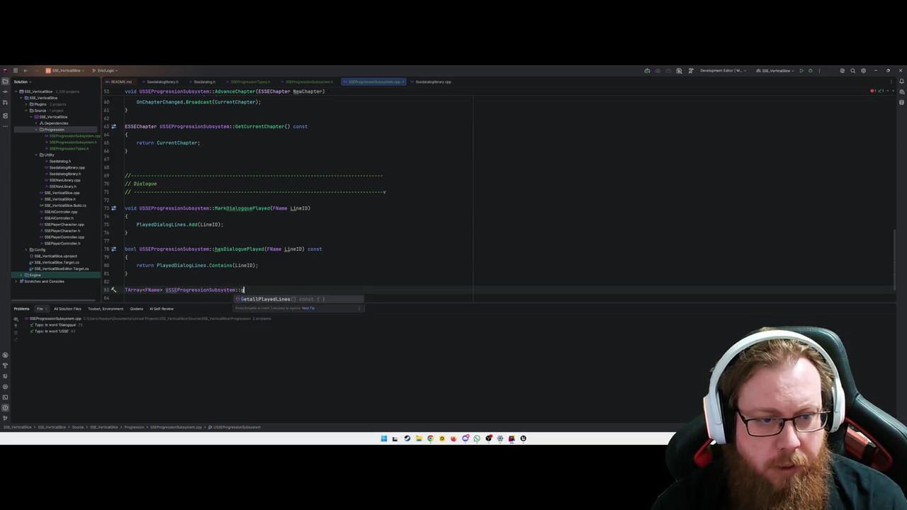
{"action": "key", "text": "Return"}
{"action": "key", "text": "Tab"}
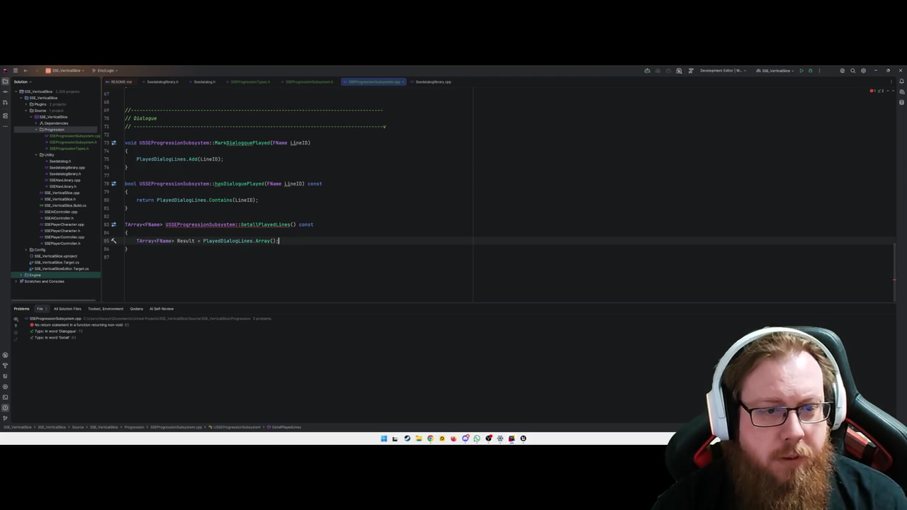
{"action": "scroll", "coordinate": [243, 253], "scroll_direction": "up", "scroll_amount": 5}
{"action": "scroll", "coordinate": [260, 236], "scroll_direction": "up", "scroll_amount": 5}
{"action": "scroll", "coordinate": [260, 237], "scroll_direction": "up", "scroll_amount": 3}
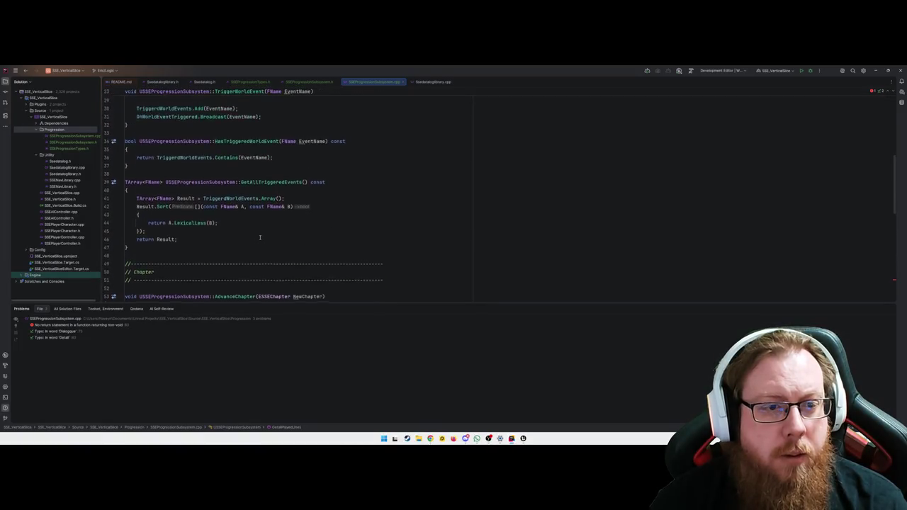
{"action": "scroll", "coordinate": [170, 135], "scroll_direction": "down", "scroll_amount": 3}
{"action": "scroll", "coordinate": [247, 150], "scroll_direction": "down", "scroll_amount": 10}
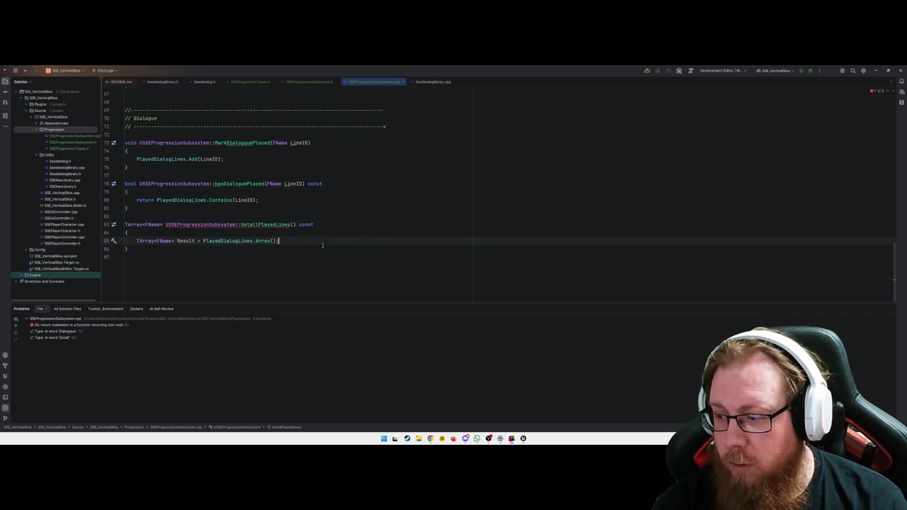
Step: Sort Result with an A.LexicalLess(B) lambda and return Result
{"action": "key", "text": "Return"}
{"action": "type", "text": "Result"}
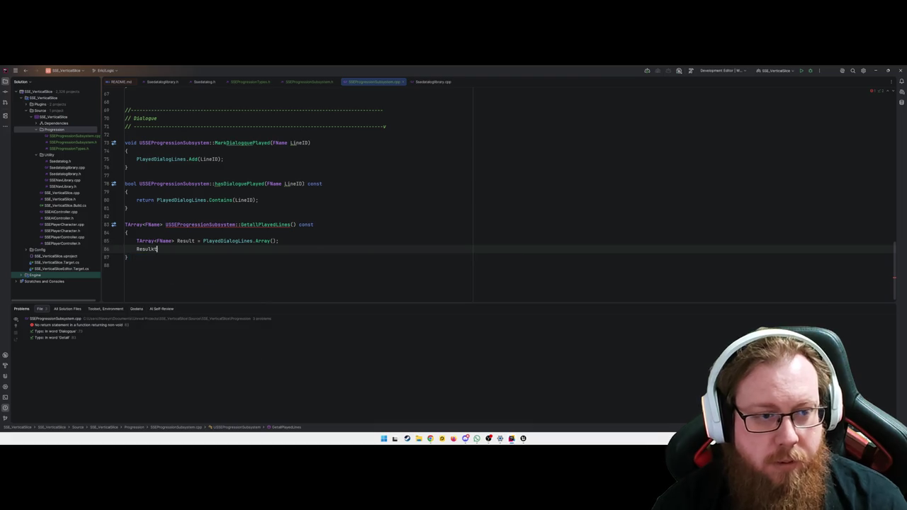
{"action": "type", "text": ".Sort([](const FName& A, const FName& B"}
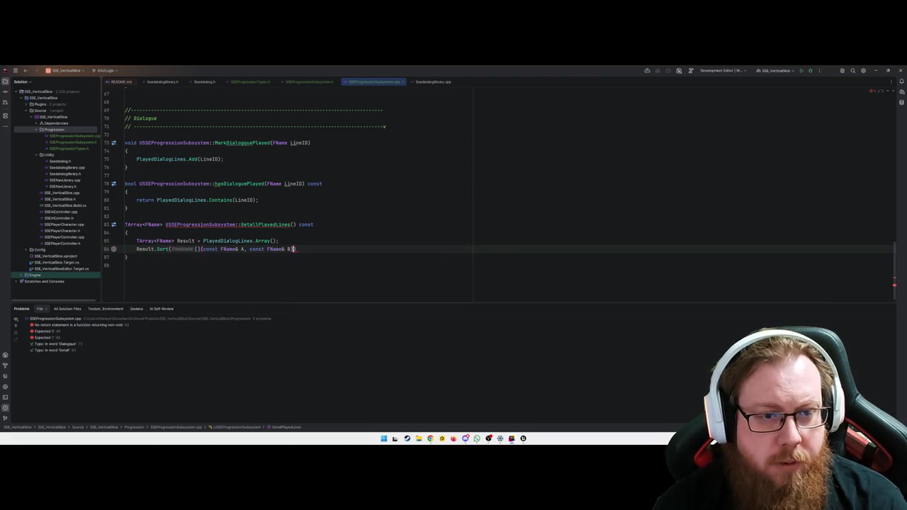
{"action": "type", "text": "){"}
{"action": "key", "text": "Return"}
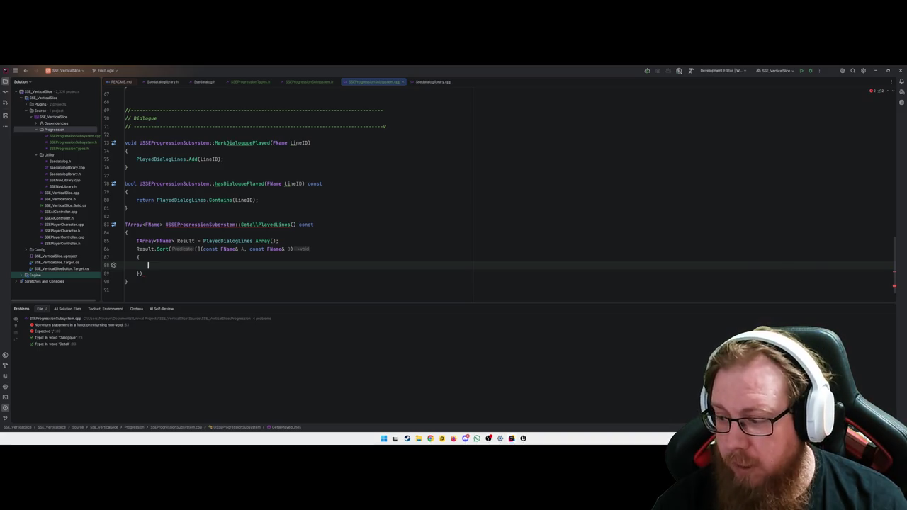
{"action": "type", "text": "return A.Le"}
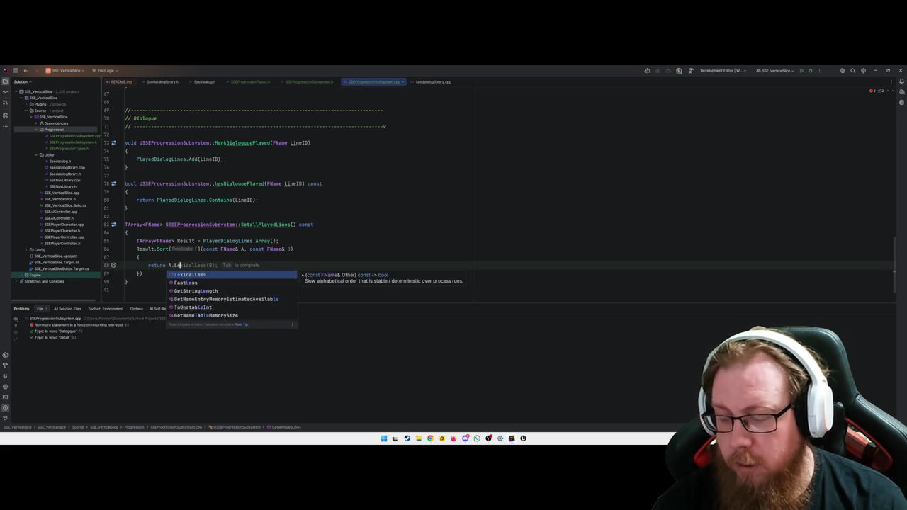
{"action": "key", "text": "Tab"}
{"action": "key", "text": "Down"}
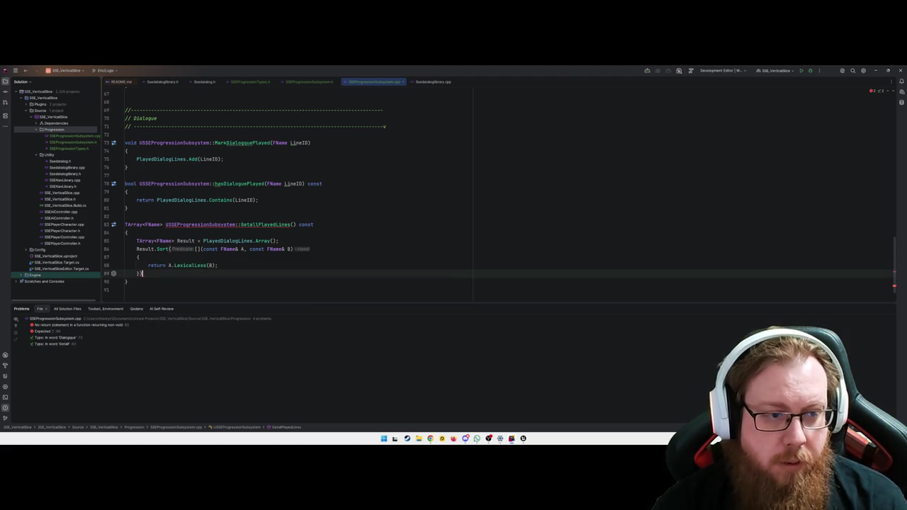
{"action": "type", "text": ";"}
{"action": "key", "text": "Return"}
{"action": "type", "text": "re"}
{"action": "key", "text": "Tab"}
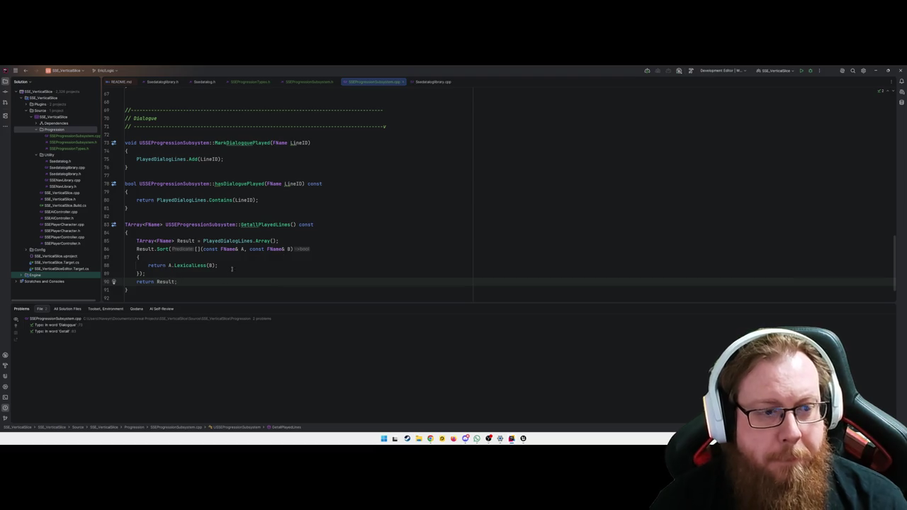
{"action": "scroll", "coordinate": [217, 277], "scroll_direction": "down", "scroll_amount": 1}
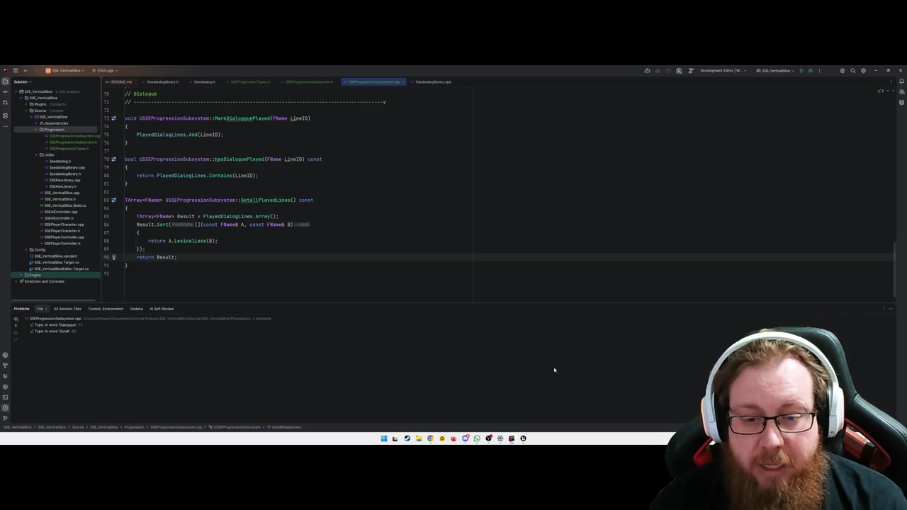
Step: Open the sliding door's Blueprint from the hangar level and maximize its editor
{"action": "mouse_move", "coordinate": [523, 439]}
{"action": "left_click", "coordinate": [477, 415]}
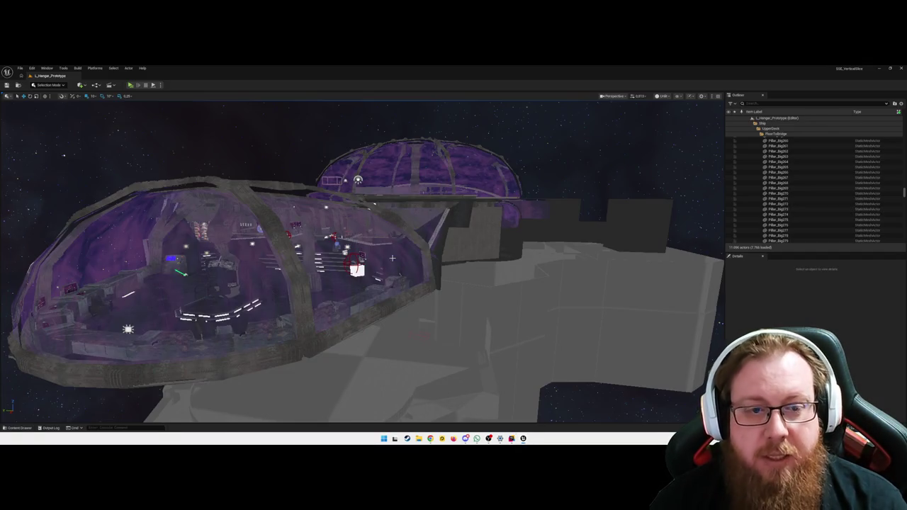
{"action": "key", "text": "w"}
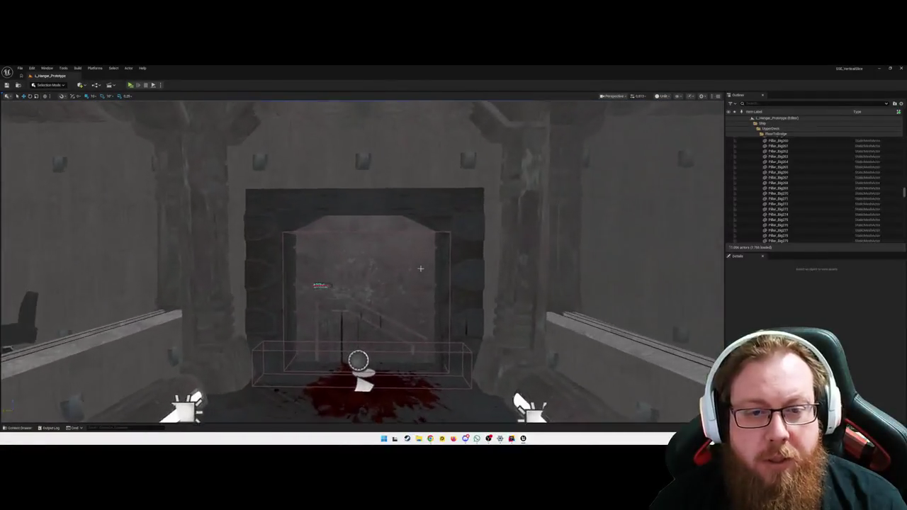
{"action": "left_click", "coordinate": [416, 262]}
{"action": "double_click", "coordinate": [420, 283]}
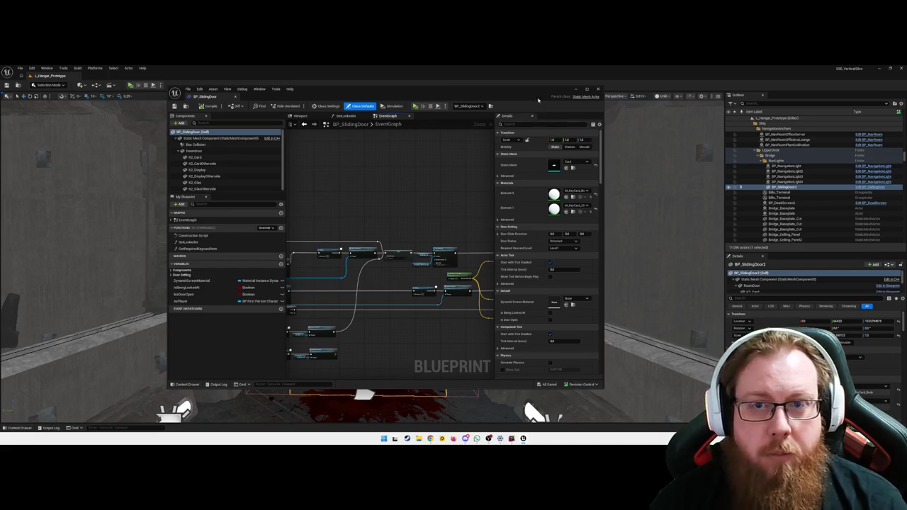
{"action": "left_click", "coordinate": [587, 89]}
Step: Move the Event Tick node and BeginPlay further down the event graph, Event Tick just above BeginPlay
{"action": "scroll", "coordinate": [545, 286], "scroll_direction": "down", "scroll_amount": 6}
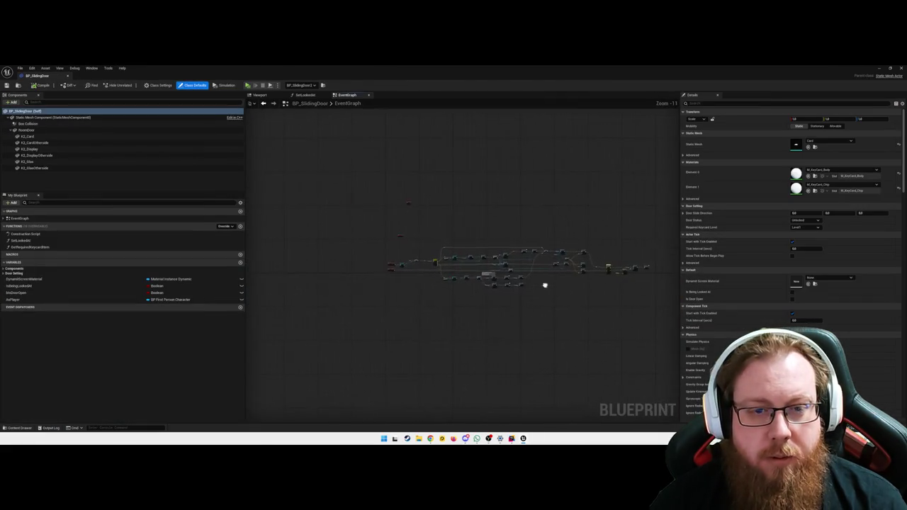
{"action": "scroll", "coordinate": [500, 300], "scroll_direction": "up", "scroll_amount": 5}
{"action": "scroll", "coordinate": [414, 211], "scroll_direction": "up", "scroll_amount": 2}
{"action": "scroll", "coordinate": [414, 211], "scroll_direction": "up", "scroll_amount": 1}
{"action": "left_click", "coordinate": [395, 156]}
{"action": "left_click_drag", "start_coordinate": [404, 149], "coordinate": [330, 282]}
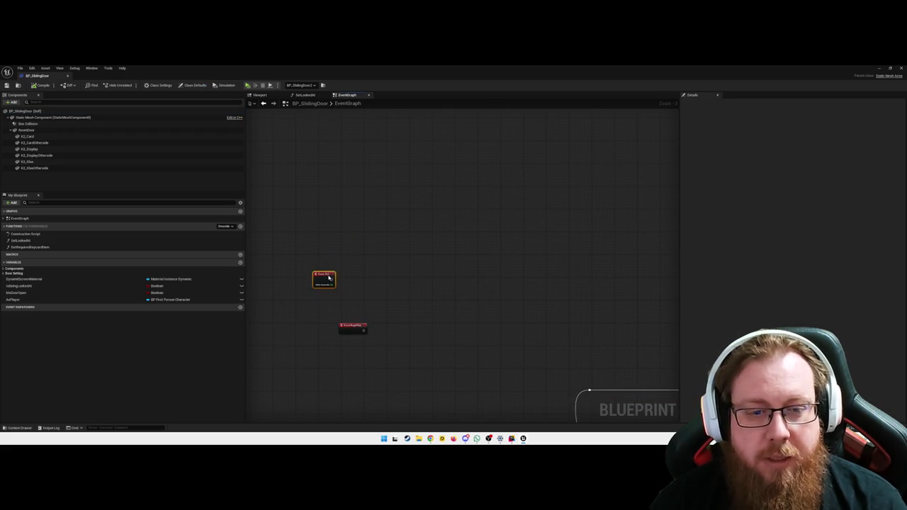
{"action": "left_click_drag", "start_coordinate": [427, 256], "coordinate": [378, 350]}
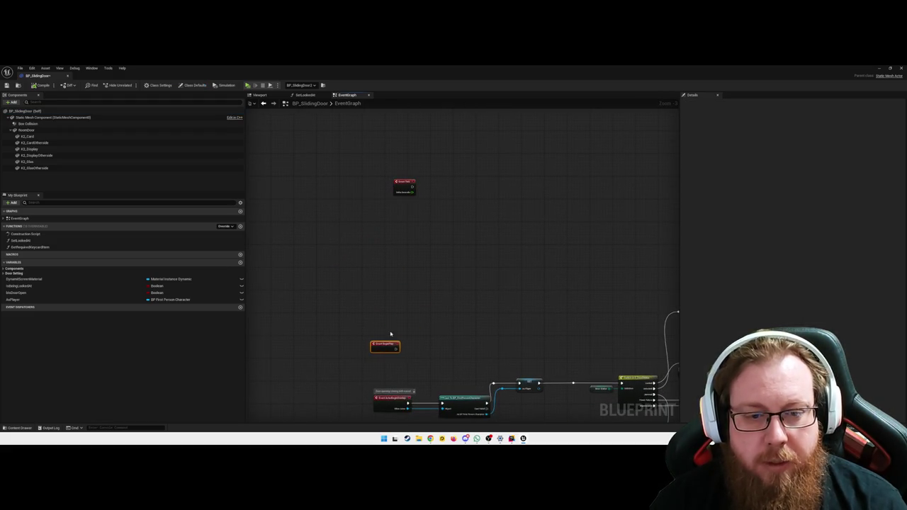
{"action": "left_click_drag", "start_coordinate": [403, 185], "coordinate": [383, 306]}
{"action": "left_click", "coordinate": [607, 293]}
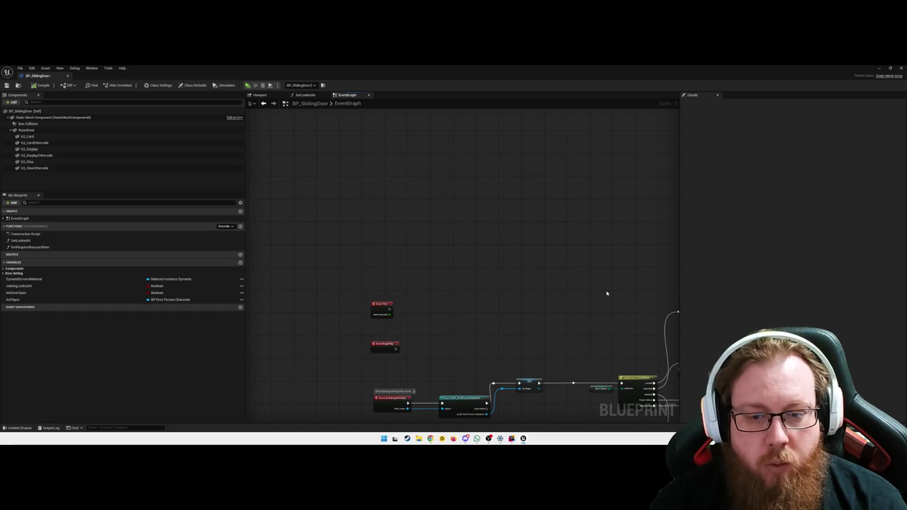
{"action": "scroll", "coordinate": [504, 308], "scroll_direction": "down", "scroll_amount": 3}
{"action": "scroll", "coordinate": [391, 302], "scroll_direction": "up", "scroll_amount": 1}
{"action": "scroll", "coordinate": [390, 303], "scroll_direction": "up", "scroll_amount": 2}
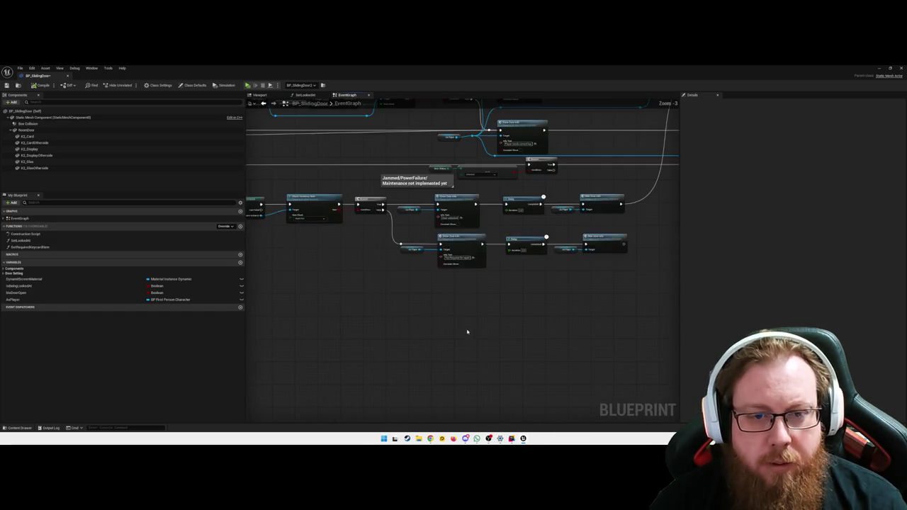
{"action": "scroll", "coordinate": [530, 316], "scroll_direction": "down", "scroll_amount": 3}
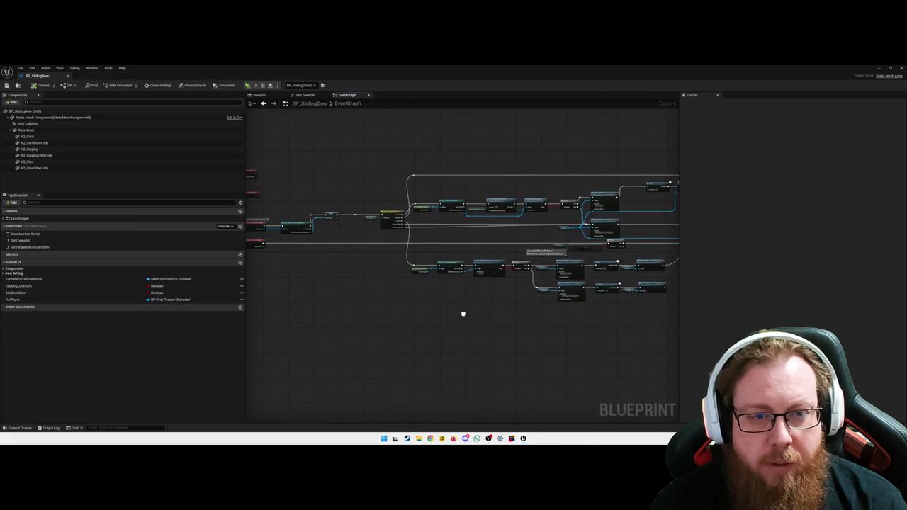
Step: Inspect the upper-left As Player, reroute and Show Zone Info nodes without adding anything
{"action": "mouse_move", "coordinate": [483, 321]}
{"action": "left_mouse_down"}
{"action": "mouse_move", "coordinate": [458, 319]}
{"action": "mouse_move", "coordinate": [462, 308]}
{"action": "left_mouse_up"}
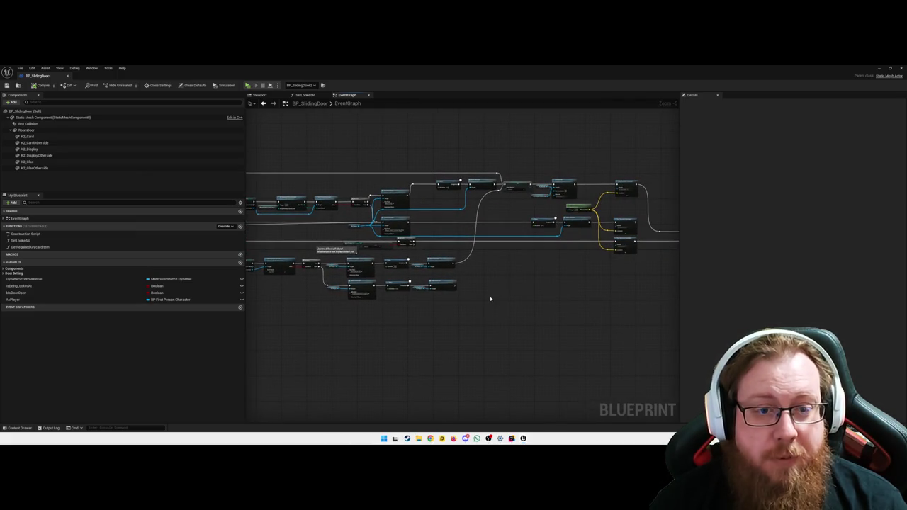
{"action": "scroll", "coordinate": [489, 299], "scroll_direction": "up", "scroll_amount": 3}
{"action": "left_click_drag", "start_coordinate": [368, 209], "coordinate": [490, 262]}
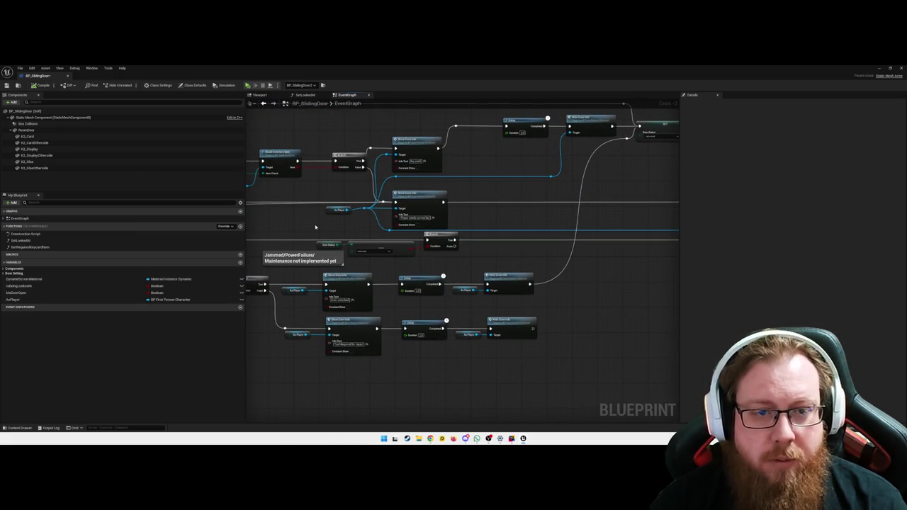
{"action": "left_click_drag", "start_coordinate": [328, 197], "coordinate": [432, 220]}
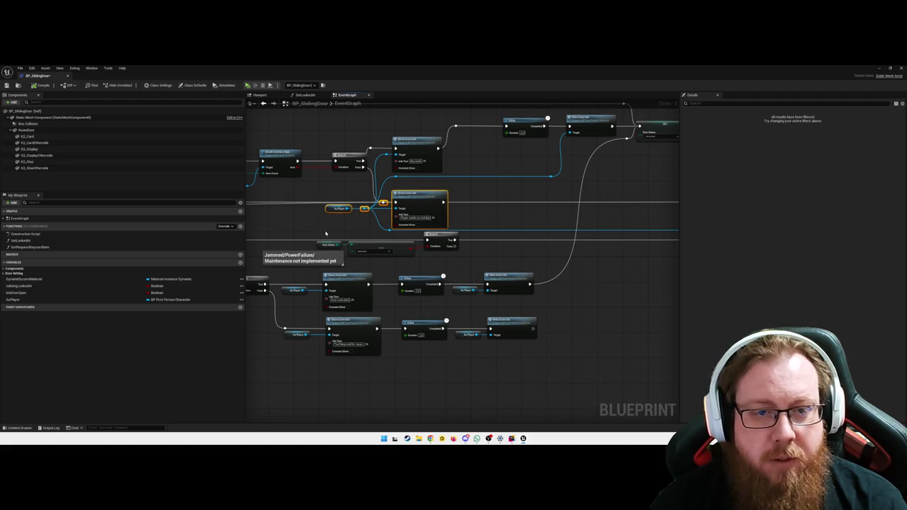
{"action": "left_click", "coordinate": [326, 233]}
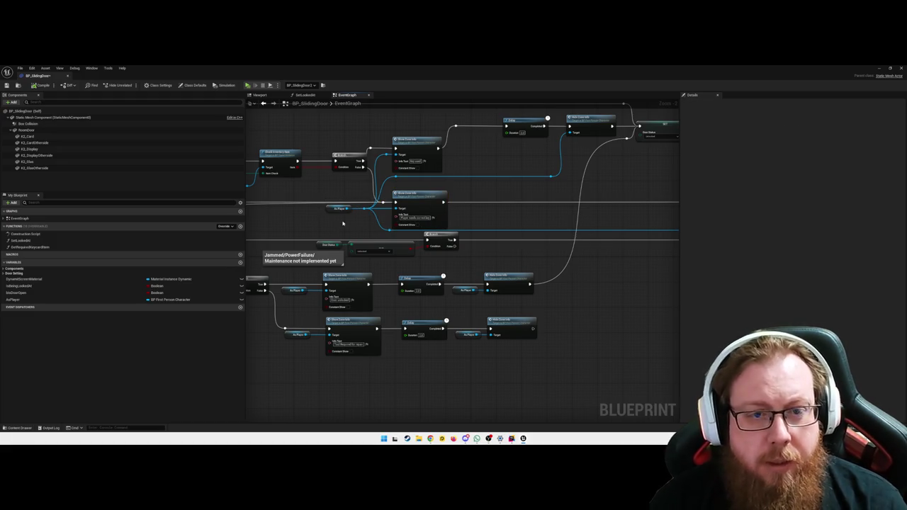
{"action": "left_click_drag", "start_coordinate": [383, 203], "coordinate": [384, 203]}
{"action": "key", "text": "Escape"}
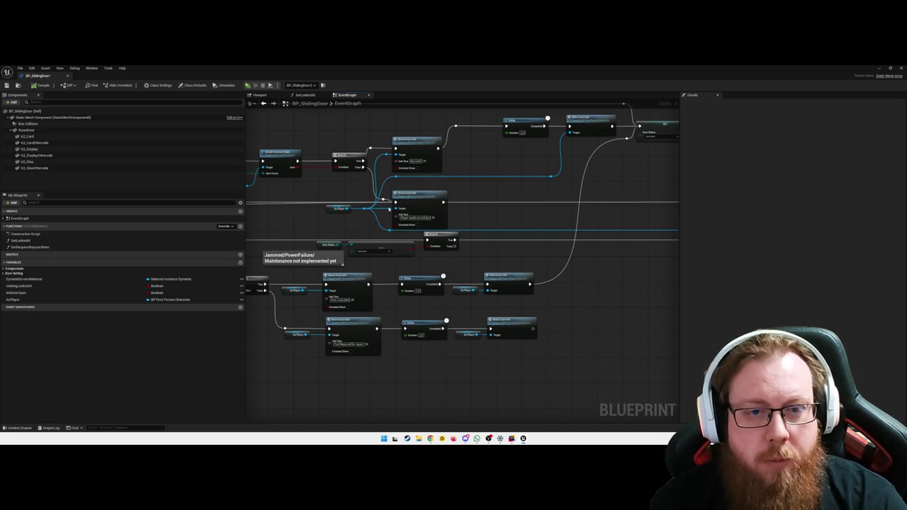
Step: Realign the lower node row from As Player to Hide Zone Info, nudging it slightly left
{"action": "left_click_drag", "start_coordinate": [492, 219], "coordinate": [581, 193]}
{"action": "left_click_drag", "start_coordinate": [578, 340], "coordinate": [363, 291]}
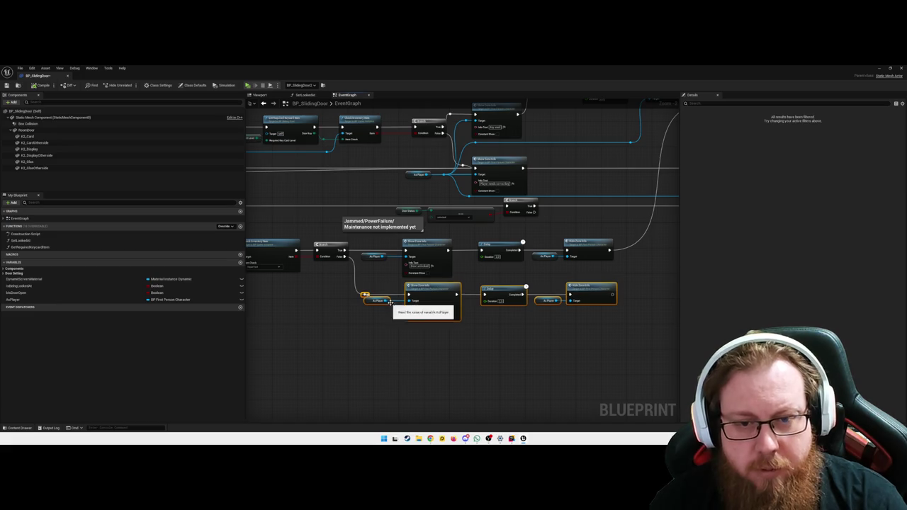
{"action": "left_click_drag", "start_coordinate": [607, 328], "coordinate": [365, 294]}
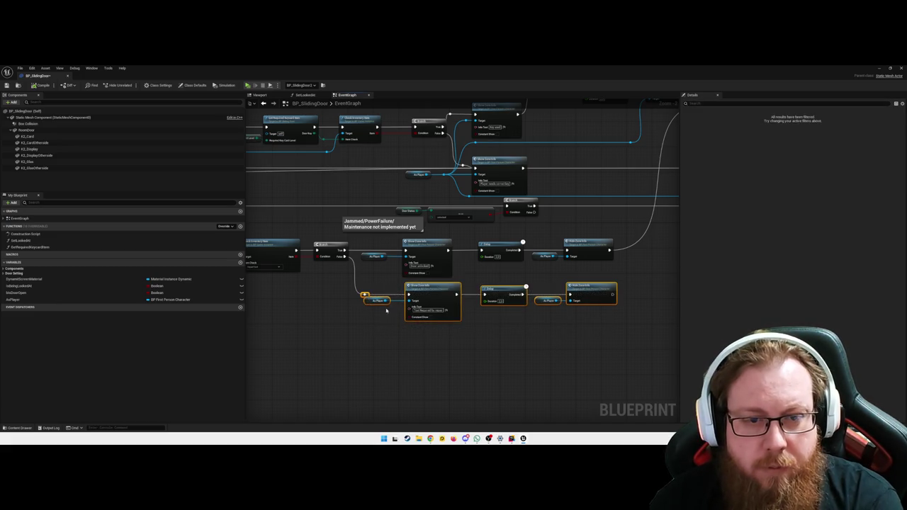
{"action": "left_click_drag", "start_coordinate": [654, 323], "coordinate": [366, 285]}
{"action": "left_click_drag", "start_coordinate": [402, 301], "coordinate": [399, 301]}
{"action": "left_click", "coordinate": [435, 352]}
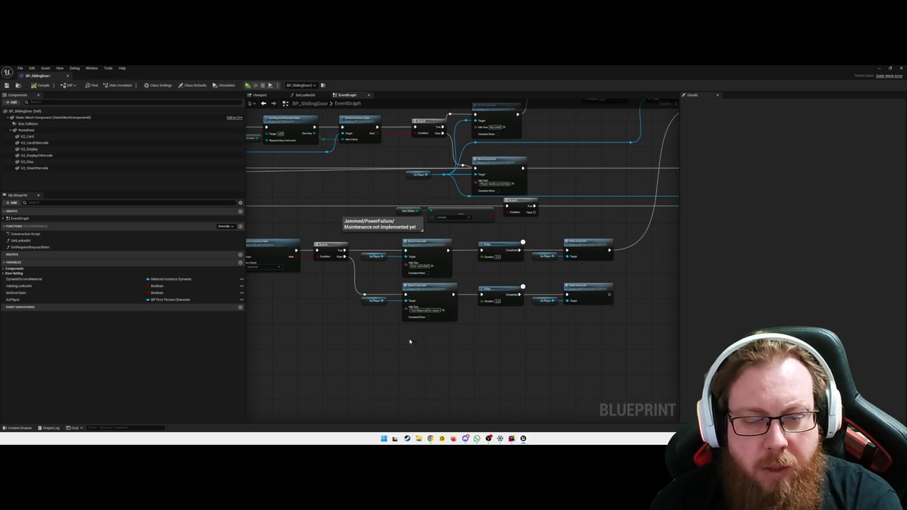
Step: Add a reroute point on the Door Position wire into the Lerp's Alpha and move it left
{"action": "mouse_move", "coordinate": [449, 333]}
{"action": "left_mouse_down"}
{"action": "mouse_move", "coordinate": [484, 340]}
{"action": "mouse_move", "coordinate": [408, 353]}
{"action": "mouse_move", "coordinate": [310, 341]}
{"action": "left_mouse_up"}
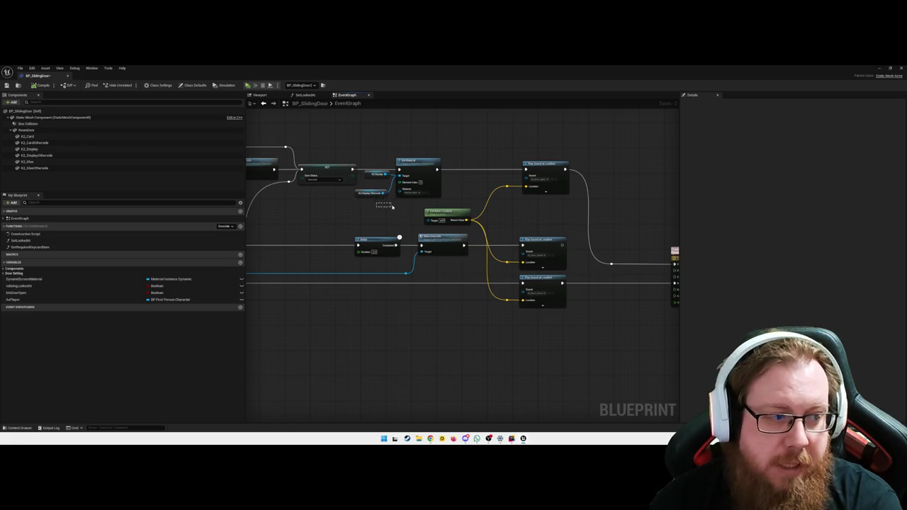
{"action": "left_click_drag", "start_coordinate": [471, 301], "coordinate": [358, 283]}
{"action": "left_click_drag", "start_coordinate": [531, 318], "coordinate": [351, 310]}
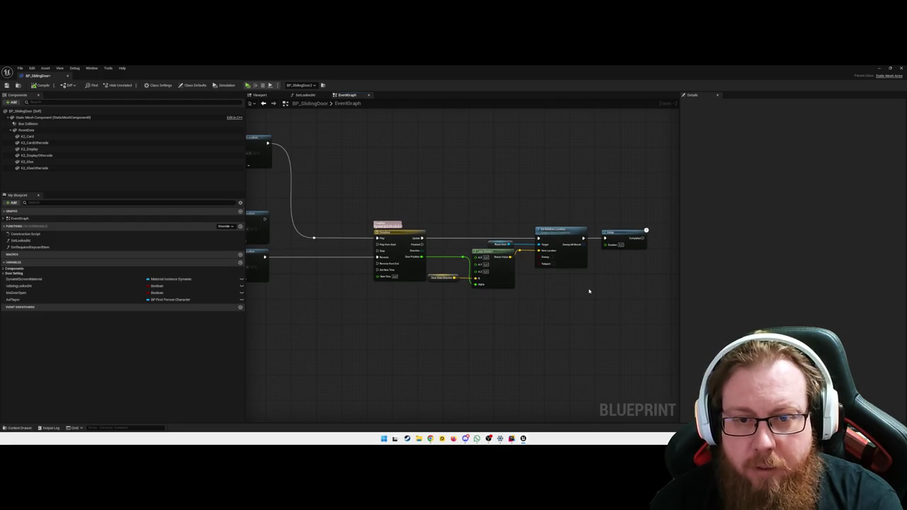
{"action": "left_click_drag", "start_coordinate": [623, 290], "coordinate": [520, 212]}
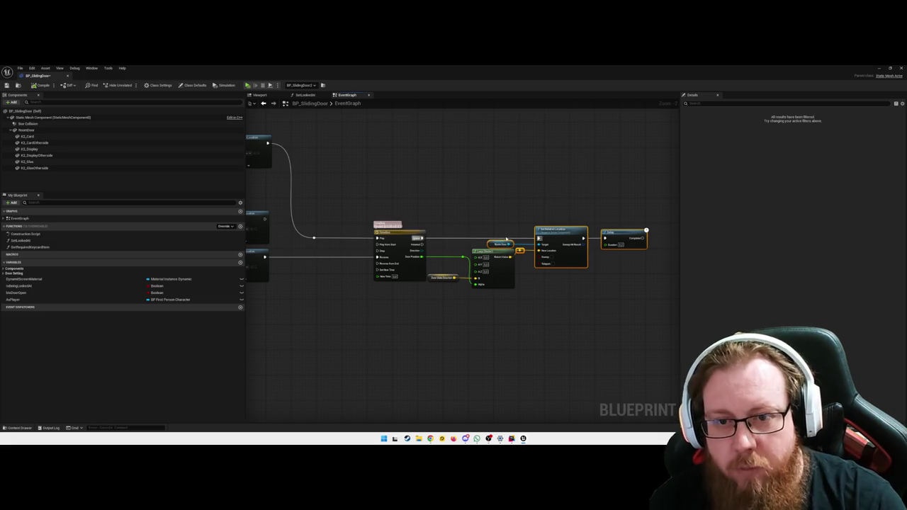
{"action": "left_click", "coordinate": [496, 341]}
{"action": "left_click_drag", "start_coordinate": [496, 312], "coordinate": [430, 273]}
{"action": "left_click_drag", "start_coordinate": [435, 318], "coordinate": [452, 312]}
{"action": "mouse_move", "coordinate": [440, 251]}
{"action": "left_mouse_down"}
{"action": "mouse_move", "coordinate": [487, 261]}
{"action": "mouse_move", "coordinate": [491, 278]}
{"action": "left_mouse_up"}
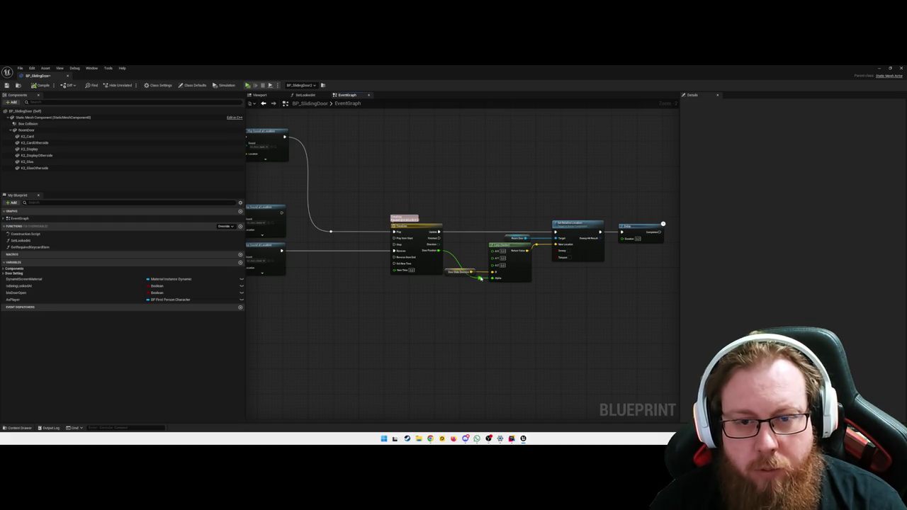
{"action": "double_click", "coordinate": [480, 277]}
{"action": "left_click_drag", "start_coordinate": [480, 278], "coordinate": [451, 278]}
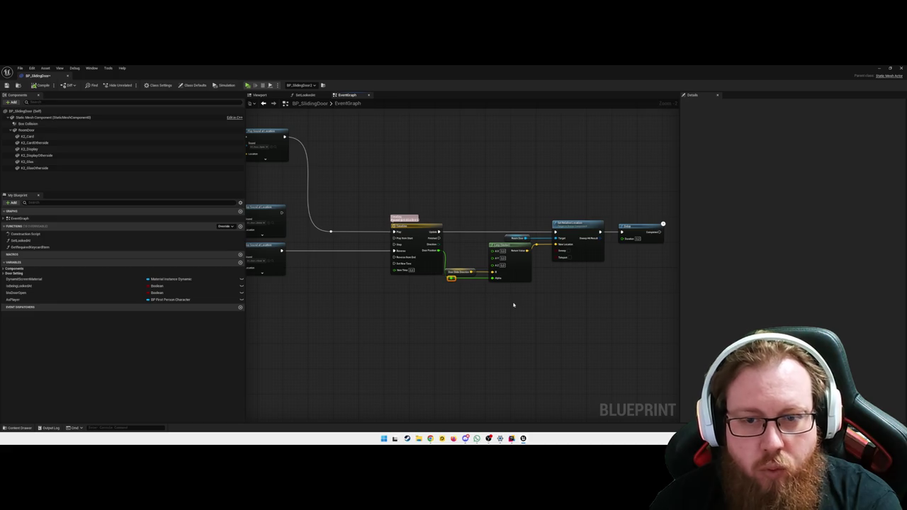
Step: Shift the Timeline, Lerp, Set Relative Location and Delay nodes slightly to the right
{"action": "scroll", "coordinate": [480, 300], "scroll_direction": "down", "scroll_amount": 3}
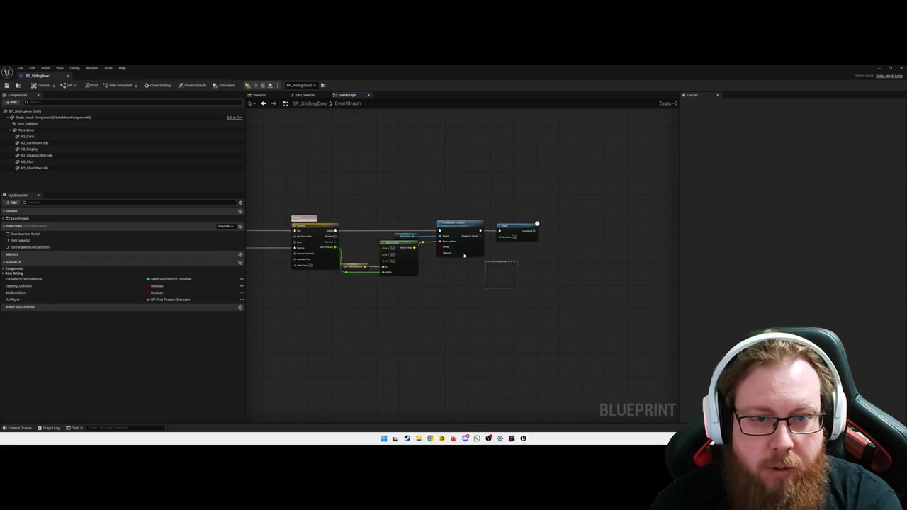
{"action": "left_click_drag", "start_coordinate": [536, 283], "coordinate": [364, 219]}
{"action": "left_click_drag", "start_coordinate": [432, 265], "coordinate": [440, 266]}
{"action": "left_click", "coordinate": [373, 295]}
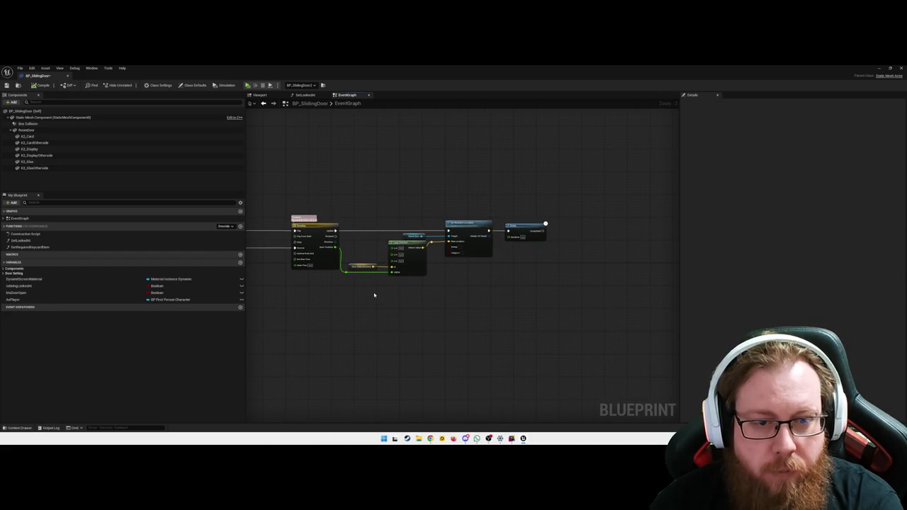
{"action": "left_click_drag", "start_coordinate": [392, 290], "coordinate": [415, 283]}
{"action": "left_click", "coordinate": [393, 300]}
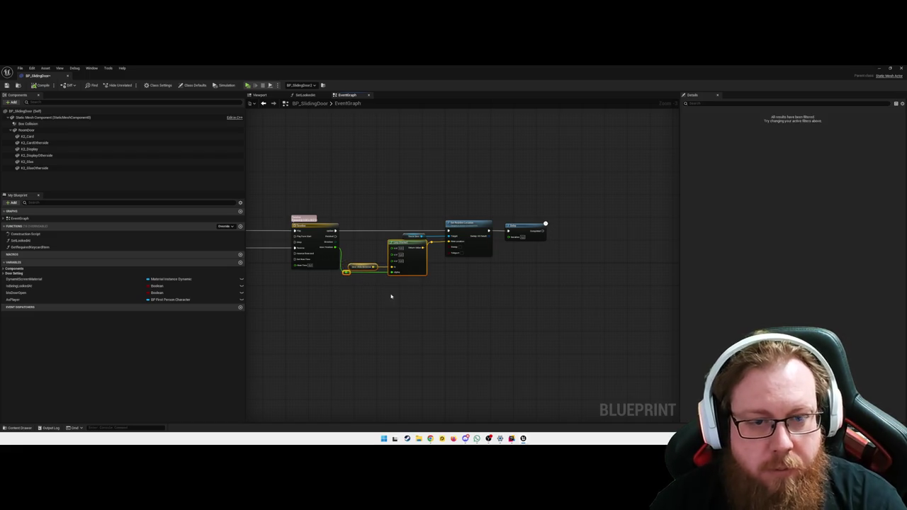
{"action": "mouse_move", "coordinate": [476, 221]}
{"action": "left_mouse_down"}
{"action": "mouse_move", "coordinate": [442, 279]}
{"action": "mouse_move", "coordinate": [427, 277]}
{"action": "left_mouse_up"}
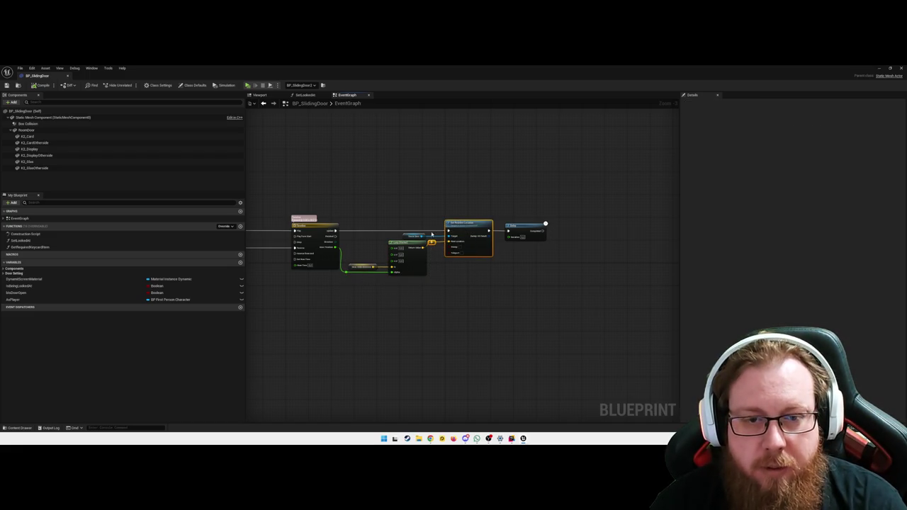
{"action": "left_click", "coordinate": [460, 287]}
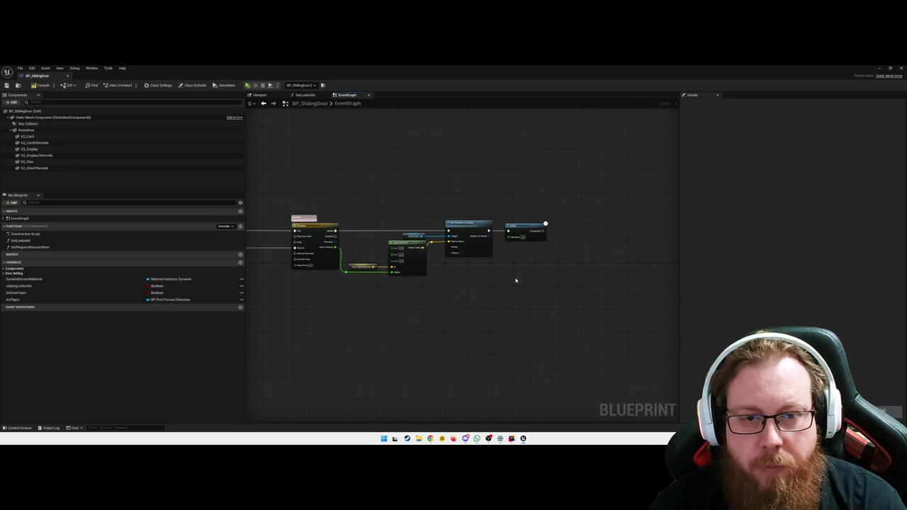
{"action": "scroll", "coordinate": [462, 285], "scroll_direction": "up", "scroll_amount": 2}
{"action": "left_click_drag", "start_coordinate": [571, 267], "coordinate": [410, 177]}
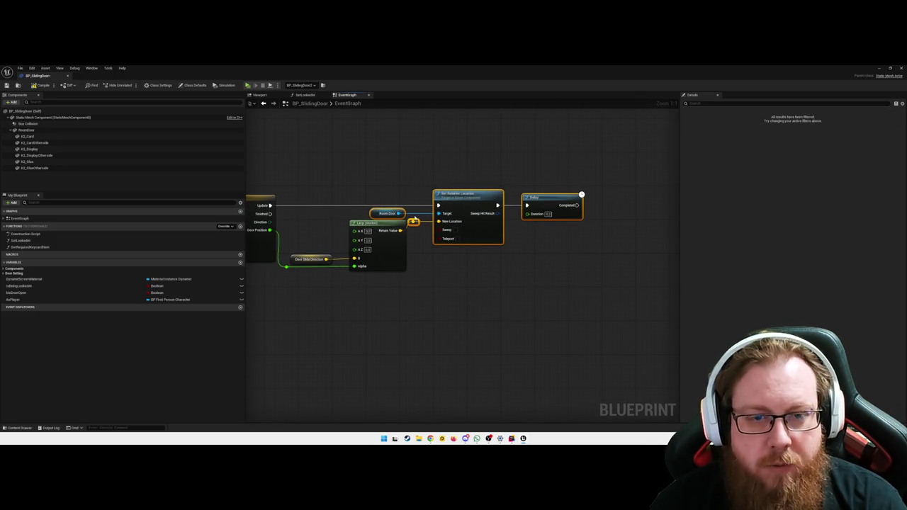
{"action": "left_click", "coordinate": [467, 300]}
Step: Pan across the Set Material, Play Sound and door status switch nodes, then switch to Rider
{"action": "scroll", "coordinate": [336, 326], "scroll_direction": "down", "scroll_amount": 2}
{"action": "mouse_move", "coordinate": [414, 308]}
{"action": "left_mouse_down"}
{"action": "mouse_move", "coordinate": [373, 316]}
{"action": "mouse_move", "coordinate": [390, 310]}
{"action": "mouse_move", "coordinate": [422, 328]}
{"action": "mouse_move", "coordinate": [472, 328]}
{"action": "left_mouse_up"}
{"action": "scroll", "coordinate": [436, 304], "scroll_direction": "up", "scroll_amount": 1}
{"action": "left_click_drag", "start_coordinate": [435, 278], "coordinate": [595, 268]}
{"action": "left_click_drag", "start_coordinate": [378, 281], "coordinate": [573, 273]}
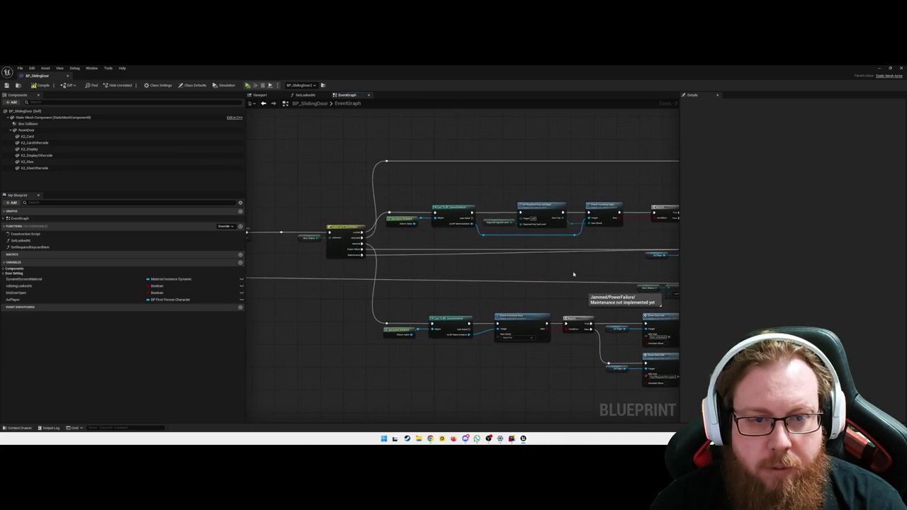
{"action": "scroll", "coordinate": [388, 272], "scroll_direction": "up", "scroll_amount": 1}
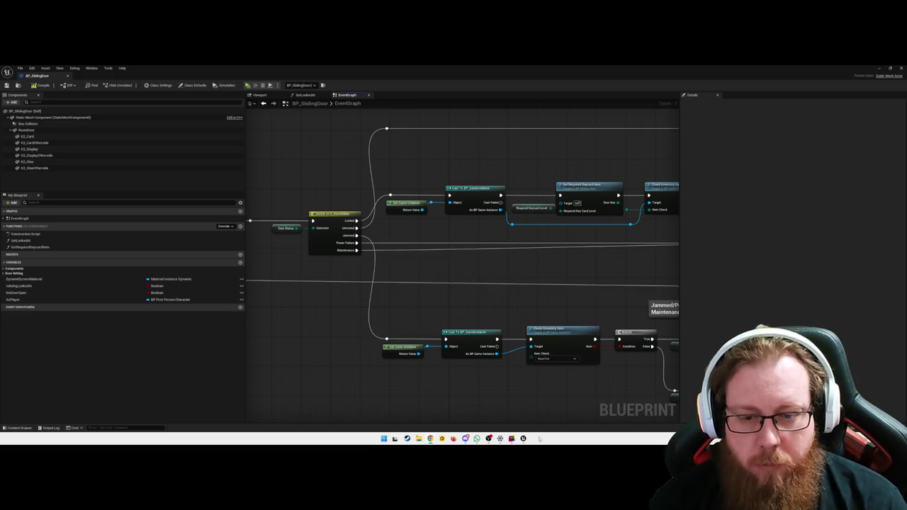
{"action": "key", "text": "alt+Tab"}
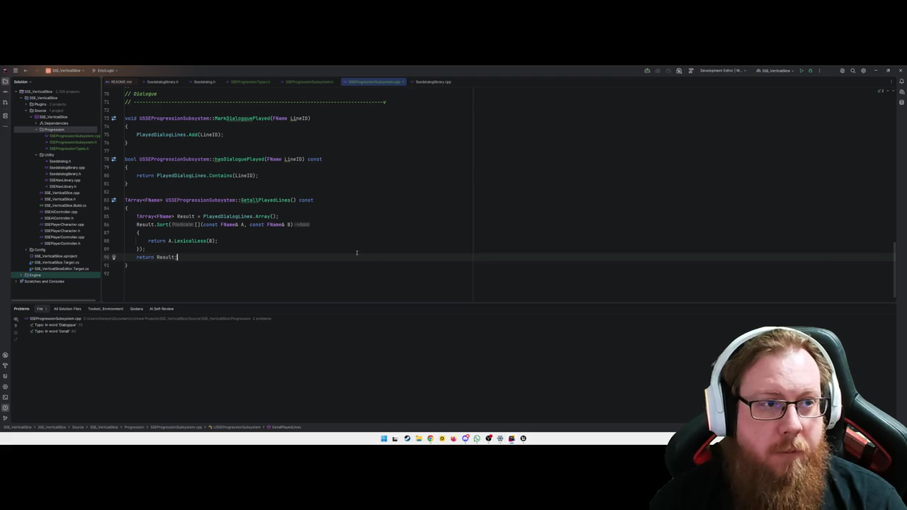
Step: Live-recompile the subsystem C++ code with Ctrl+Alt+F11, close the Live Coding log, and return to Unreal
{"action": "key", "text": "ctrl+alt+F11"}
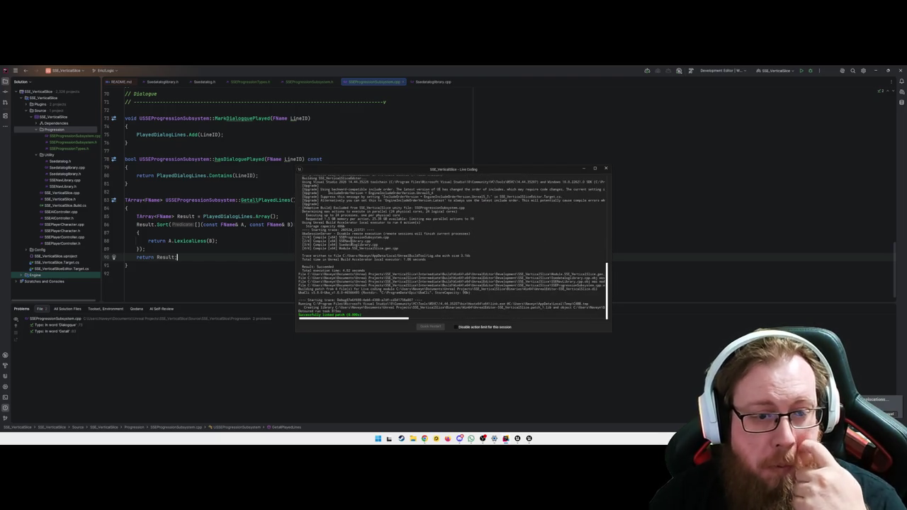
{"action": "left_click", "coordinate": [605, 169]}
{"action": "key", "text": "alt+Tab"}
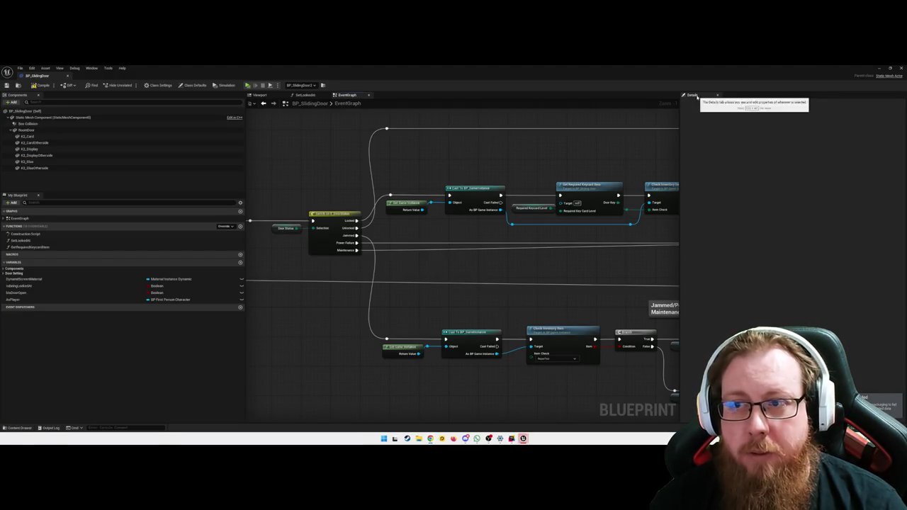
Step: Compile BP_SlidingDoor, close its Blueprint editor, and close the Unreal Editor
{"action": "left_click", "coordinate": [36, 86]}
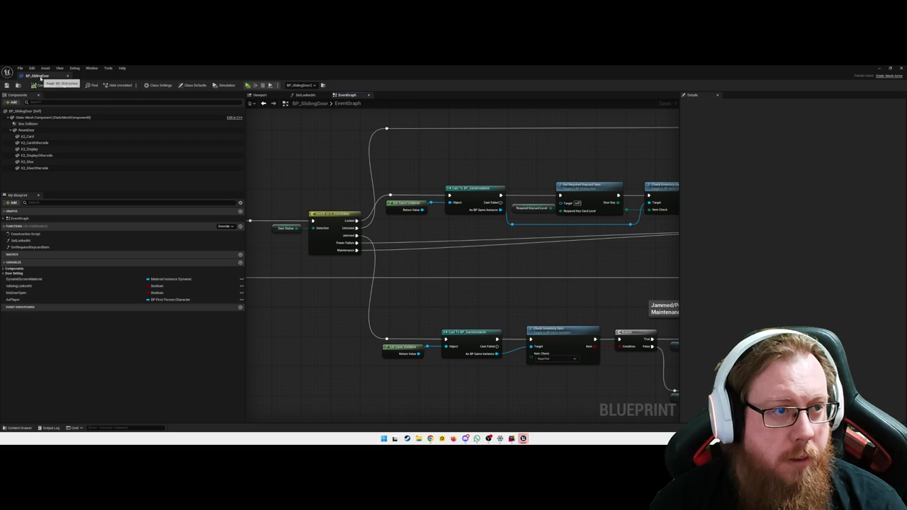
{"action": "left_click", "coordinate": [68, 75]}
{"action": "scroll", "coordinate": [428, 205], "scroll_direction": "down", "scroll_amount": 8}
{"action": "key", "text": "Escape"}
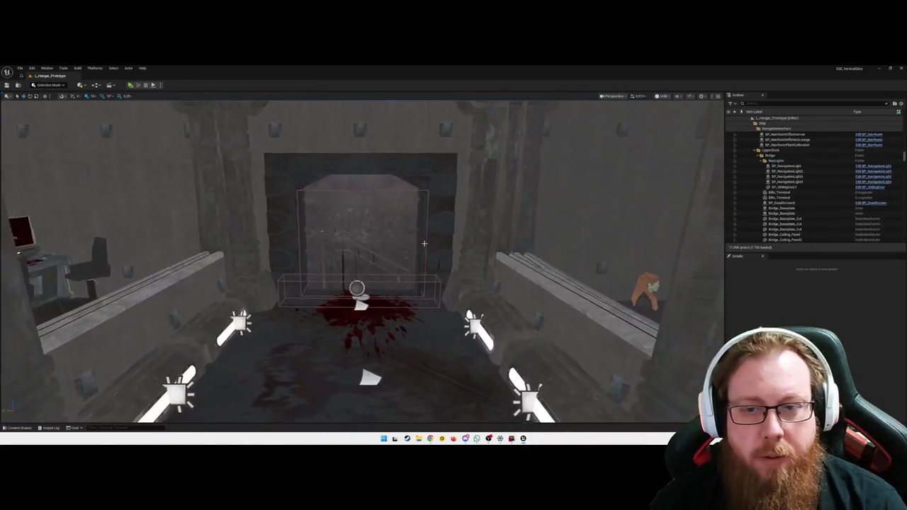
{"action": "left_click", "coordinate": [901, 68]}
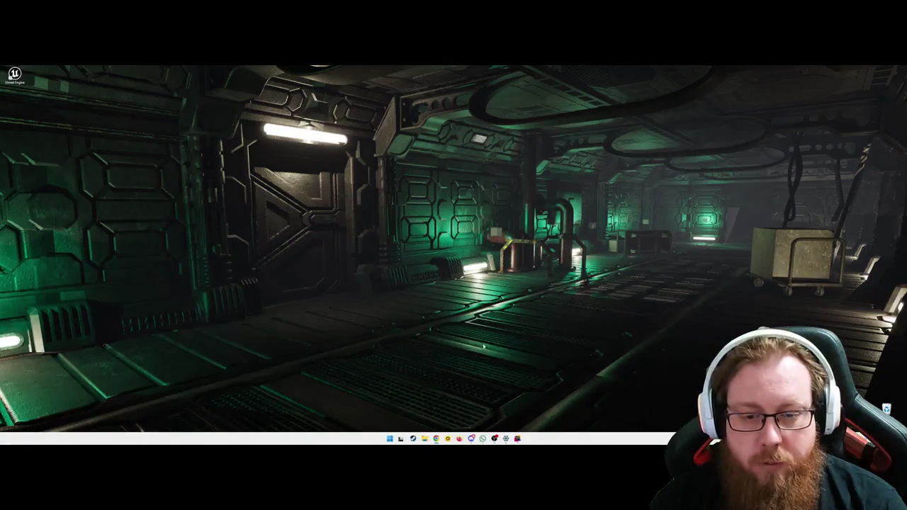
Step: Bring Rider to the front and open its Build menu
{"action": "left_click", "coordinate": [517, 439]}
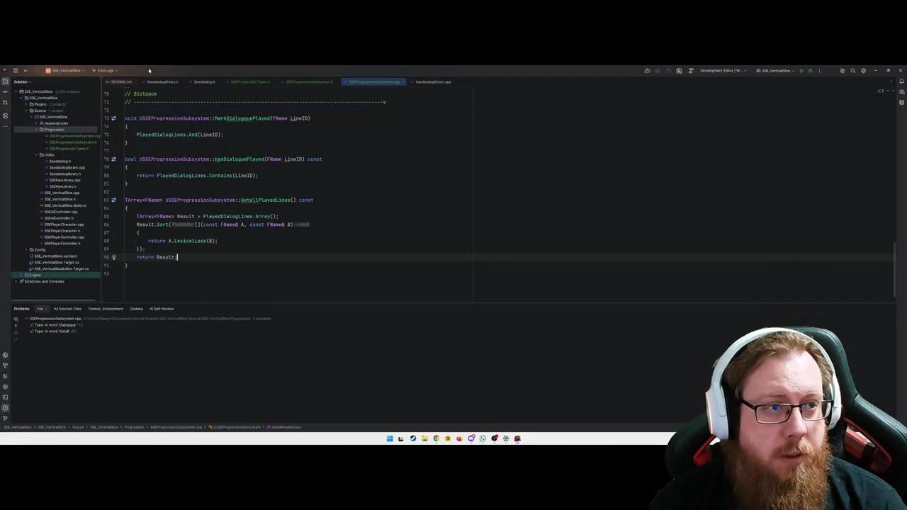
{"action": "left_click", "coordinate": [13, 72]}
{"action": "left_click", "coordinate": [94, 70]}
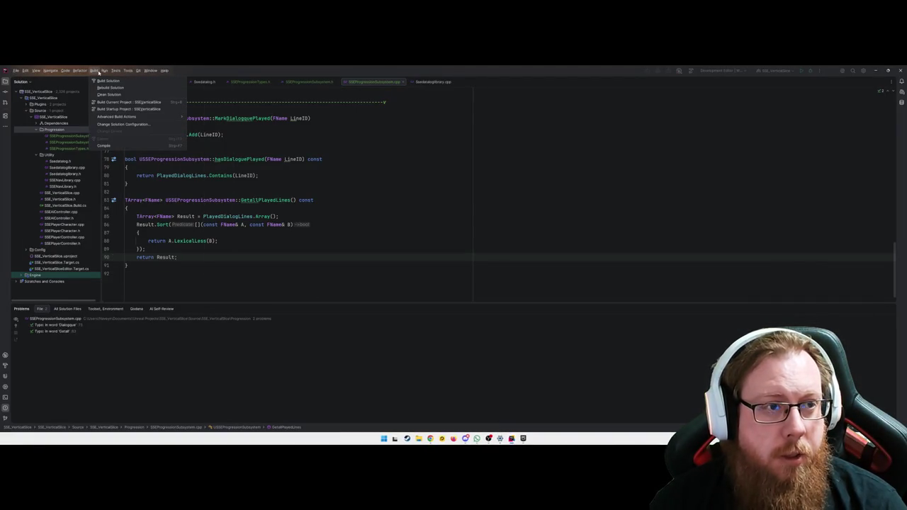
Step: Rebuild the whole solution and open the build output log
{"action": "left_click", "coordinate": [108, 88]}
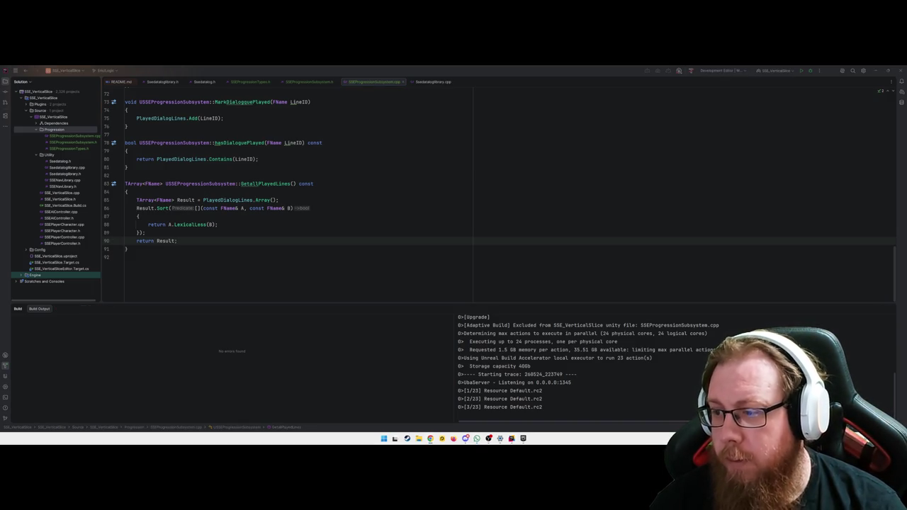
{"action": "left_click", "coordinate": [238, 264]}
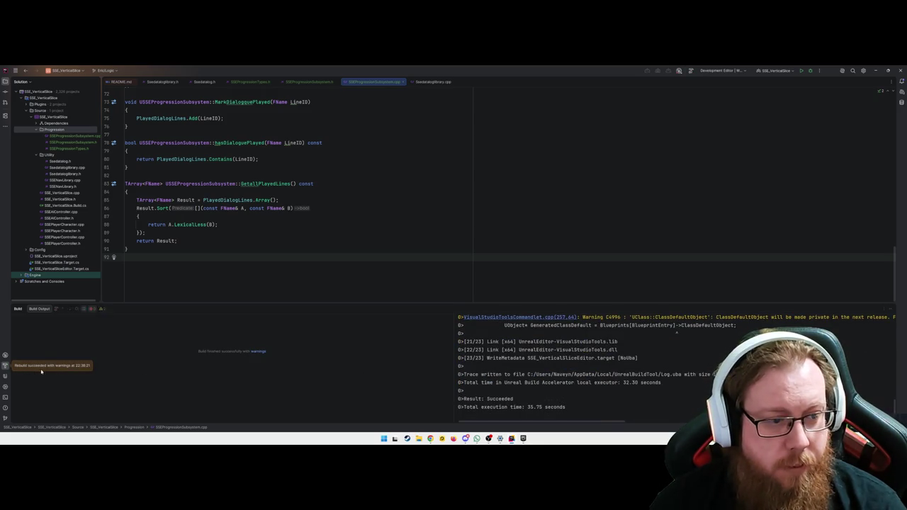
{"action": "left_click", "coordinate": [649, 345]}
{"action": "scroll", "coordinate": [649, 345], "scroll_direction": "up", "scroll_amount": 3}
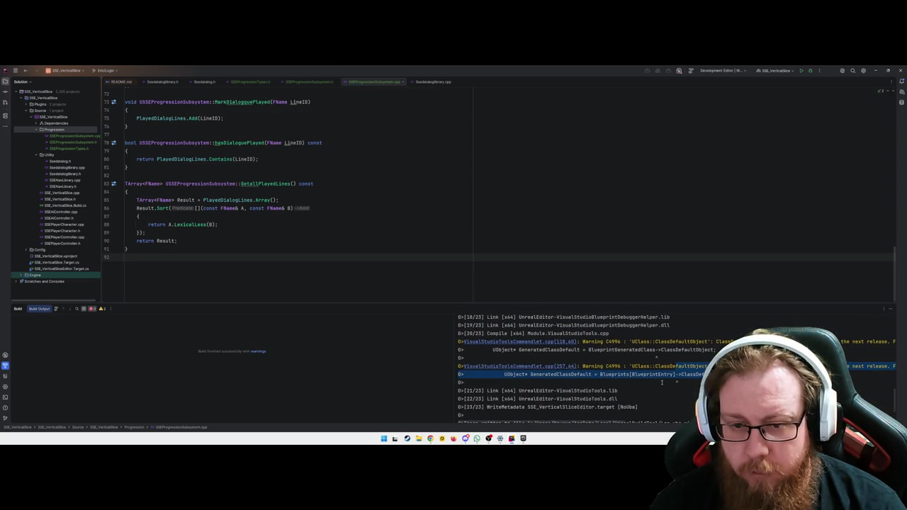
{"action": "left_click", "coordinate": [662, 383]}
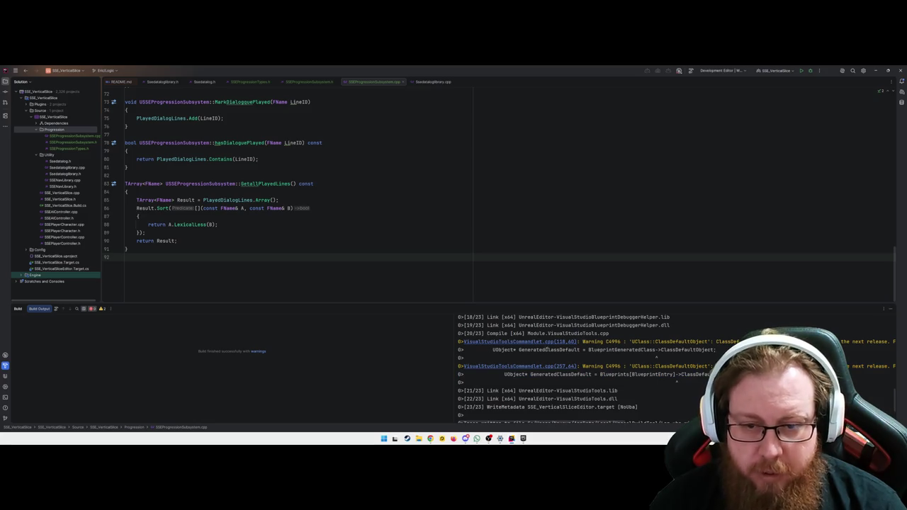
Step: Review the build warnings and timing, then launch SSE_VerticalSlice from the Epic Games Launcher
{"action": "left_click_drag", "start_coordinate": [509, 353], "coordinate": [695, 358]}
{"action": "left_click", "coordinate": [618, 391]}
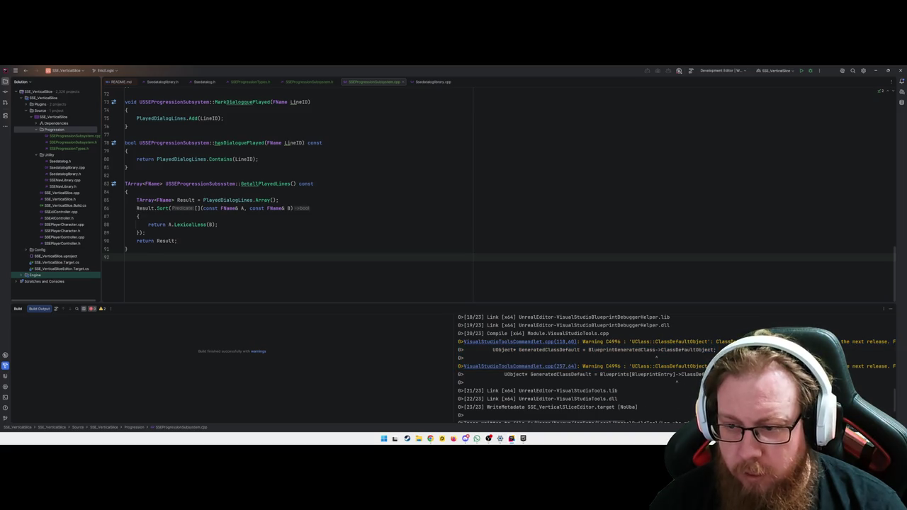
{"action": "scroll", "coordinate": [642, 362], "scroll_direction": "up", "scroll_amount": 3}
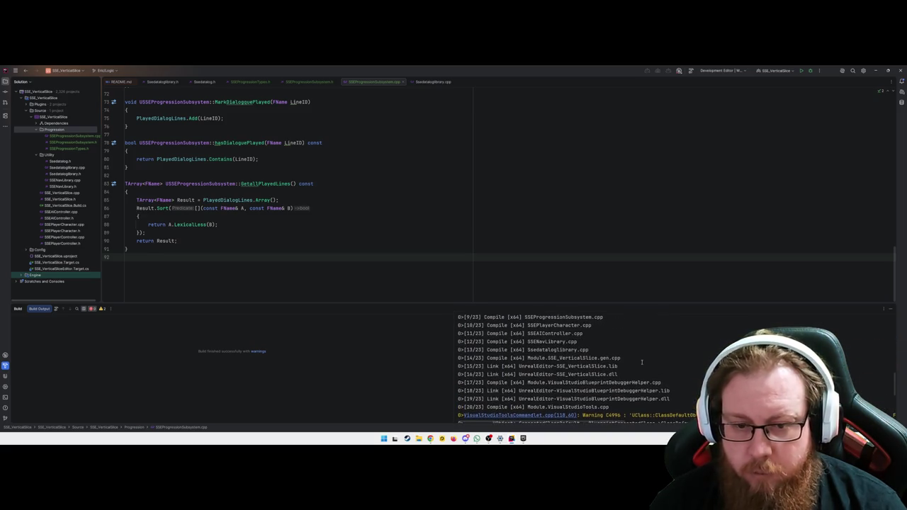
{"action": "scroll", "coordinate": [642, 362], "scroll_direction": "down", "scroll_amount": 3}
{"action": "left_click_drag", "start_coordinate": [663, 381], "coordinate": [564, 373]}
{"action": "left_click", "coordinate": [545, 399]}
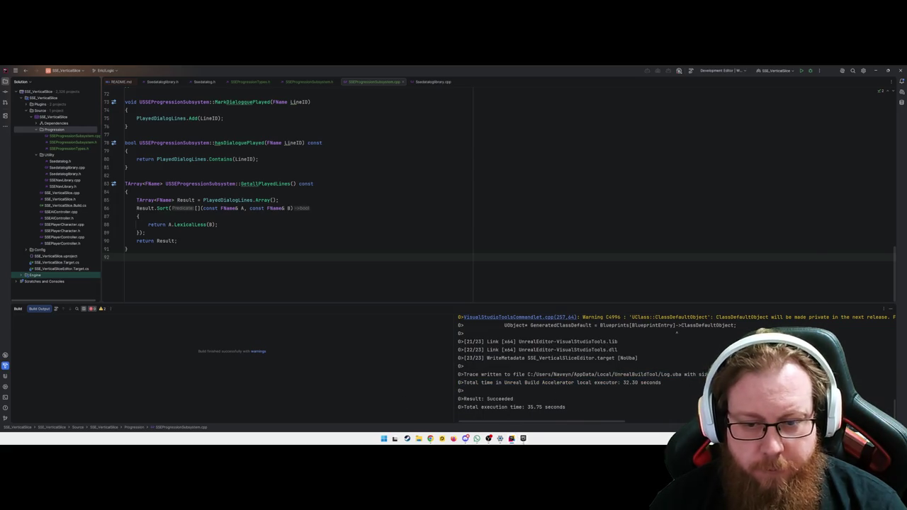
{"action": "key", "text": "alt+Tab"}
{"action": "double_click", "coordinate": [181, 258]}
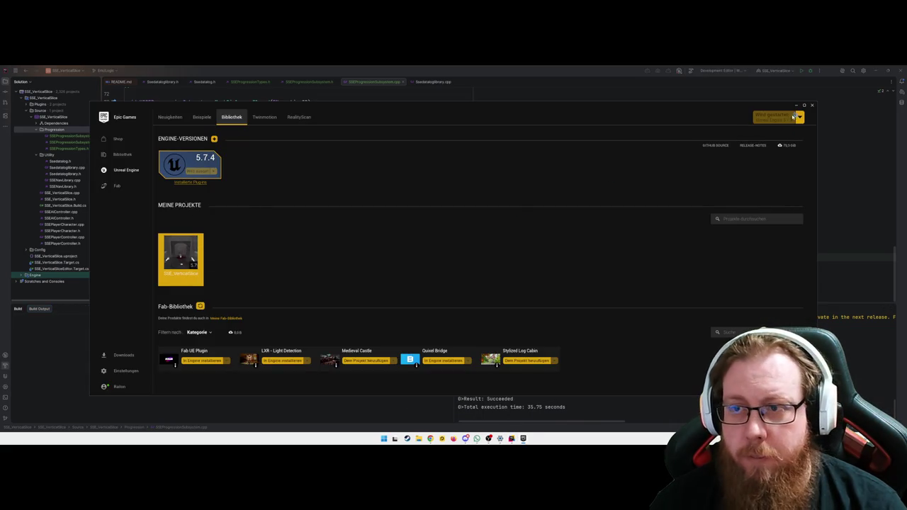
Step: Minimise the Epic Games Launcher while the SSE_VerticalSlice editor loads
{"action": "left_click", "coordinate": [797, 105]}
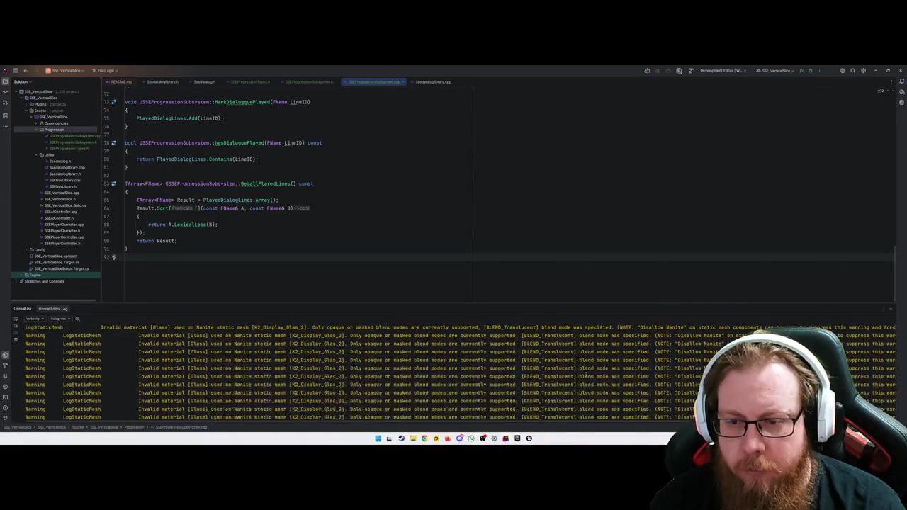
Step: Review the Nanite translucent-material warnings in Rider's Unreal Editor log, then return to Unreal
{"action": "left_click", "coordinate": [367, 344]}
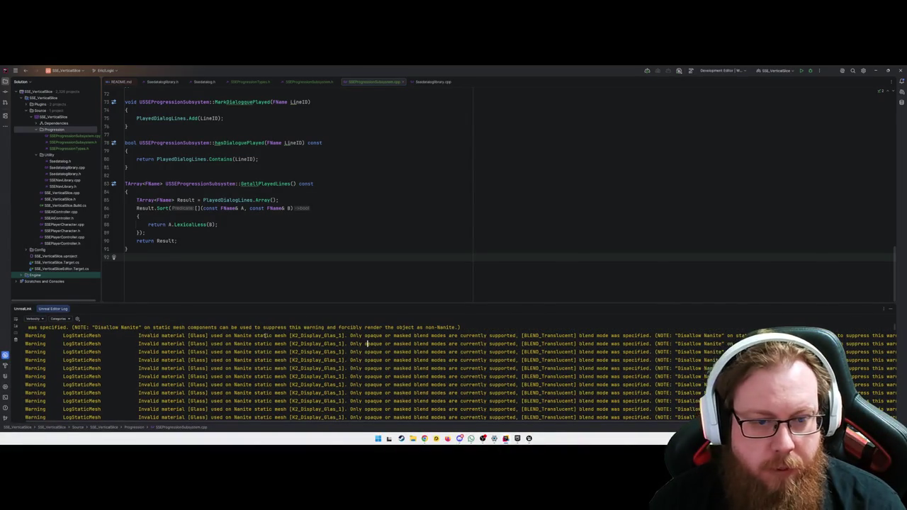
{"action": "left_click", "coordinate": [432, 367]}
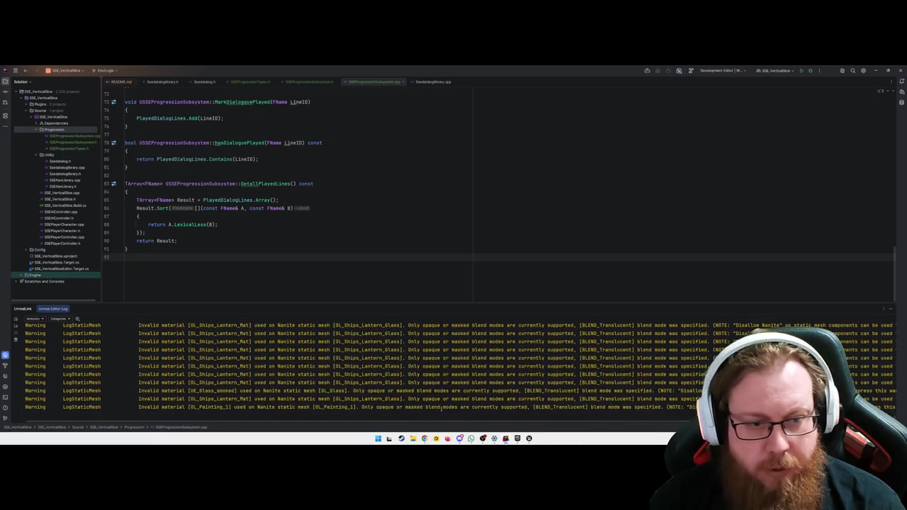
{"action": "mouse_move", "coordinate": [530, 437]}
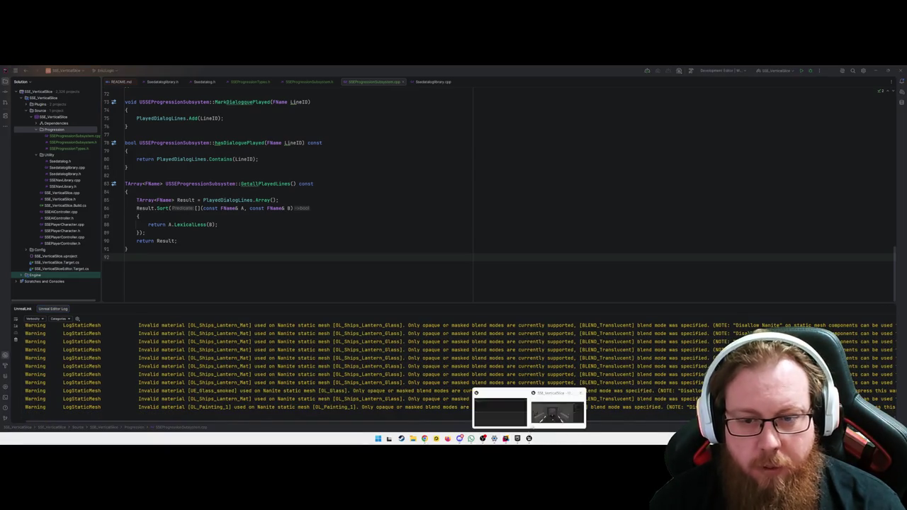
{"action": "left_click", "coordinate": [559, 409]}
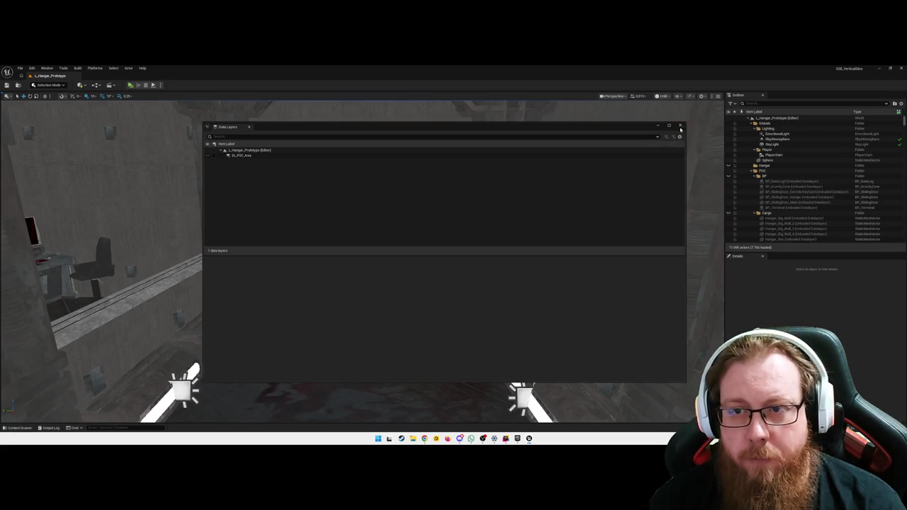
Step: Run a map check, review its four load errors, then Play and open the failing WBP_MainTerminal
{"action": "left_click", "coordinate": [680, 125]}
{"action": "left_click", "coordinate": [78, 68]}
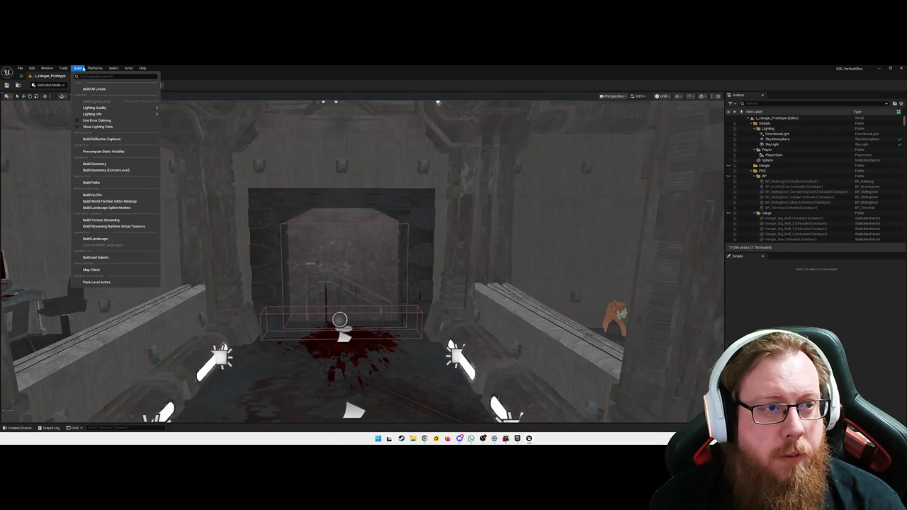
{"action": "left_click", "coordinate": [142, 271]}
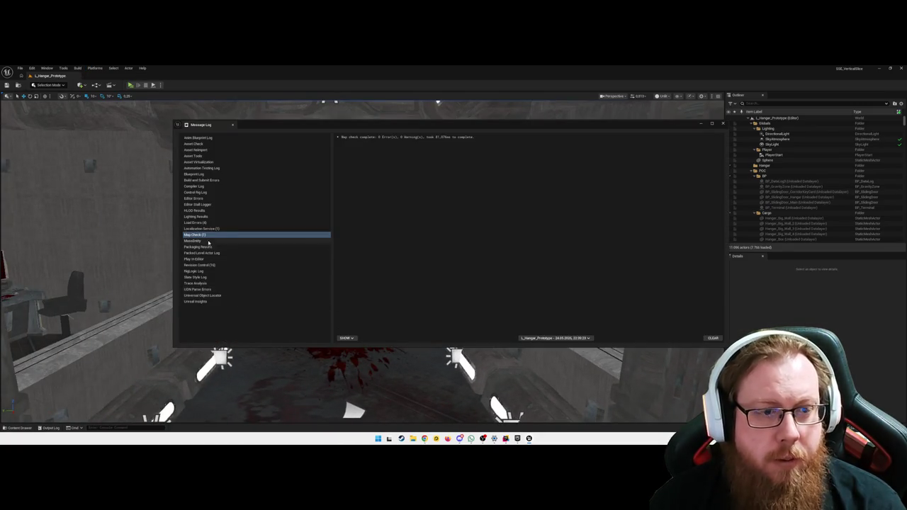
{"action": "left_click", "coordinate": [195, 223]}
{"action": "left_click", "coordinate": [447, 139]}
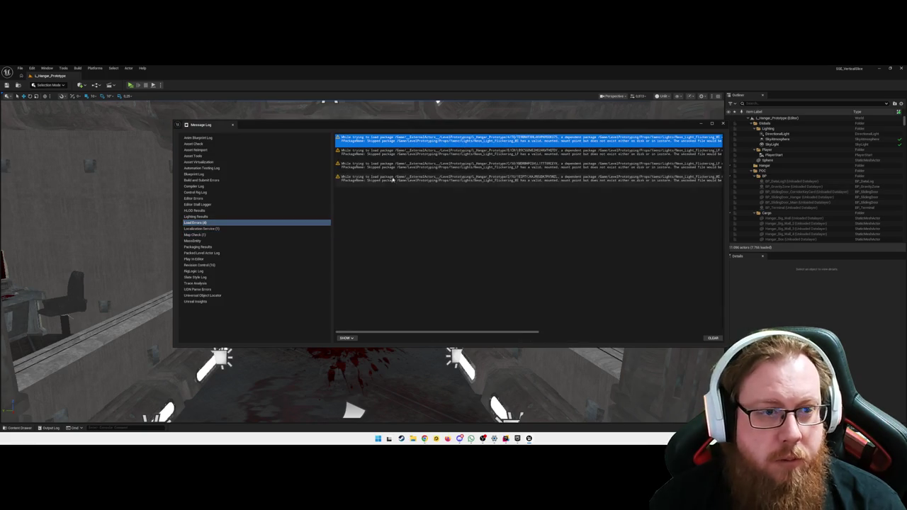
{"action": "left_click", "coordinate": [722, 123]}
{"action": "scroll", "coordinate": [413, 297], "scroll_direction": "down", "scroll_amount": 3}
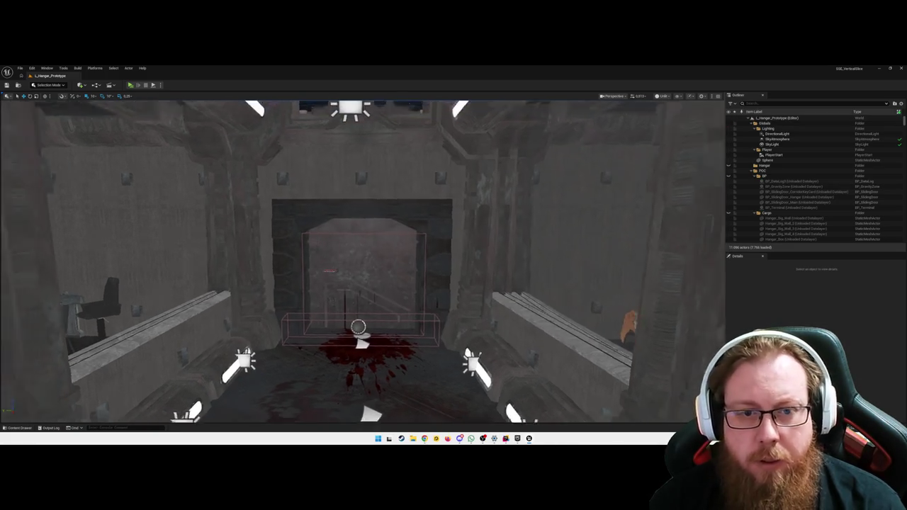
{"action": "key", "text": "alt+p"}
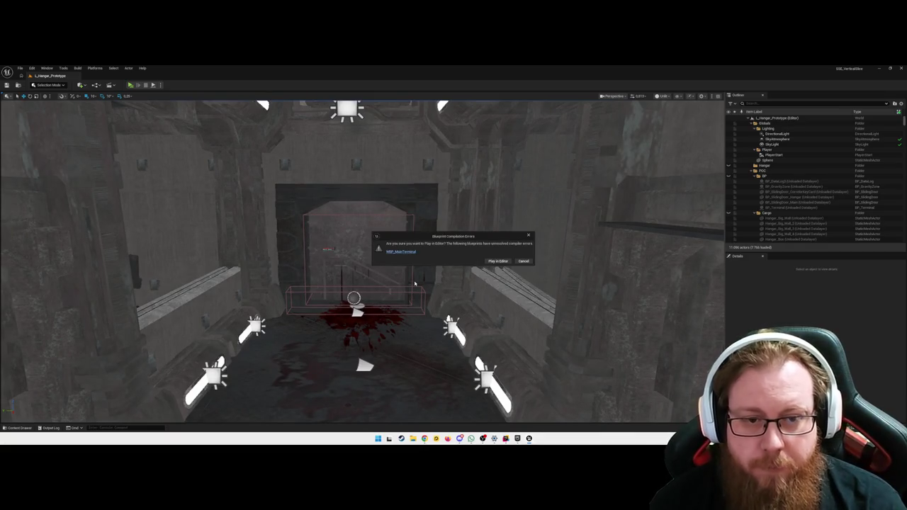
{"action": "left_click", "coordinate": [401, 251]}
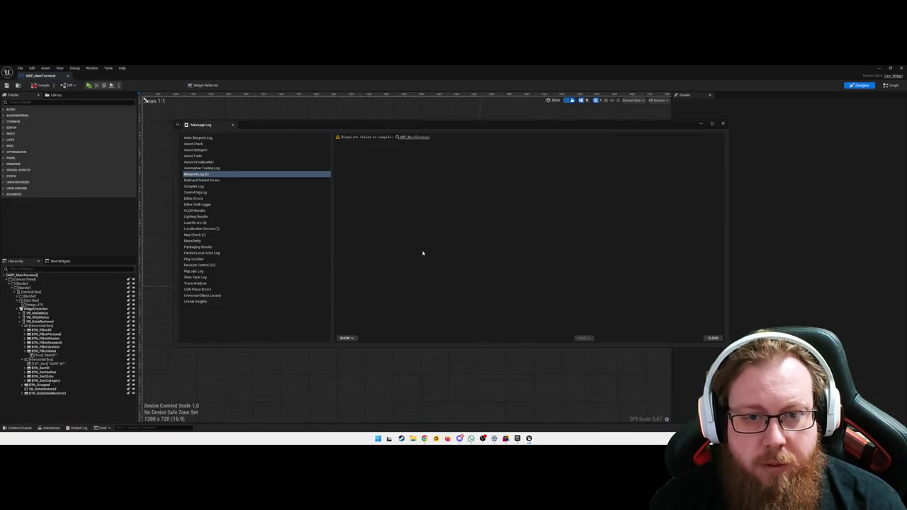
Step: Switch WBP_MainTerminal to Graph and add a For Each Loop over the grouped data logs' Return Value
{"action": "left_click", "coordinate": [723, 124]}
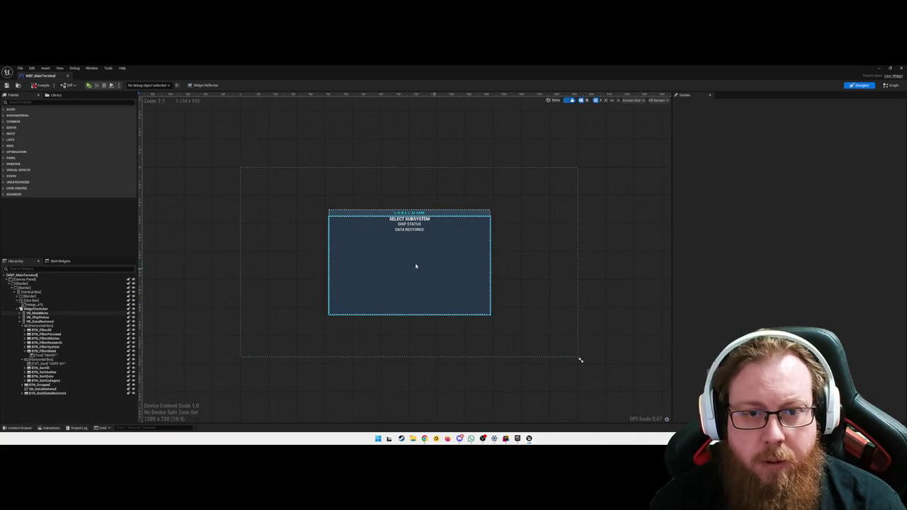
{"action": "left_click", "coordinate": [890, 85]}
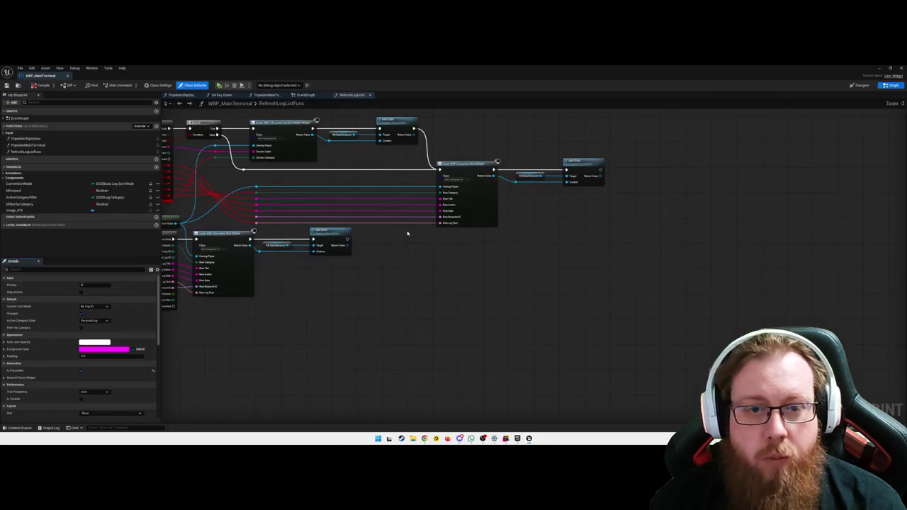
{"action": "scroll", "coordinate": [341, 226], "scroll_direction": "up", "scroll_amount": 2}
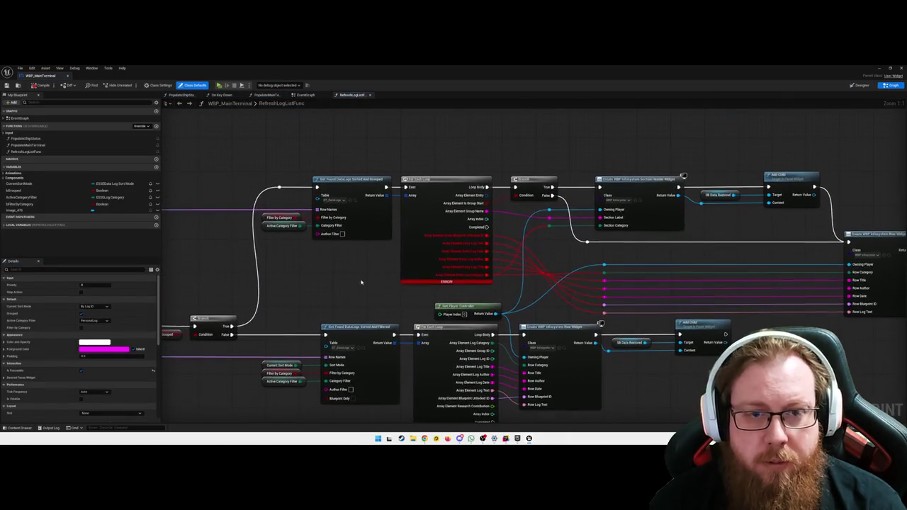
{"action": "left_click_drag", "start_coordinate": [365, 273], "coordinate": [339, 312]}
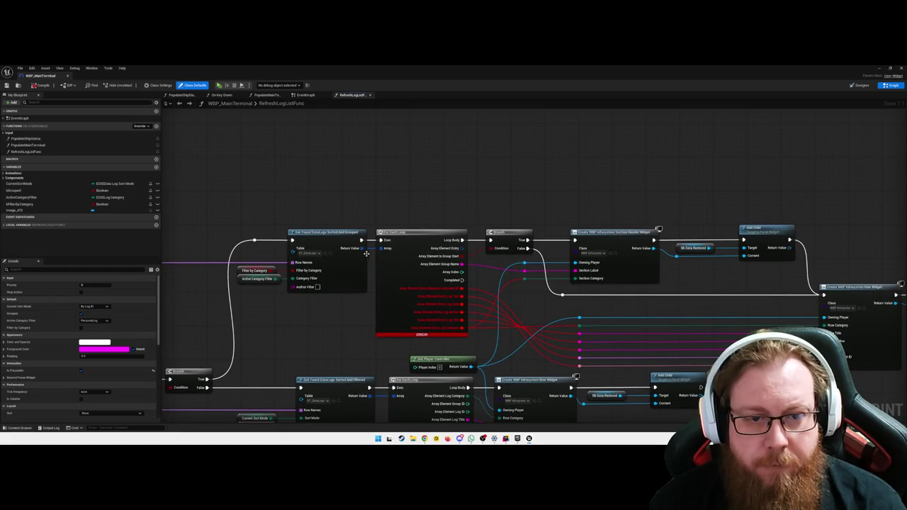
{"action": "left_click_drag", "start_coordinate": [361, 248], "coordinate": [384, 183]}
{"action": "type", "text": "for each lo"}
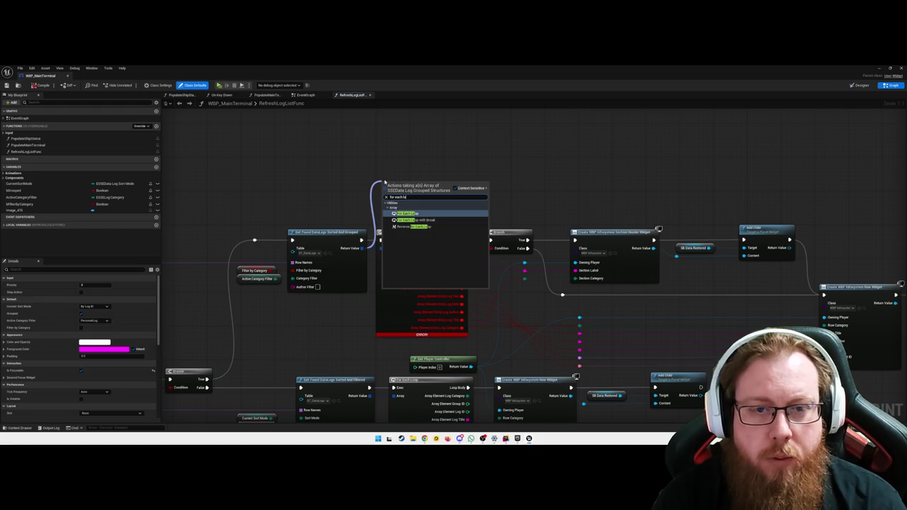
{"action": "key", "text": "Return"}
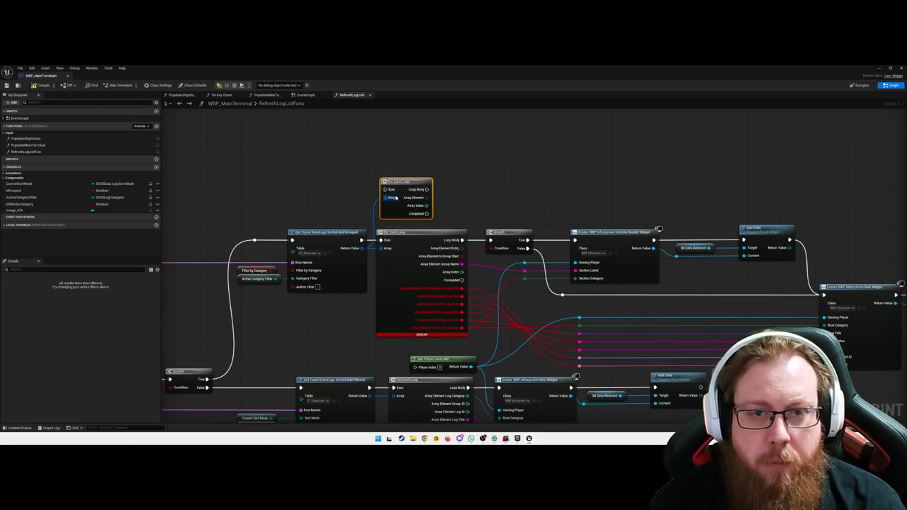
{"action": "left_click_drag", "start_coordinate": [401, 186], "coordinate": [403, 158]}
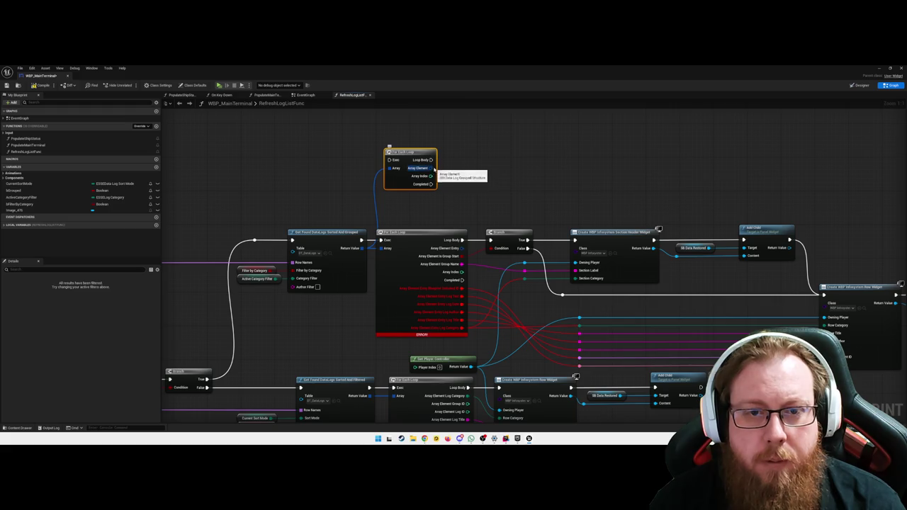
Step: Split the loop's Array Element into its struct members, then open Get Found DataLogs Sorted And Grouped's C++ source
{"action": "right_click", "coordinate": [429, 168]}
{"action": "left_click", "coordinate": [452, 195]}
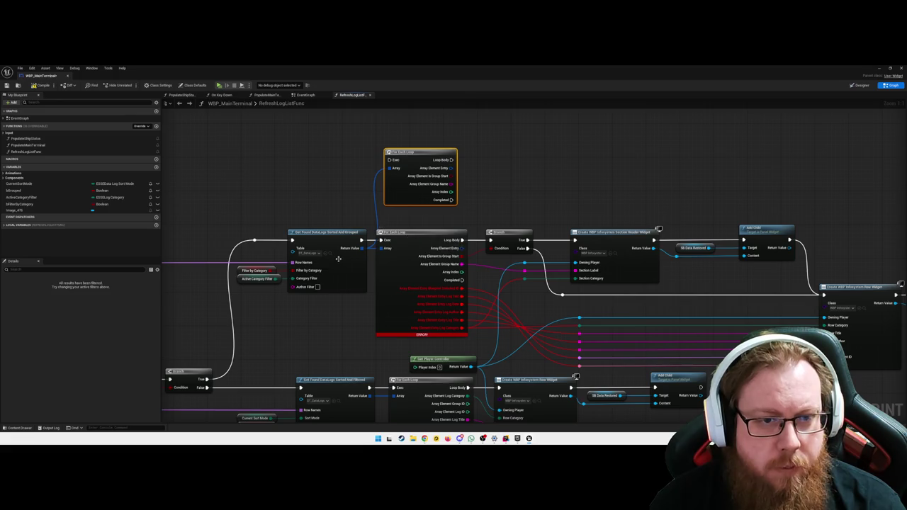
{"action": "left_click", "coordinate": [327, 235]}
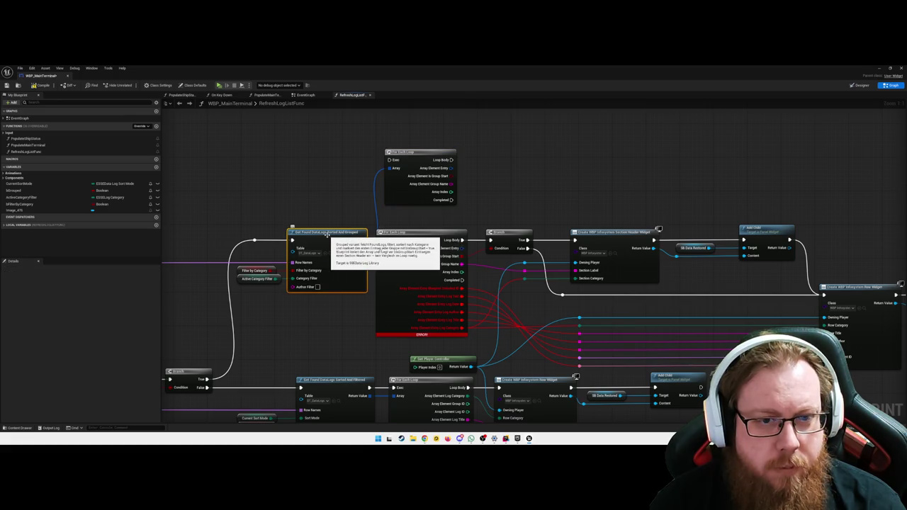
{"action": "double_click", "coordinate": [326, 235]}
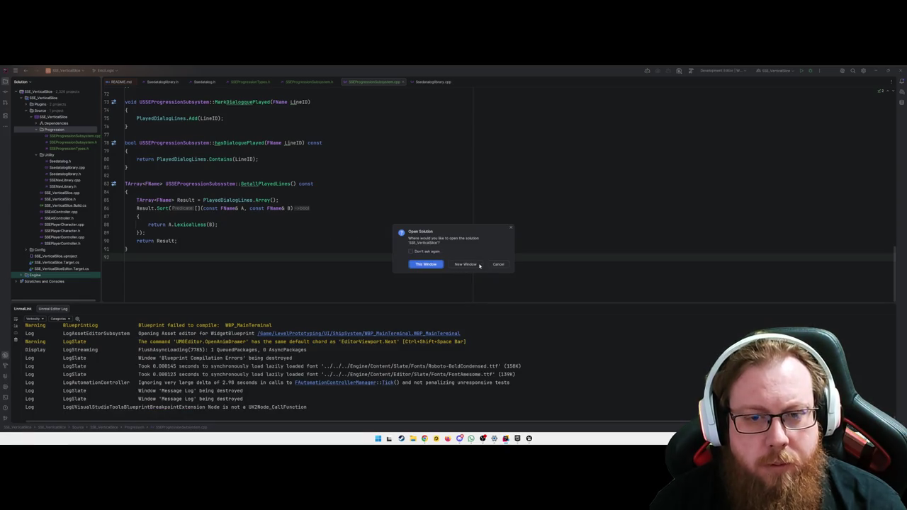
Step: Open GetFoundDataLogsSortedAndGrouped in Rider's current window, then return to the WBP_MainTerminal graph's new loop
{"action": "left_click", "coordinate": [498, 264]}
{"action": "scroll", "coordinate": [338, 246], "scroll_direction": "up", "scroll_amount": 1}
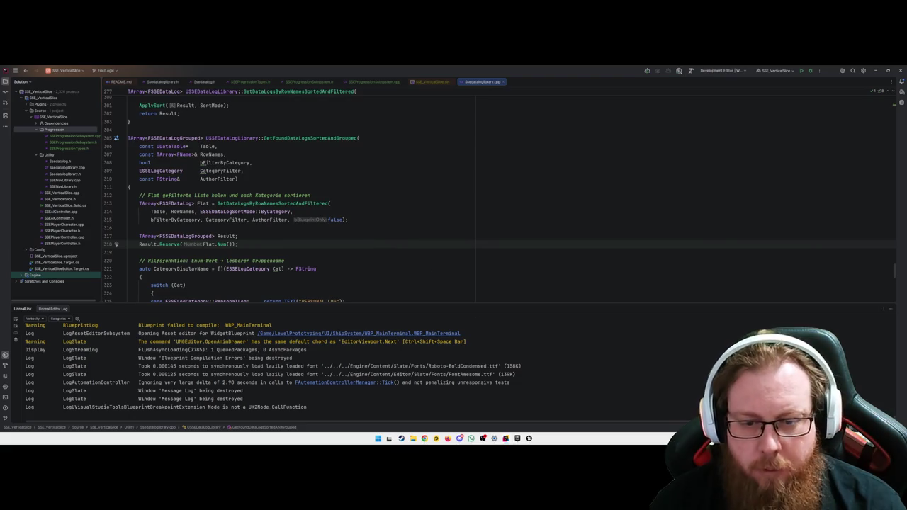
{"action": "left_click", "coordinate": [518, 438]}
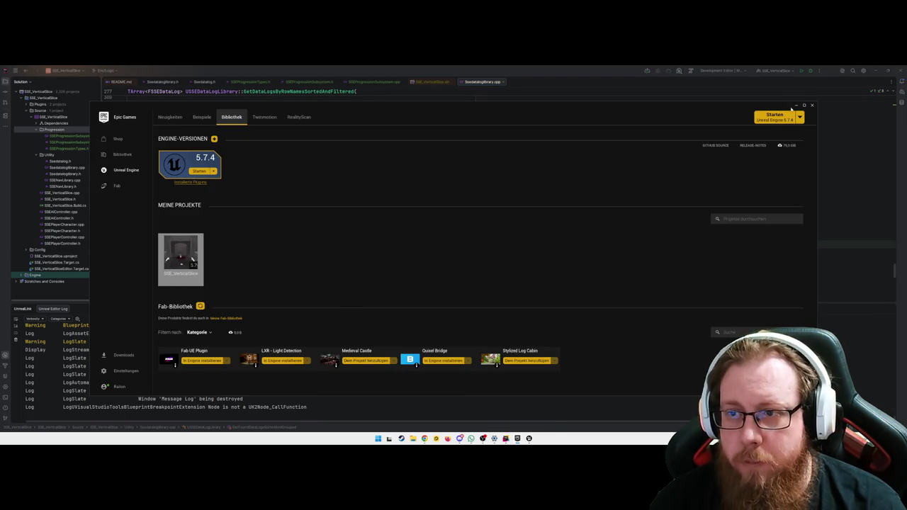
{"action": "left_click", "coordinate": [797, 105]}
{"action": "mouse_move", "coordinate": [505, 438]}
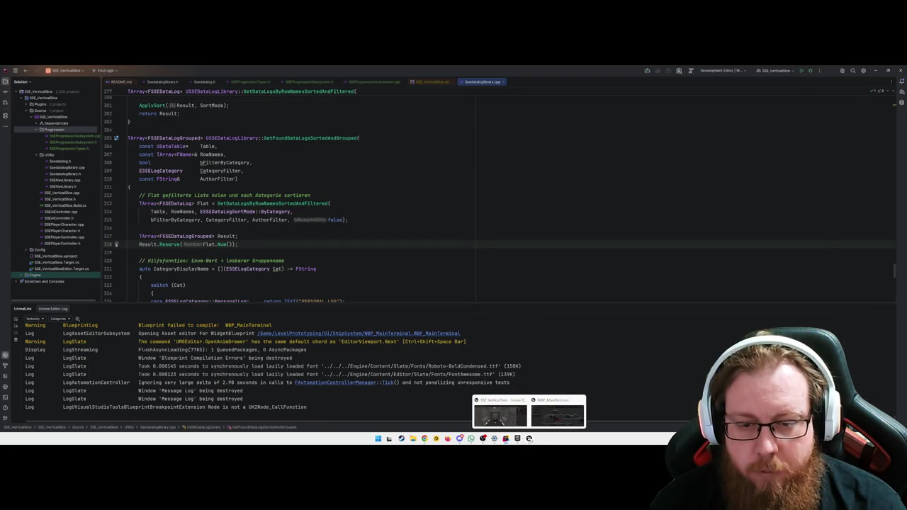
{"action": "left_click", "coordinate": [504, 411]}
{"action": "left_click_drag", "start_coordinate": [370, 293], "coordinate": [330, 345]}
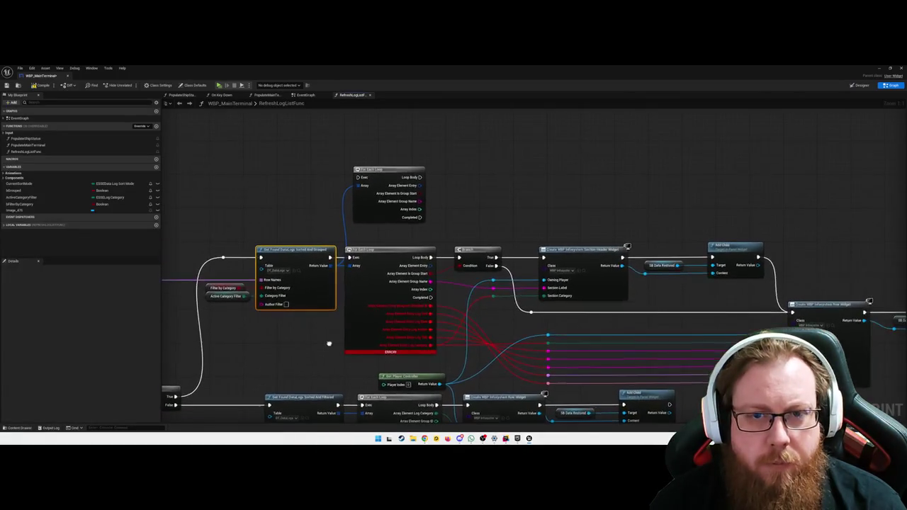
Step: Split the new loop's Array Element Entry, feed Is Group Start into the Branch, and run the Branch from Loop Body
{"action": "right_click", "coordinate": [411, 188]}
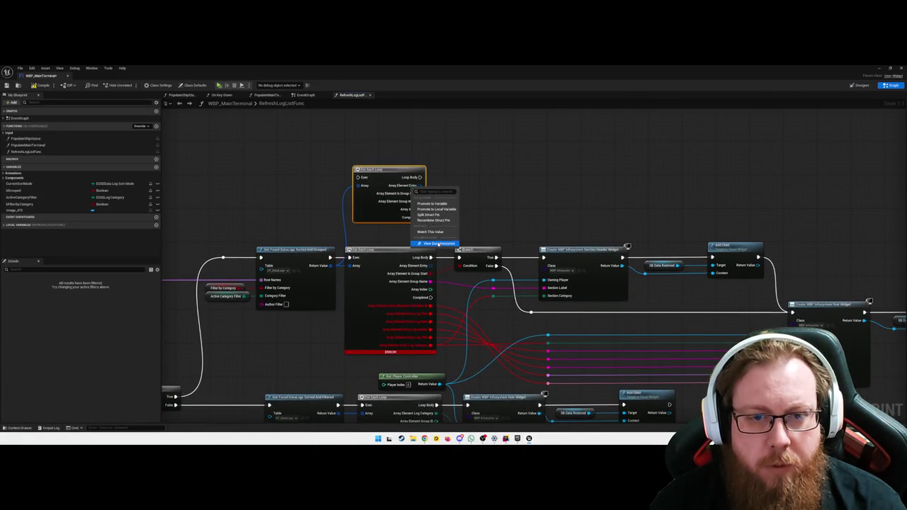
{"action": "left_click", "coordinate": [436, 214]}
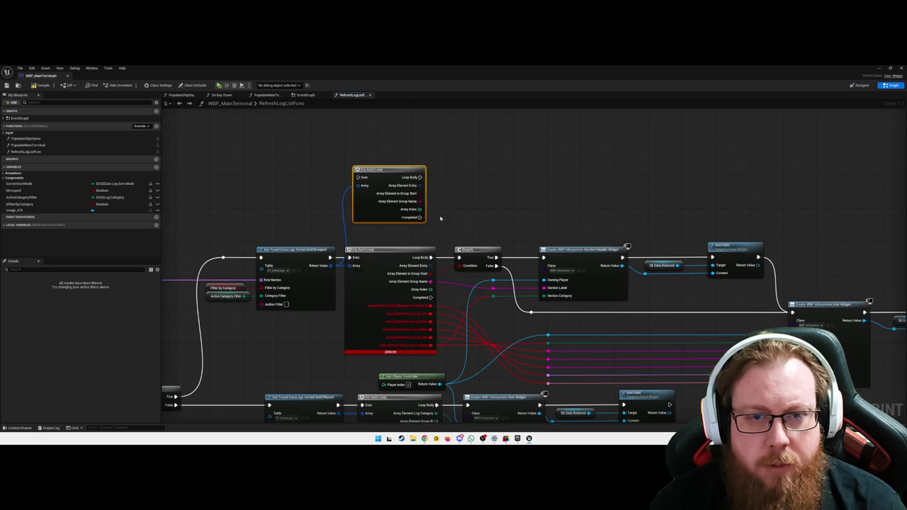
{"action": "mouse_move", "coordinate": [401, 168]}
{"action": "left_mouse_down"}
{"action": "mouse_move", "coordinate": [321, 122]}
{"action": "mouse_move", "coordinate": [383, 113]}
{"action": "mouse_move", "coordinate": [395, 119]}
{"action": "left_mouse_up"}
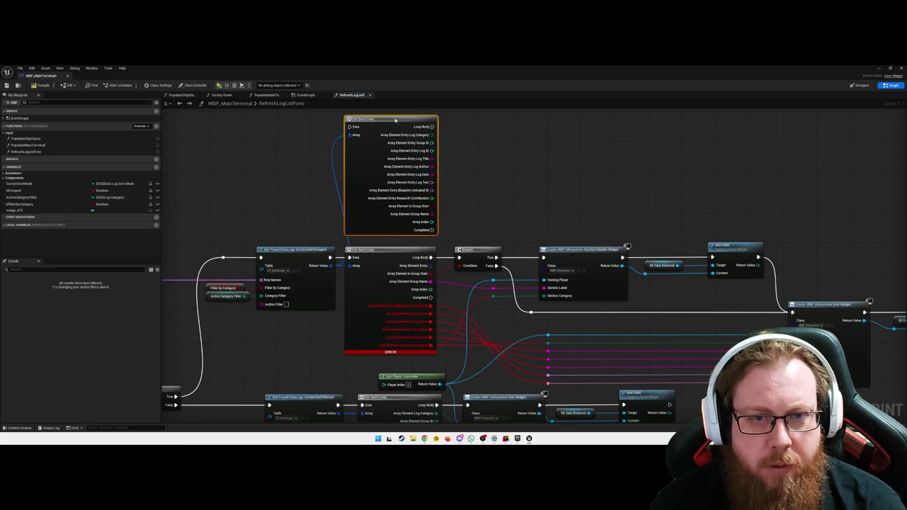
{"action": "mouse_move", "coordinate": [510, 175]}
{"action": "left_mouse_down"}
{"action": "mouse_move", "coordinate": [491, 148]}
{"action": "mouse_move", "coordinate": [472, 156]}
{"action": "left_mouse_up"}
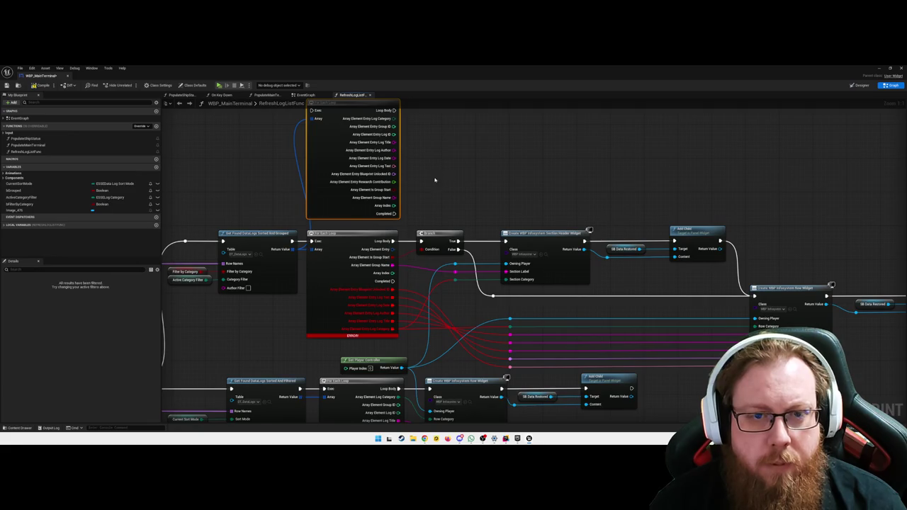
{"action": "left_click_drag", "start_coordinate": [393, 190], "coordinate": [421, 249]}
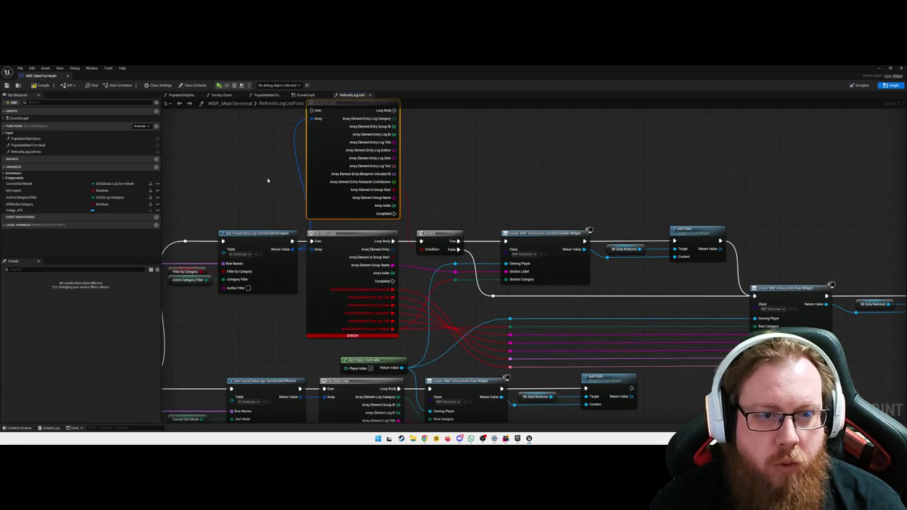
{"action": "left_click_drag", "start_coordinate": [267, 180], "coordinate": [289, 193]}
{"action": "left_click_drag", "start_coordinate": [343, 123], "coordinate": [335, 124]}
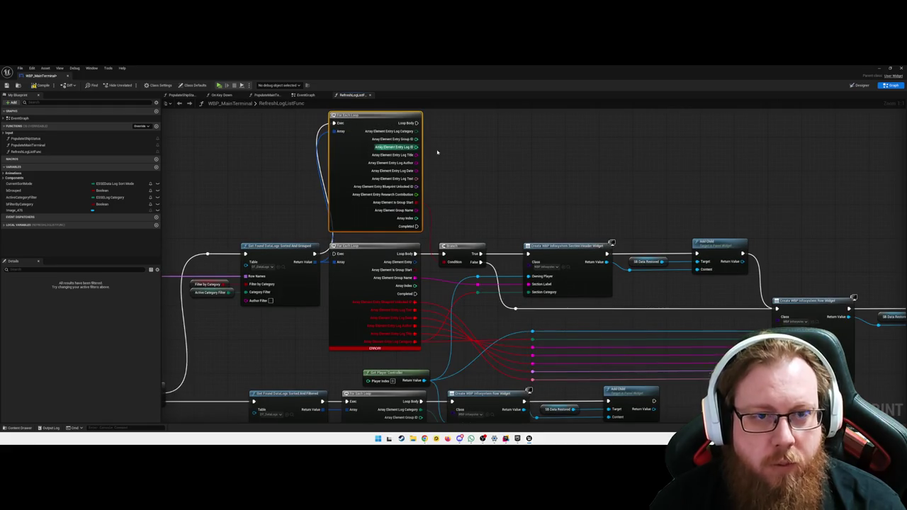
{"action": "mouse_move", "coordinate": [416, 123]}
{"action": "left_mouse_down"}
{"action": "mouse_move", "coordinate": [444, 184]}
{"action": "mouse_move", "coordinate": [448, 249]}
{"action": "left_mouse_up"}
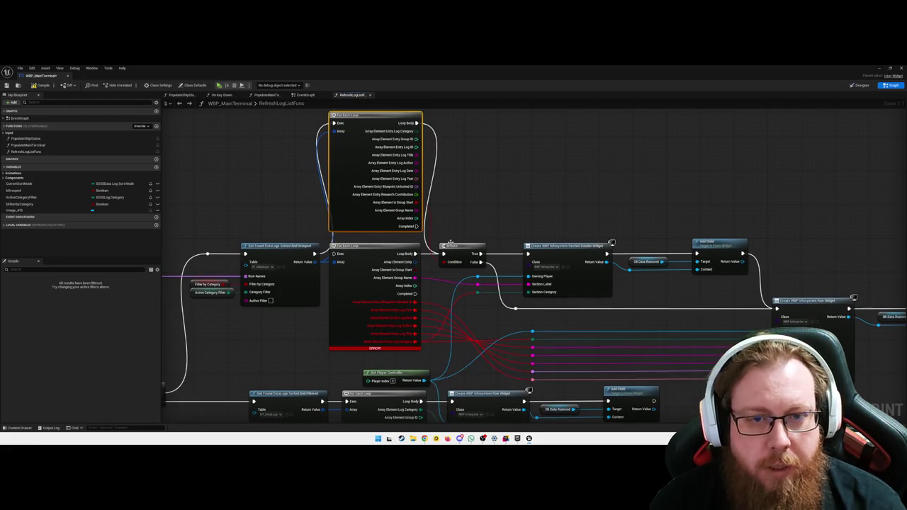
{"action": "mouse_move", "coordinate": [464, 211]}
{"action": "left_mouse_down"}
{"action": "mouse_move", "coordinate": [462, 192]}
{"action": "mouse_move", "coordinate": [430, 190]}
{"action": "mouse_move", "coordinate": [426, 204]}
{"action": "left_mouse_up"}
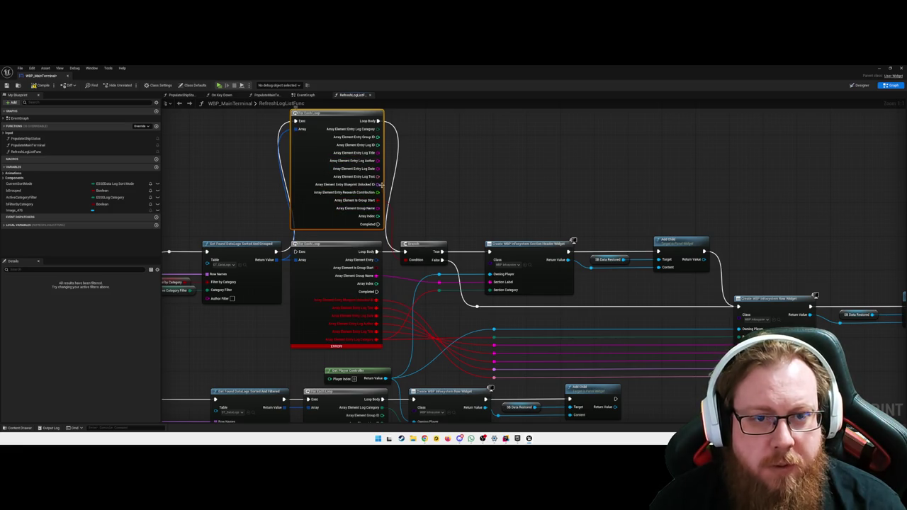
Step: Wire the loop's Blueprint Unlocked ID and Group Name outputs to the section header
{"action": "mouse_move", "coordinate": [382, 185]}
{"action": "left_mouse_down"}
{"action": "mouse_move", "coordinate": [423, 309]}
{"action": "mouse_move", "coordinate": [489, 340]}
{"action": "mouse_move", "coordinate": [494, 370]}
{"action": "left_mouse_up"}
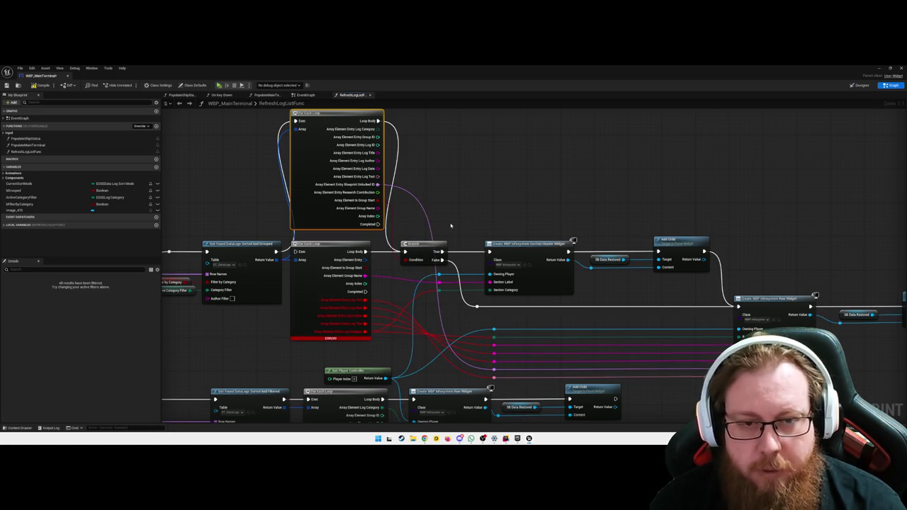
{"action": "scroll", "coordinate": [448, 231], "scroll_direction": "down", "scroll_amount": 2}
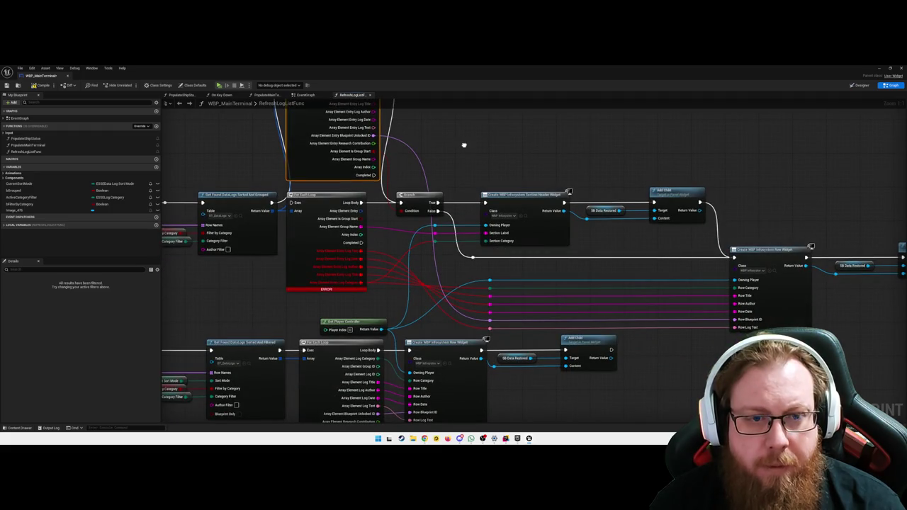
{"action": "left_click_drag", "start_coordinate": [465, 145], "coordinate": [461, 185]}
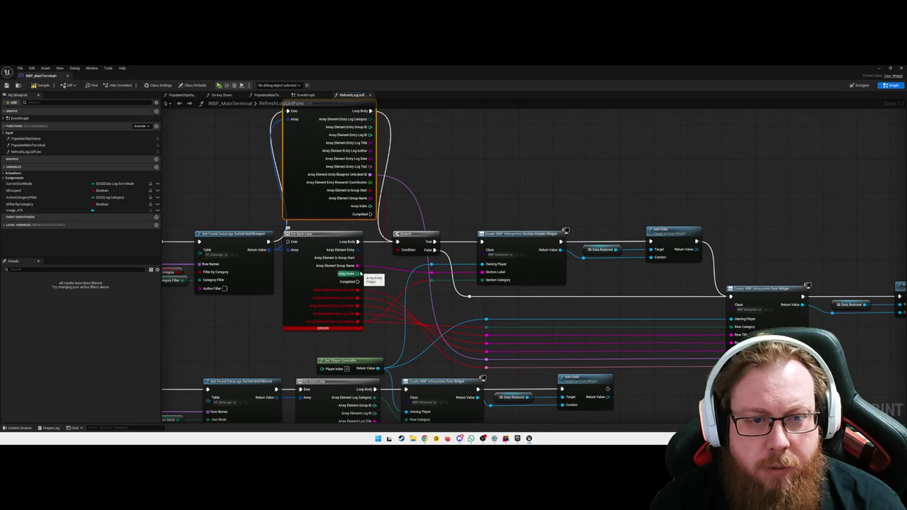
{"action": "left_click_drag", "start_coordinate": [458, 154], "coordinate": [458, 168]}
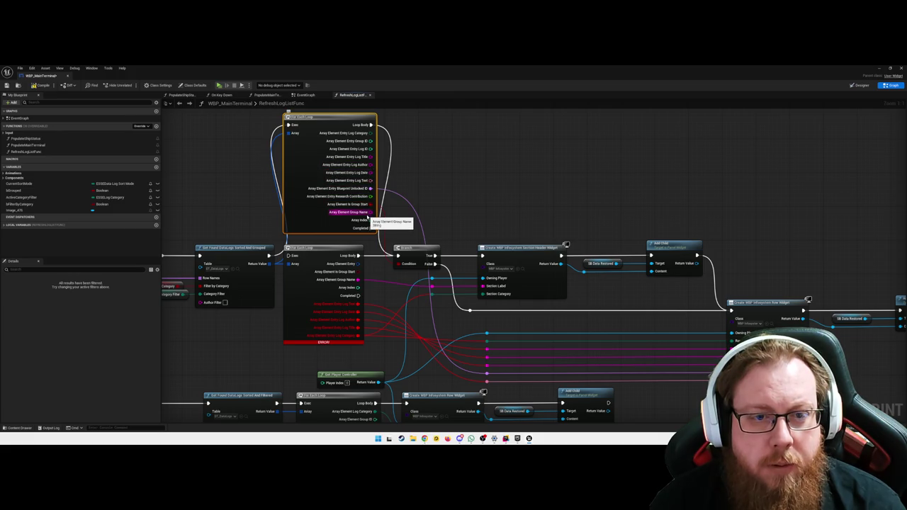
{"action": "mouse_move", "coordinate": [369, 214]}
{"action": "left_mouse_down"}
{"action": "mouse_move", "coordinate": [435, 285]}
{"action": "mouse_move", "coordinate": [460, 294]}
{"action": "mouse_move", "coordinate": [438, 286]}
{"action": "mouse_move", "coordinate": [483, 286]}
{"action": "left_mouse_up"}
{"action": "left_click_drag", "start_coordinate": [465, 192], "coordinate": [464, 186]}
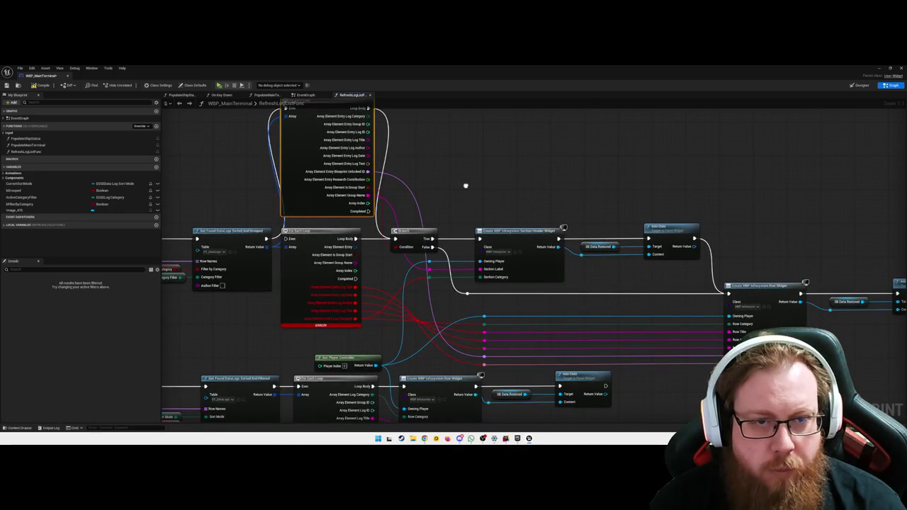
{"action": "mouse_move", "coordinate": [374, 277]}
{"action": "left_mouse_down"}
{"action": "mouse_move", "coordinate": [382, 276]}
{"action": "mouse_move", "coordinate": [376, 271]}
{"action": "left_mouse_up"}
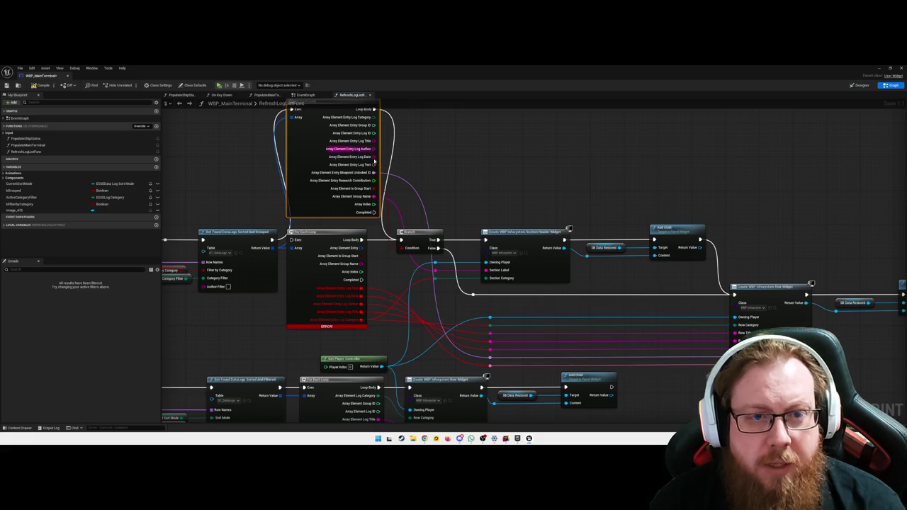
Step: Wire the loop's Log Text, Log Author and Log Category into the row widget
{"action": "mouse_move", "coordinate": [374, 165]}
{"action": "left_mouse_down"}
{"action": "mouse_move", "coordinate": [407, 289]}
{"action": "mouse_move", "coordinate": [489, 374]}
{"action": "mouse_move", "coordinate": [492, 367]}
{"action": "left_mouse_up"}
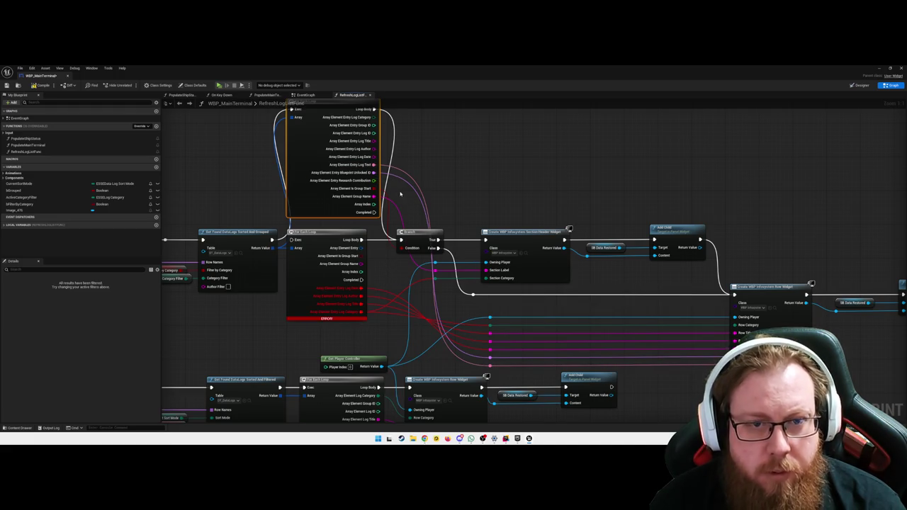
{"action": "mouse_move", "coordinate": [370, 165]}
{"action": "left_mouse_down"}
{"action": "mouse_move", "coordinate": [418, 168]}
{"action": "mouse_move", "coordinate": [396, 272]}
{"action": "mouse_move", "coordinate": [610, 348]}
{"action": "mouse_move", "coordinate": [684, 340]}
{"action": "mouse_move", "coordinate": [488, 350]}
{"action": "left_mouse_up"}
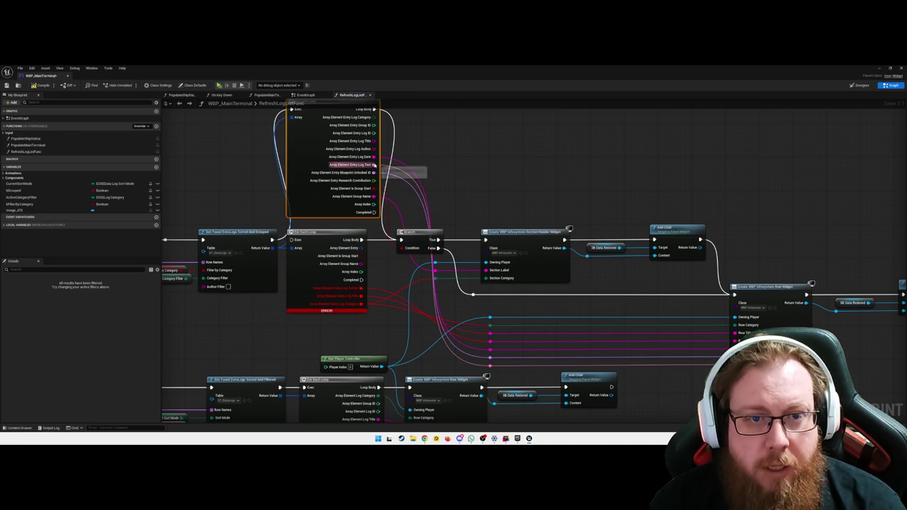
{"action": "mouse_move", "coordinate": [374, 149]}
{"action": "left_mouse_down"}
{"action": "mouse_move", "coordinate": [425, 228]}
{"action": "mouse_move", "coordinate": [712, 338]}
{"action": "mouse_move", "coordinate": [491, 341]}
{"action": "left_mouse_up"}
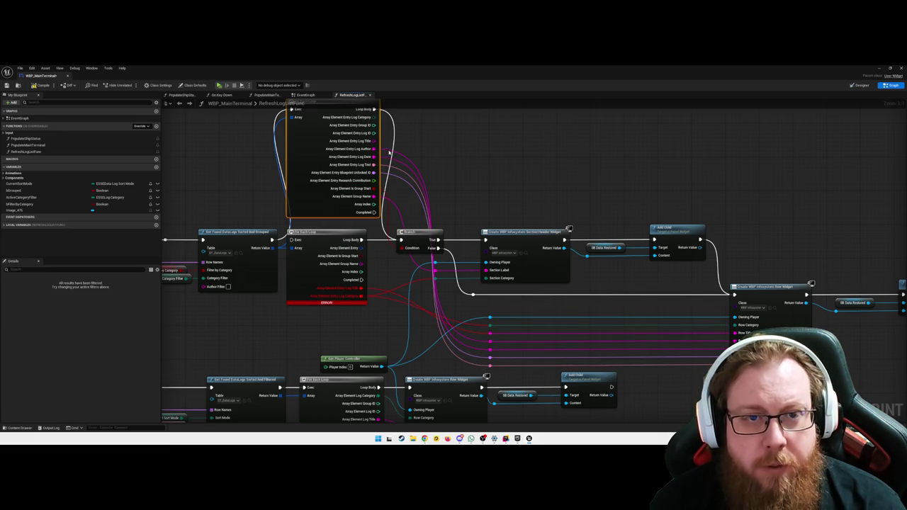
{"action": "mouse_move", "coordinate": [378, 124]}
{"action": "left_mouse_down"}
{"action": "mouse_move", "coordinate": [375, 118]}
{"action": "mouse_move", "coordinate": [524, 325]}
{"action": "mouse_move", "coordinate": [489, 327]}
{"action": "left_mouse_up"}
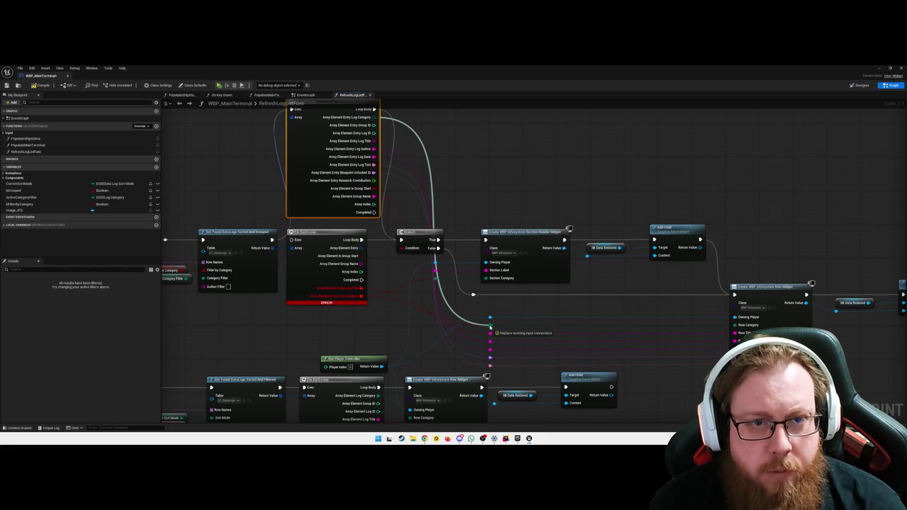
{"action": "left_click_drag", "start_coordinate": [489, 327], "coordinate": [490, 327]}
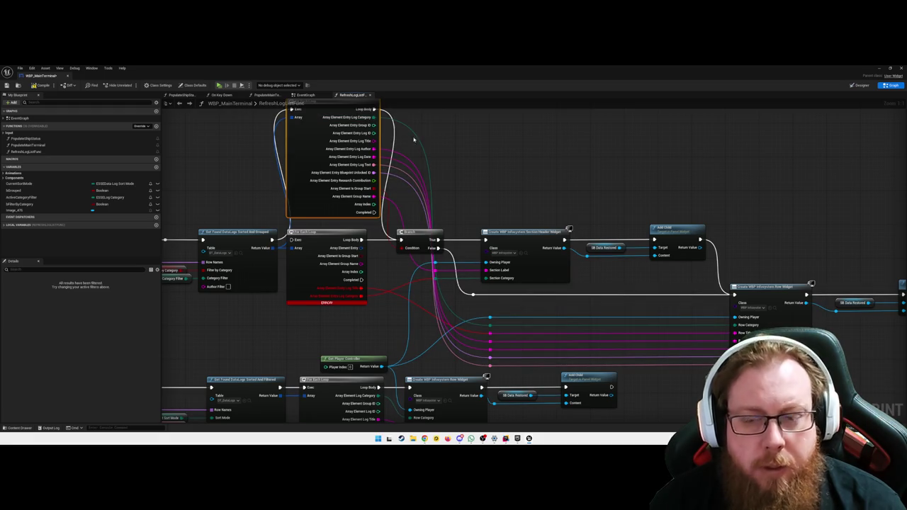
Step: Reconnect Log Category from the upper loop and wire Log Title into the row widget
{"action": "left_click", "coordinate": [480, 146]}
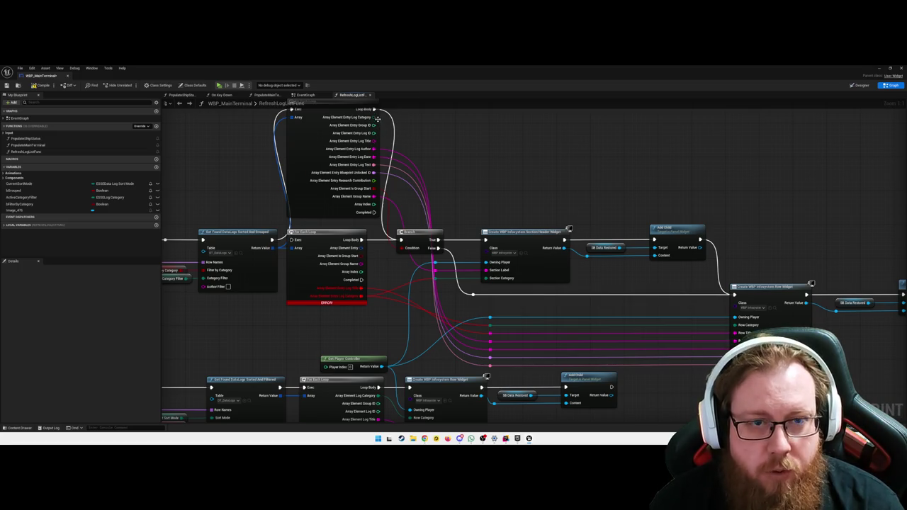
{"action": "mouse_move", "coordinate": [374, 117]}
{"action": "left_mouse_down"}
{"action": "mouse_move", "coordinate": [407, 245]}
{"action": "mouse_move", "coordinate": [435, 282]}
{"action": "left_mouse_up"}
{"action": "mouse_move", "coordinate": [374, 117]}
{"action": "left_mouse_down"}
{"action": "mouse_move", "coordinate": [442, 284]}
{"action": "mouse_move", "coordinate": [489, 305]}
{"action": "mouse_move", "coordinate": [489, 326]}
{"action": "left_mouse_up"}
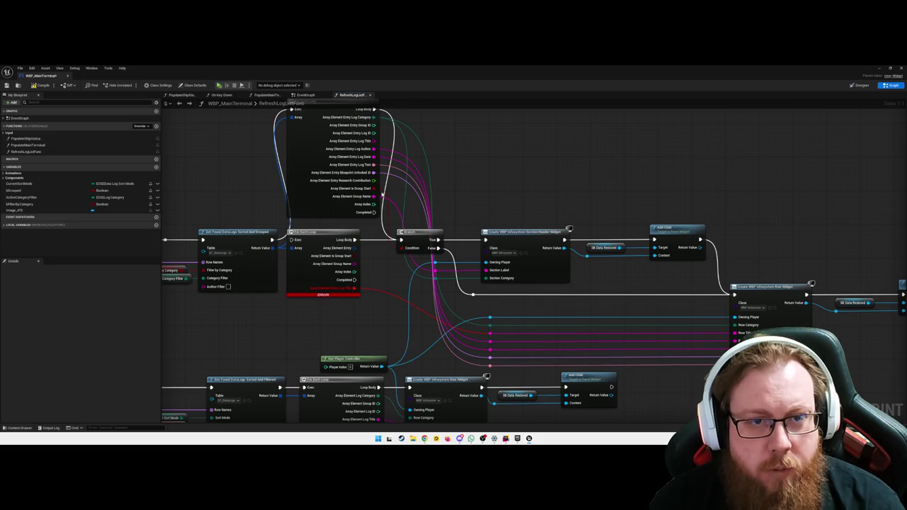
{"action": "mouse_move", "coordinate": [375, 141]}
{"action": "left_mouse_down"}
{"action": "mouse_move", "coordinate": [405, 273]}
{"action": "mouse_move", "coordinate": [489, 332]}
{"action": "left_mouse_up"}
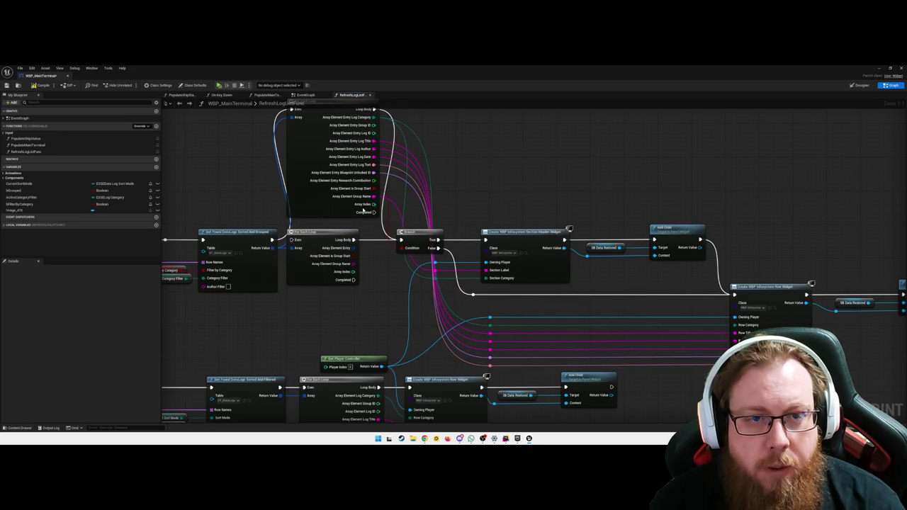
{"action": "left_click", "coordinate": [349, 249]}
Step: Delete the middle For Each Loop and move the top loop down beside the Branch node
{"action": "key", "text": "Delete"}
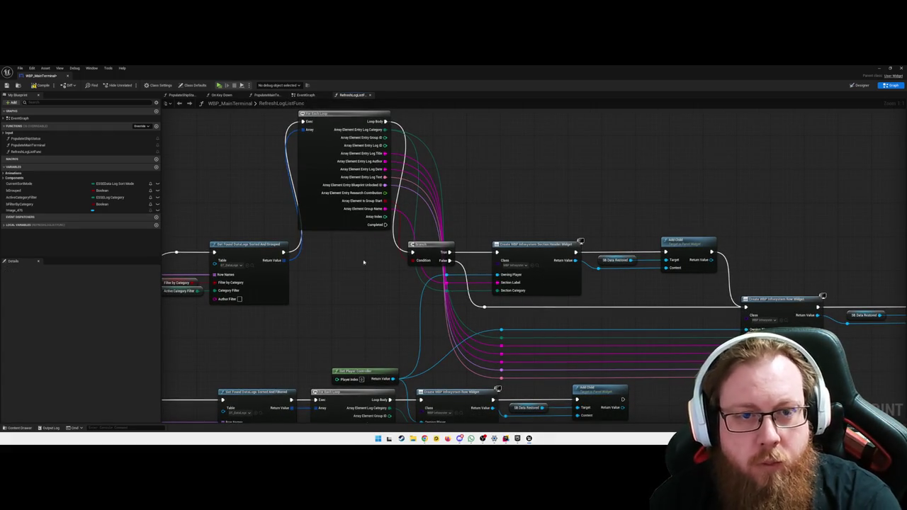
{"action": "left_click_drag", "start_coordinate": [342, 121], "coordinate": [347, 250]}
{"action": "left_click", "coordinate": [241, 154]}
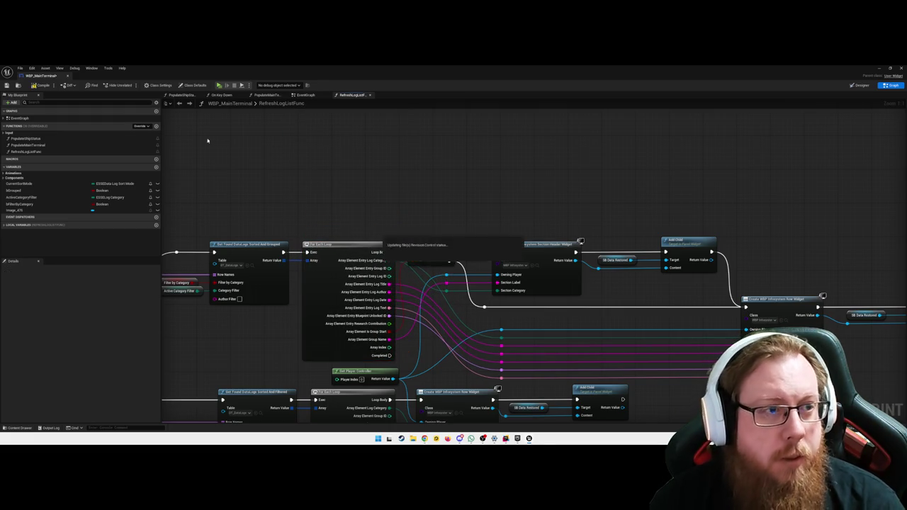
{"action": "left_click_drag", "start_coordinate": [392, 202], "coordinate": [404, 117]}
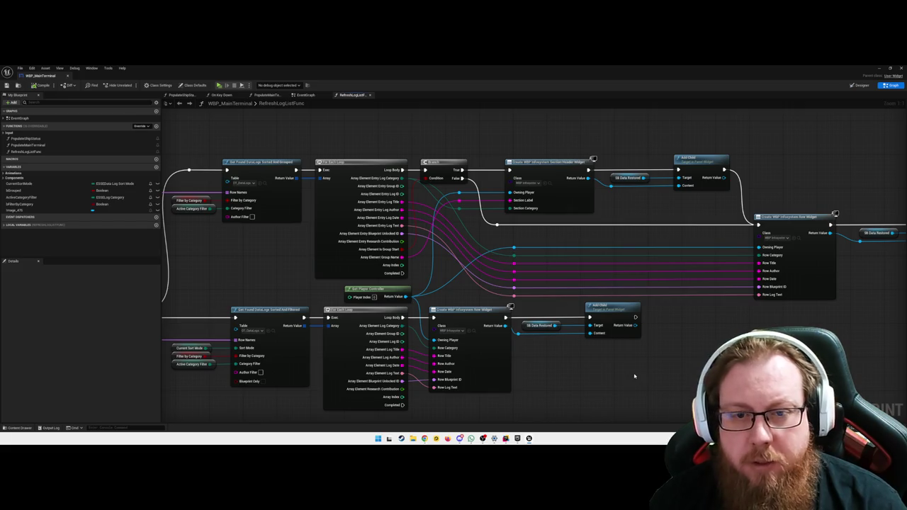
{"action": "mouse_move", "coordinate": [681, 369]}
{"action": "left_mouse_down"}
{"action": "mouse_move", "coordinate": [645, 356]}
{"action": "mouse_move", "coordinate": [542, 354]}
{"action": "mouse_move", "coordinate": [527, 344]}
{"action": "left_mouse_up"}
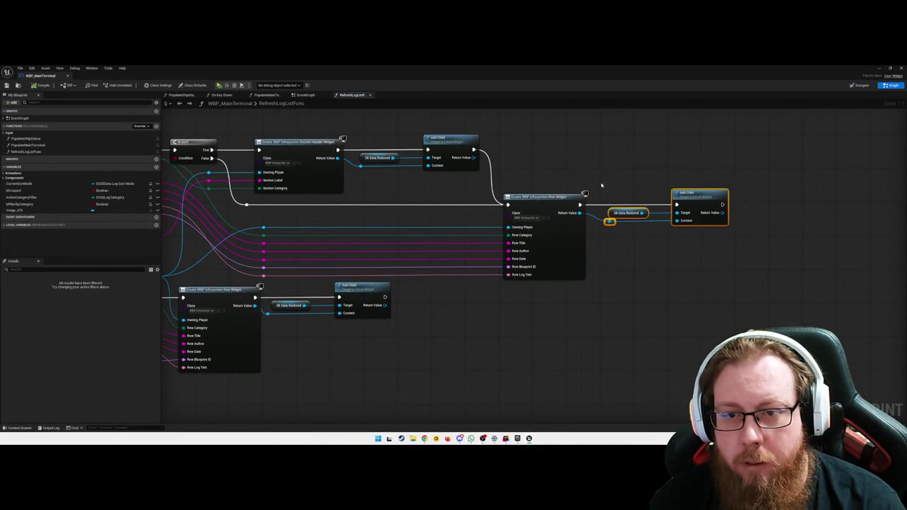
{"action": "mouse_move", "coordinate": [619, 332]}
{"action": "left_mouse_down"}
{"action": "mouse_move", "coordinate": [569, 320]}
{"action": "mouse_move", "coordinate": [290, 369]}
{"action": "mouse_move", "coordinate": [375, 340]}
{"action": "left_mouse_up"}
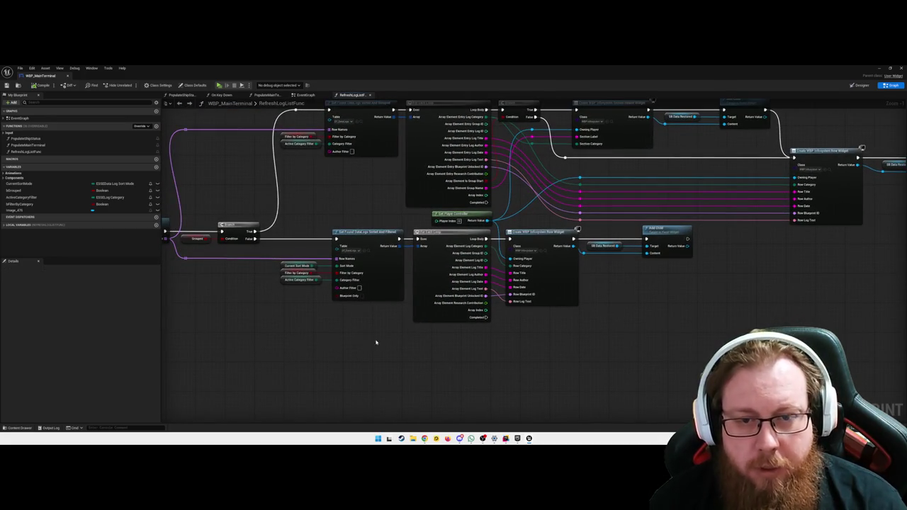
{"action": "left_click_drag", "start_coordinate": [489, 342], "coordinate": [436, 192]}
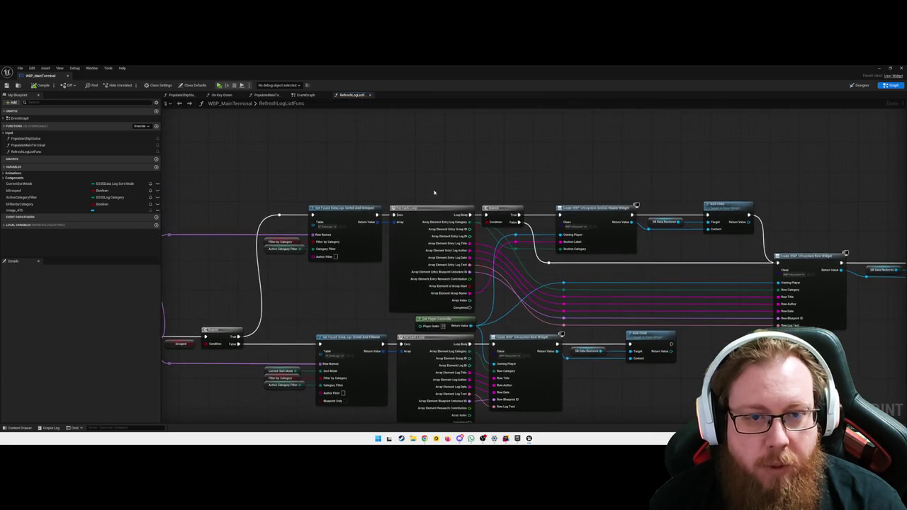
{"action": "mouse_move", "coordinate": [319, 290]}
{"action": "left_mouse_down"}
{"action": "mouse_move", "coordinate": [368, 245]}
{"action": "mouse_move", "coordinate": [372, 227]}
{"action": "mouse_move", "coordinate": [383, 276]}
{"action": "mouse_move", "coordinate": [406, 252]}
{"action": "mouse_move", "coordinate": [572, 258]}
{"action": "mouse_move", "coordinate": [403, 211]}
{"action": "mouse_move", "coordinate": [479, 327]}
{"action": "mouse_move", "coordinate": [366, 310]}
{"action": "mouse_move", "coordinate": [392, 322]}
{"action": "left_mouse_up"}
{"action": "scroll", "coordinate": [367, 309], "scroll_direction": "down", "scroll_amount": 1}
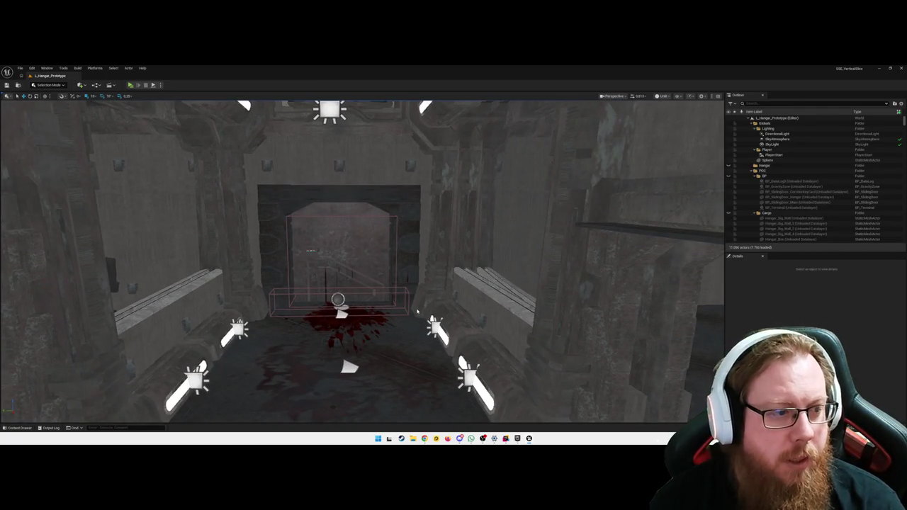
{"action": "key", "text": "alt+p"}
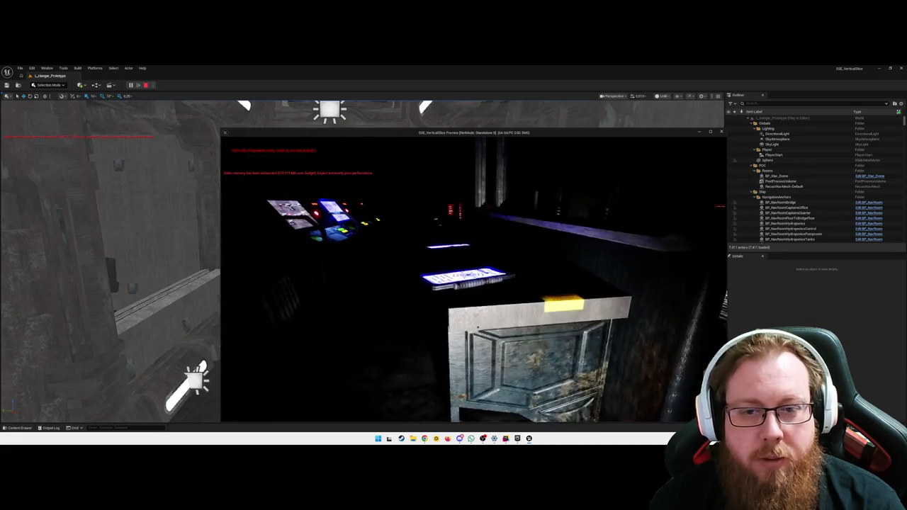
{"action": "key", "text": "e"}
{"action": "key", "text": "e"}
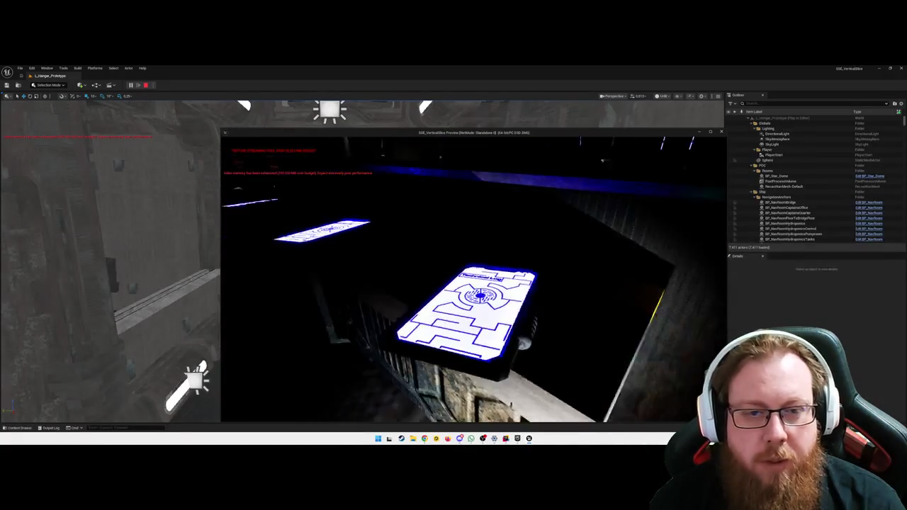
{"action": "key", "text": "e"}
{"action": "key", "text": "e"}
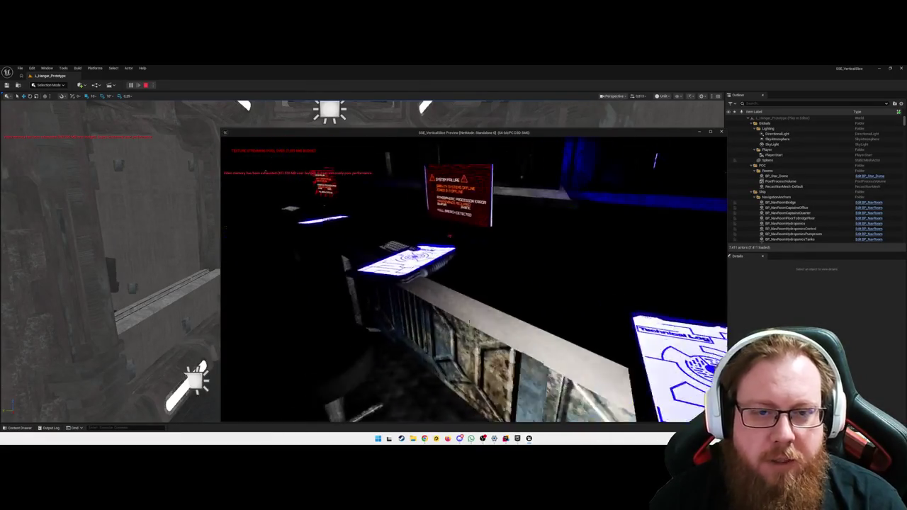
{"action": "key", "text": "e"}
{"action": "key", "text": "e"}
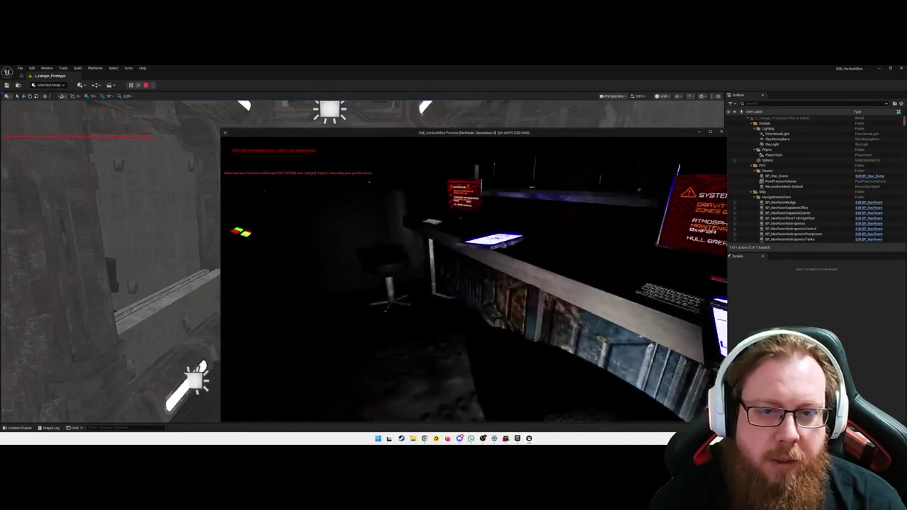
{"action": "key", "text": "e"}
{"action": "key", "text": "e"}
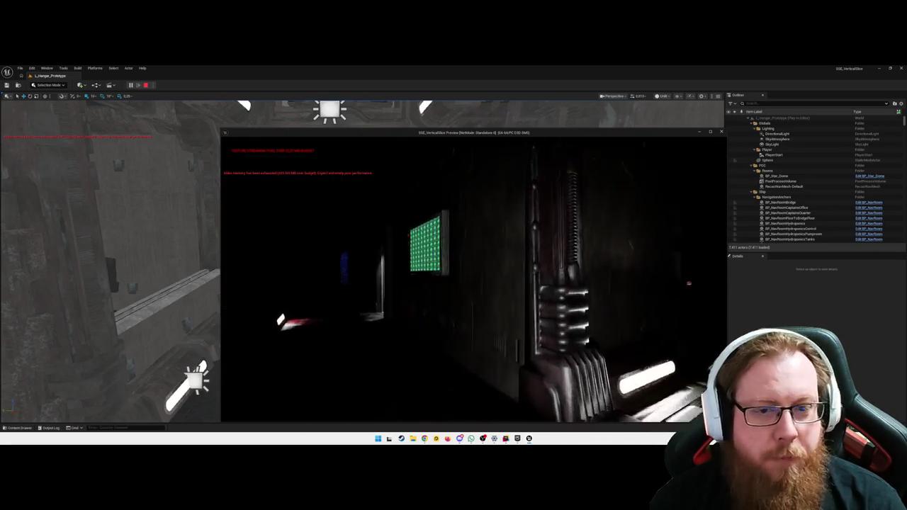
{"action": "key", "text": "e"}
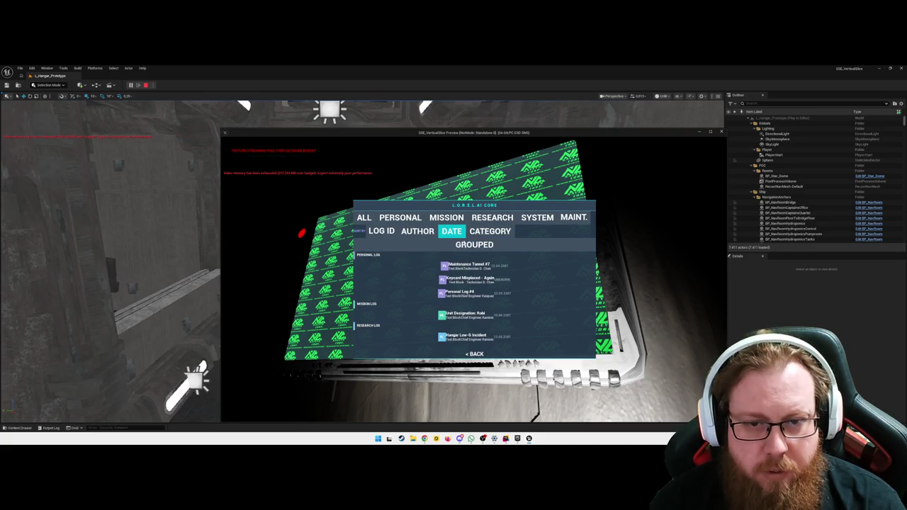
{"action": "left_click", "coordinate": [399, 218]}
{"action": "left_click", "coordinate": [362, 217]}
{"action": "left_click", "coordinate": [446, 217]}
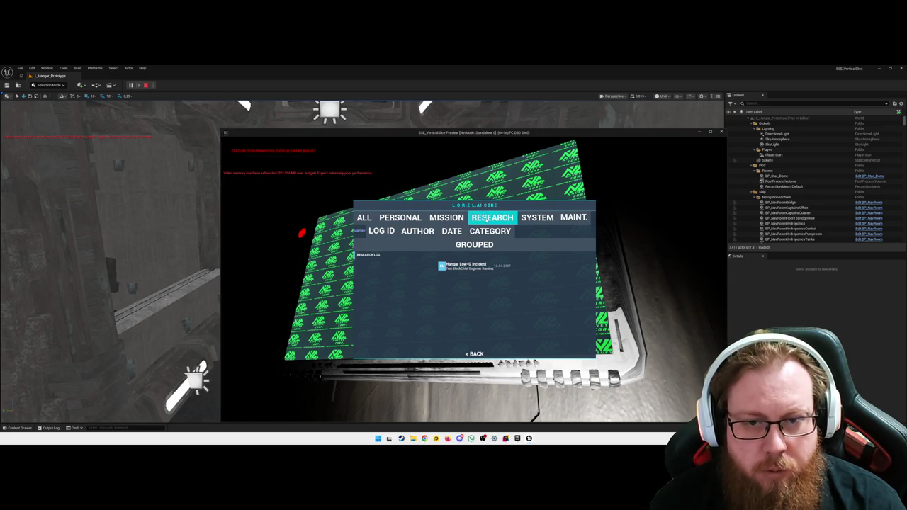
{"action": "left_click", "coordinate": [537, 218]}
{"action": "left_click", "coordinate": [363, 217]}
{"action": "left_click", "coordinate": [474, 245]}
{"action": "left_click", "coordinate": [474, 244]}
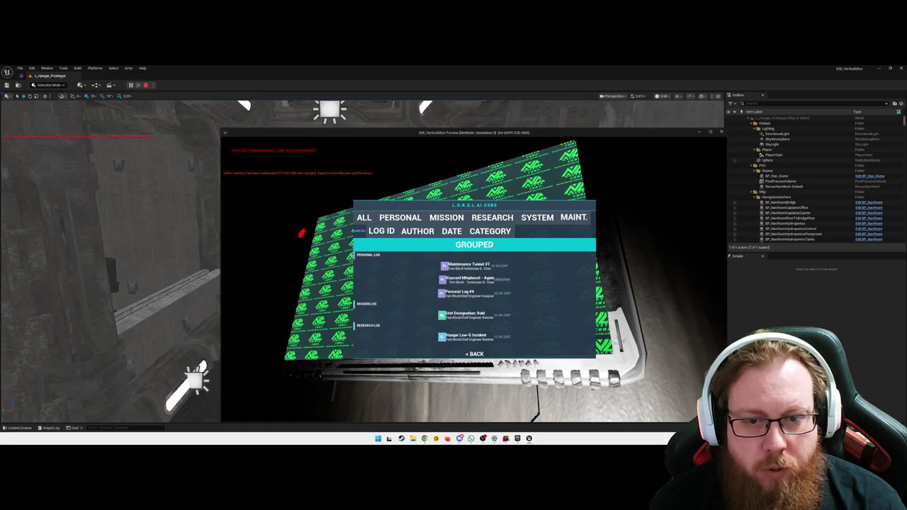
{"action": "left_click", "coordinate": [474, 244]}
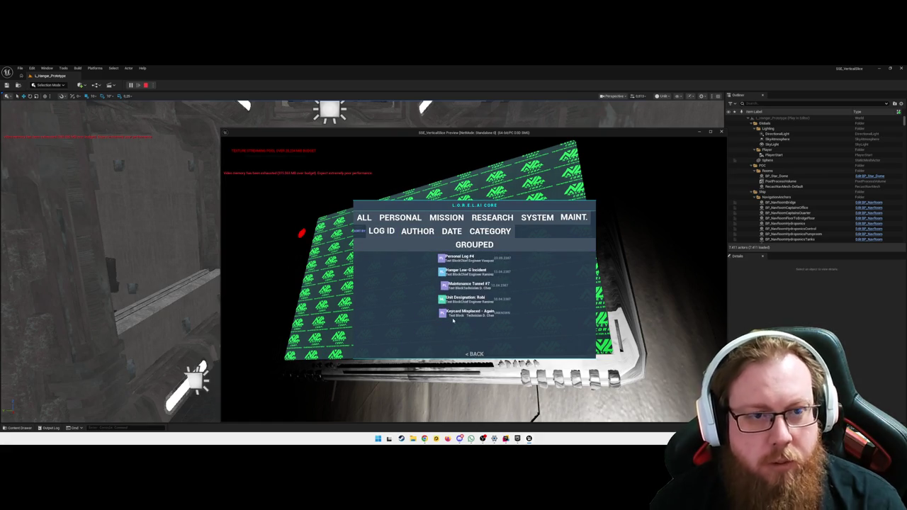
{"action": "key", "text": "Escape"}
{"action": "key", "text": "w"}
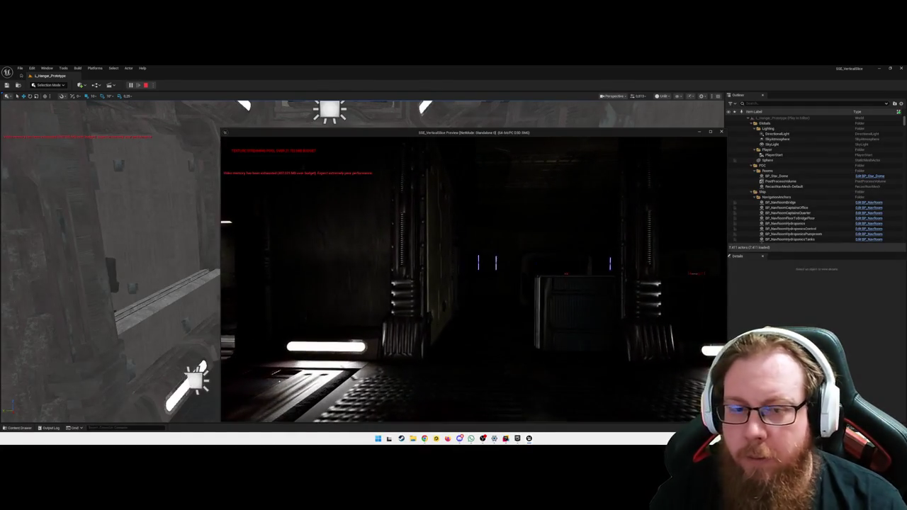
{"action": "key", "text": "Escape"}
{"action": "scroll", "coordinate": [363, 262], "scroll_direction": "up", "scroll_amount": 3}
{"action": "key", "text": "a"}
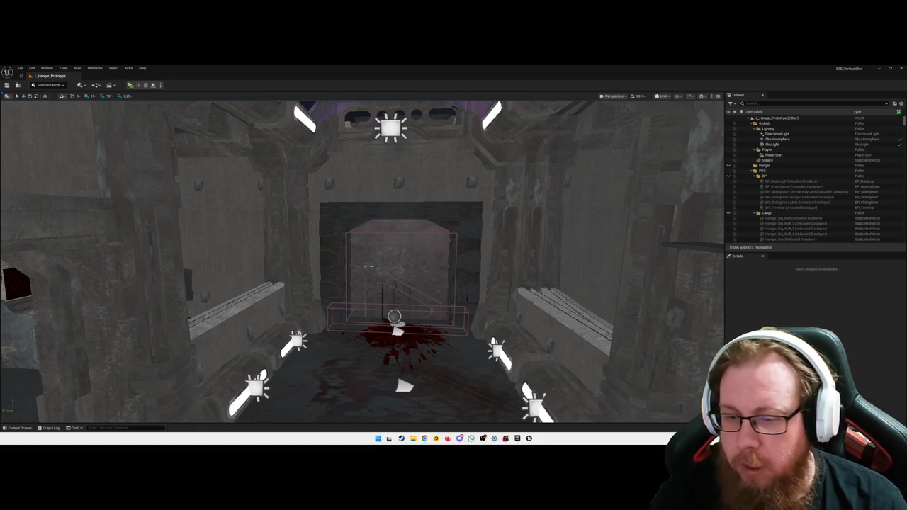
Step: Browse the Content Drawer to C++ Classes > SSE_VerticalSlice > Progression and select SSEProgressionSubsystem
{"action": "key", "text": "ctrl+space"}
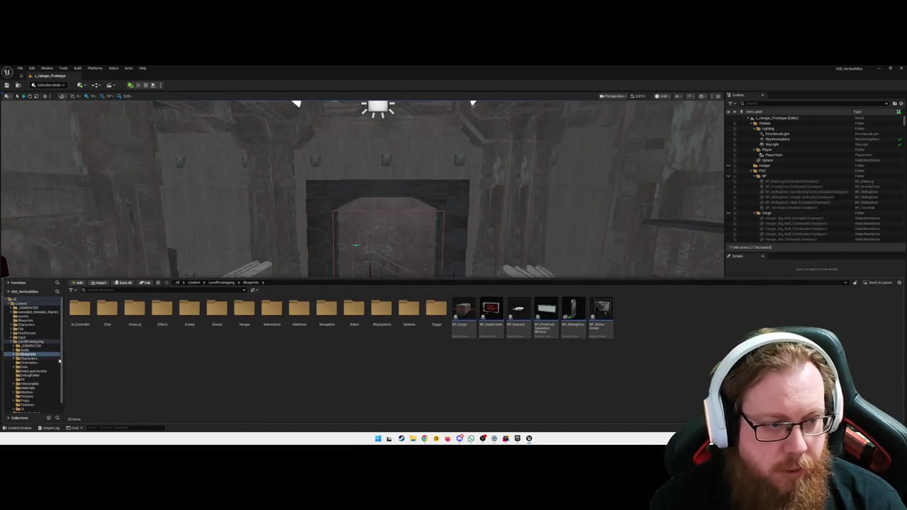
{"action": "left_click", "coordinate": [15, 299]}
{"action": "left_click", "coordinate": [73, 308]}
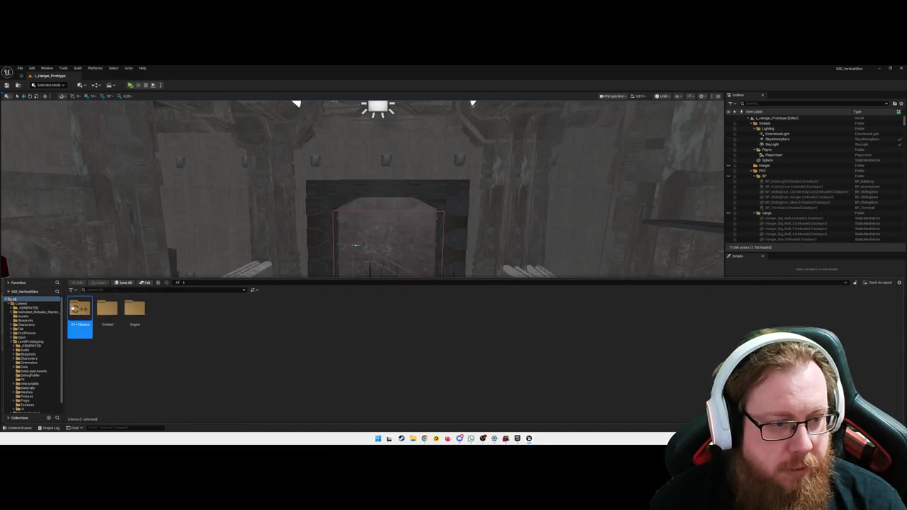
{"action": "double_click", "coordinate": [73, 308]}
{"action": "double_click", "coordinate": [80, 310]}
{"action": "double_click", "coordinate": [86, 312]}
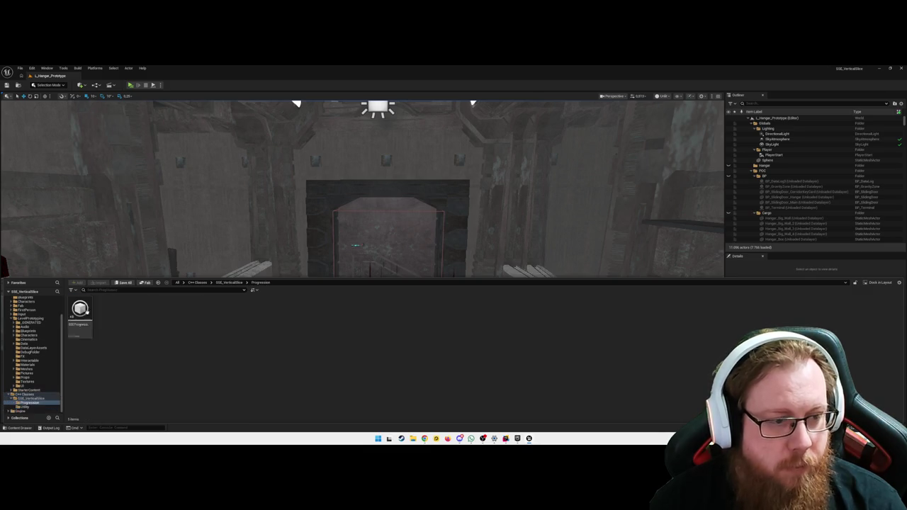
{"action": "left_click", "coordinate": [84, 318]}
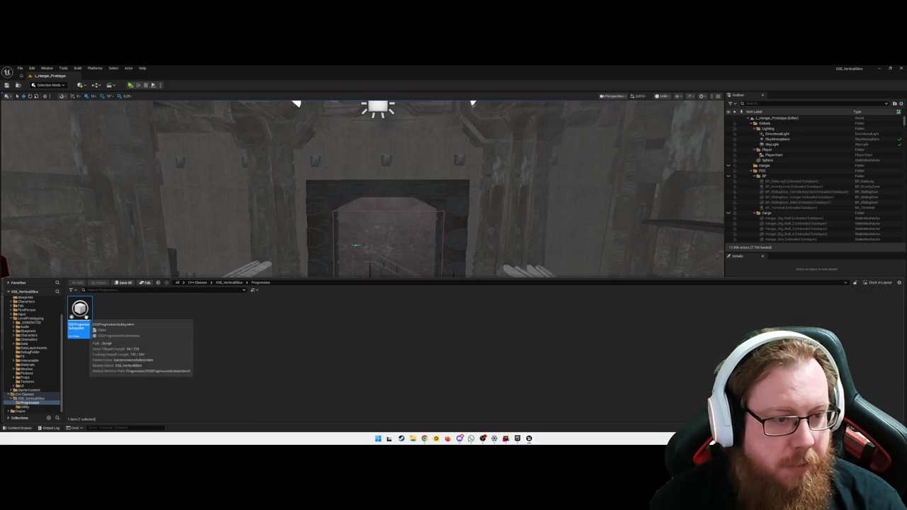
Step: Open the subsystem's source in the code editor, close the solution tab, and return to Unreal
{"action": "double_click", "coordinate": [80, 315]}
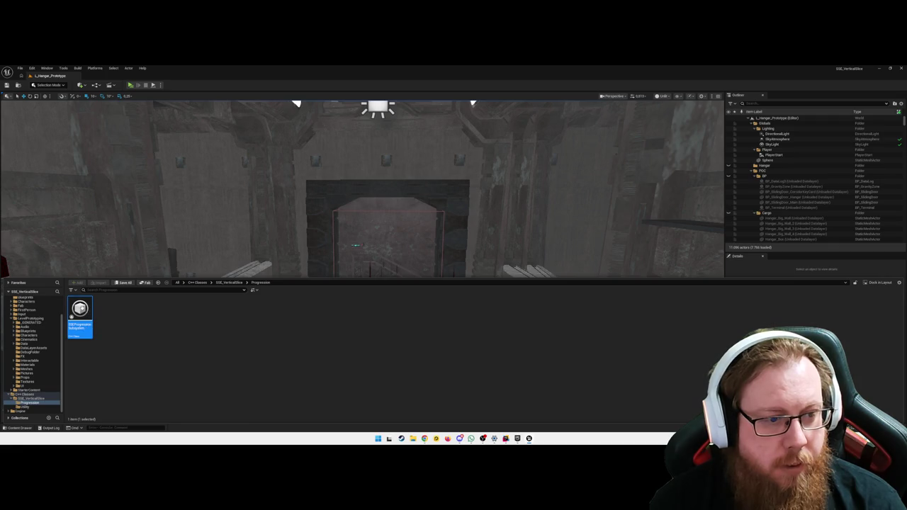
{"action": "key", "text": "Return"}
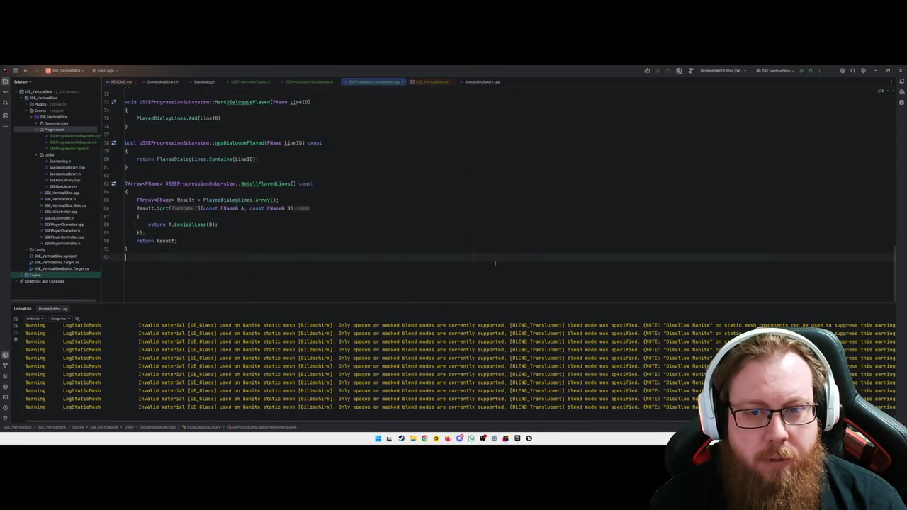
{"action": "left_click", "coordinate": [431, 82]}
{"action": "left_click", "coordinate": [449, 81]}
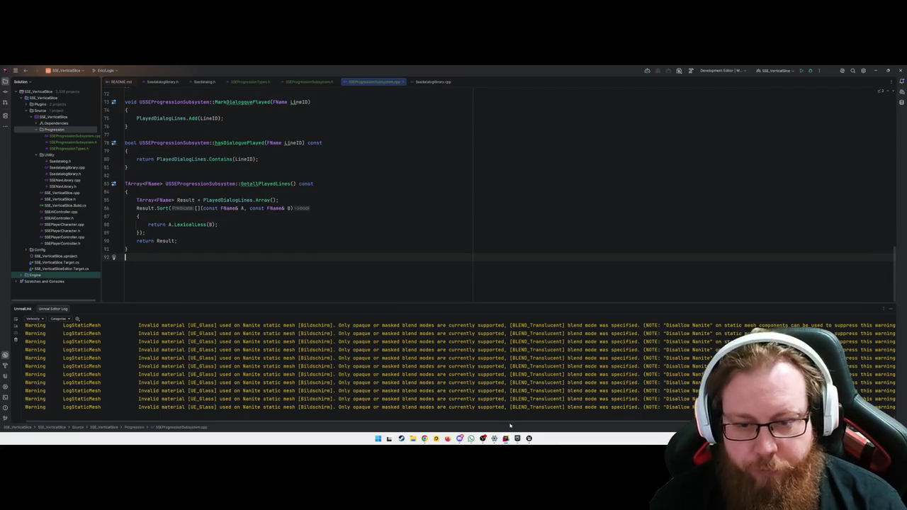
{"action": "left_click", "coordinate": [529, 438]}
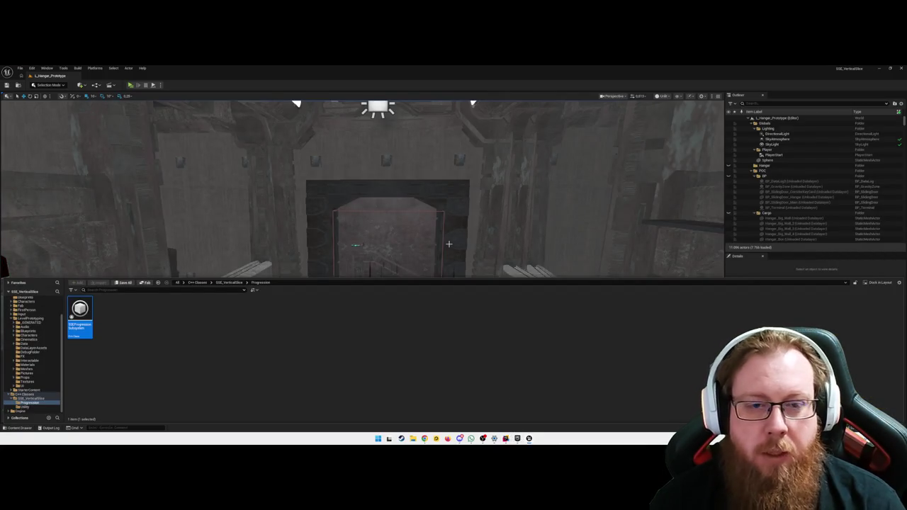
Step: Find the existing level trigger with the actor filter 'level' and focus the view on it
{"action": "key", "text": "ctrl+space"}
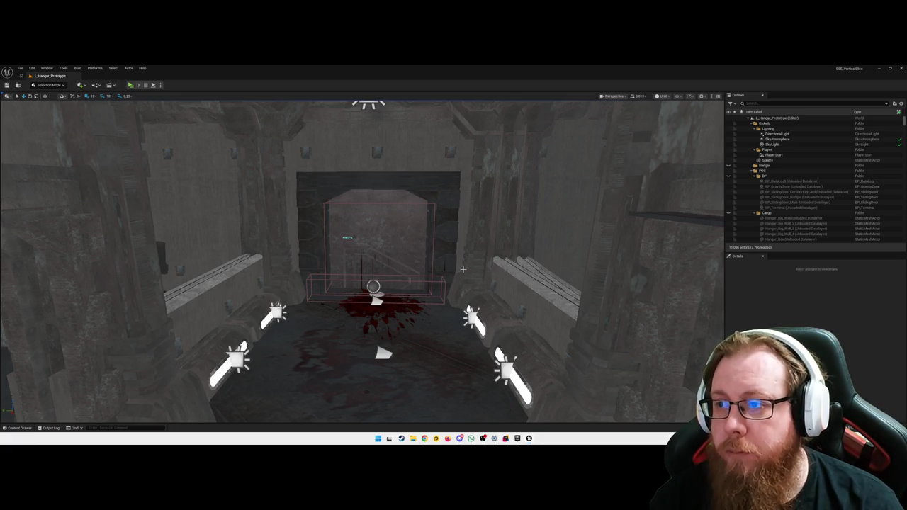
{"action": "scroll", "coordinate": [363, 261], "scroll_direction": "up", "scroll_amount": 1}
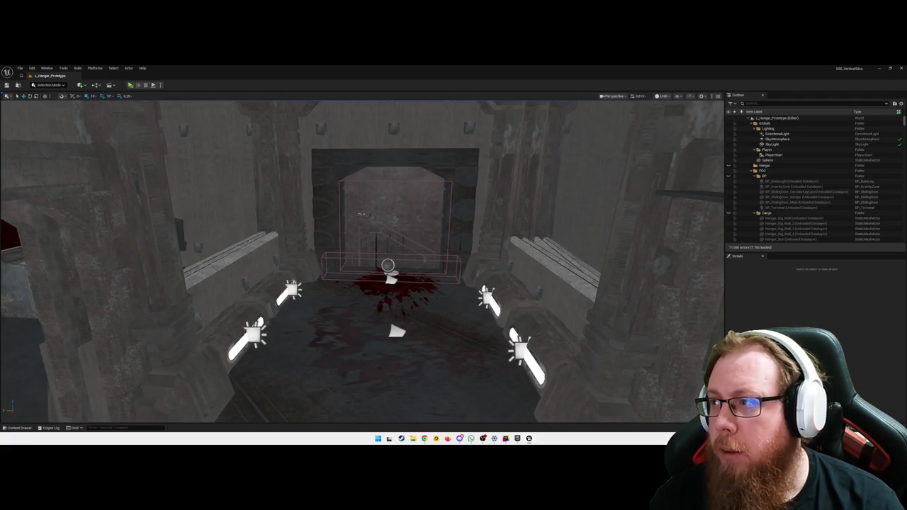
{"action": "left_click_drag", "start_coordinate": [496, 291], "coordinate": [409, 270]}
{"action": "left_click", "coordinate": [392, 273]}
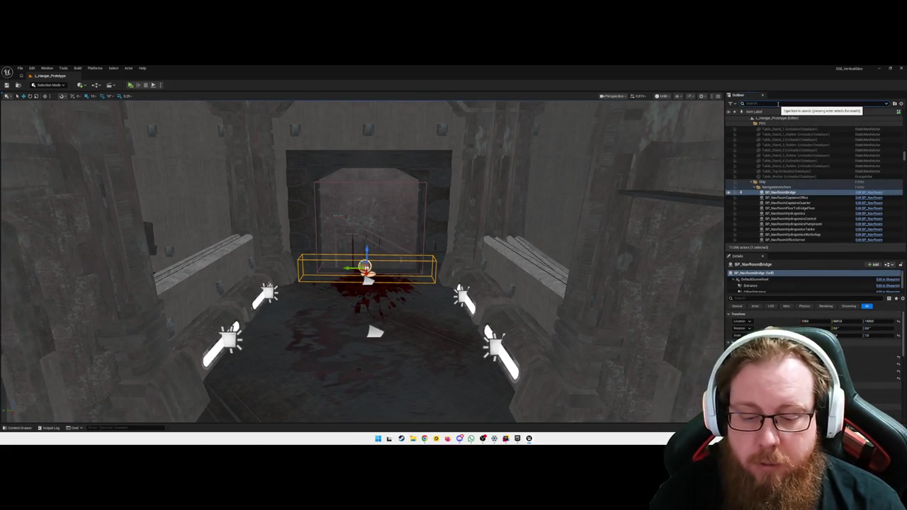
{"action": "type", "text": "level"}
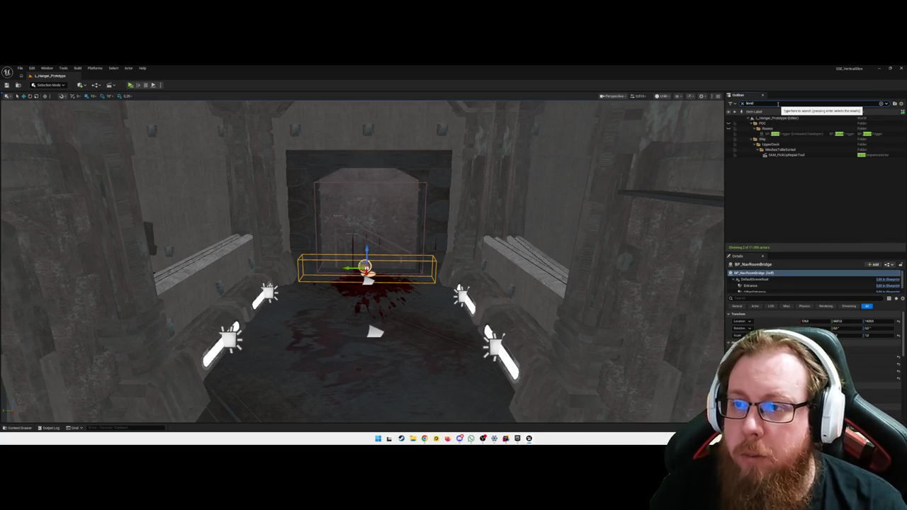
{"action": "left_click", "coordinate": [797, 133]}
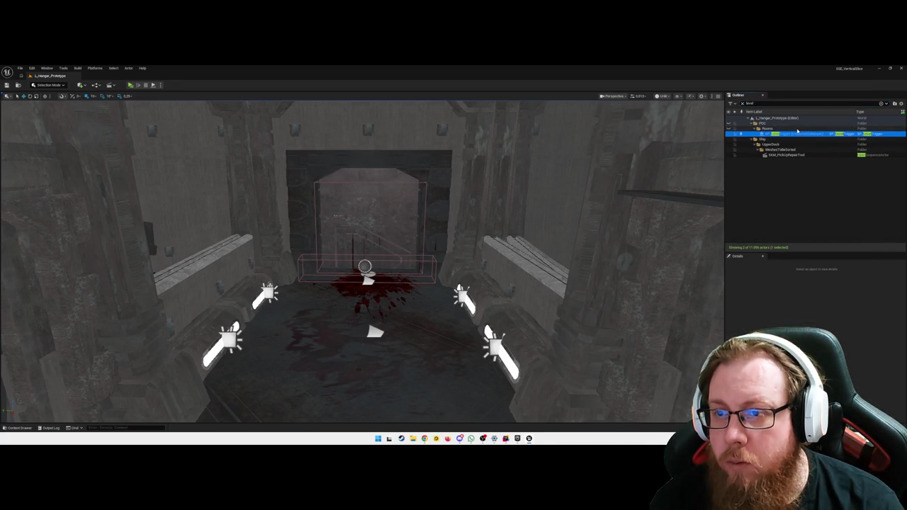
{"action": "left_click", "coordinate": [881, 103]}
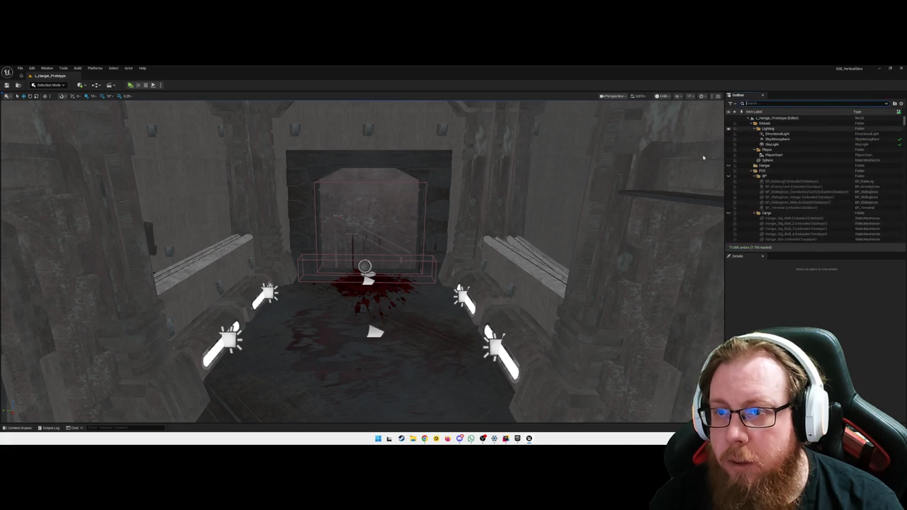
{"action": "key", "text": "w"}
Step: Search all assets for 'bp_level' and drag BP_LevelTrigger onto the room floor
{"action": "key", "text": "ctrl+space"}
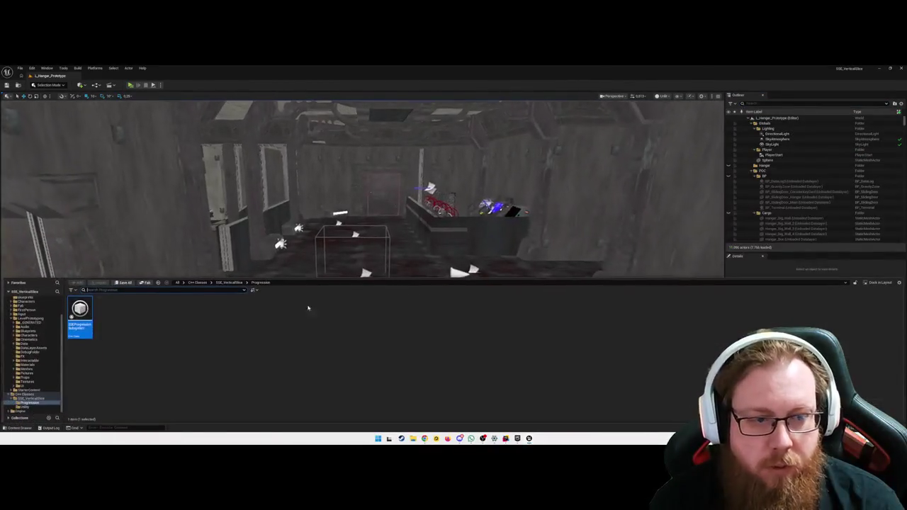
{"action": "left_click", "coordinate": [177, 283]}
{"action": "left_click", "coordinate": [120, 291]}
{"action": "type", "text": "bp_level"}
{"action": "mouse_move", "coordinate": [81, 311]}
{"action": "left_mouse_down"}
{"action": "mouse_move", "coordinate": [107, 297]}
{"action": "mouse_move", "coordinate": [340, 333]}
{"action": "mouse_move", "coordinate": [365, 351]}
{"action": "left_mouse_up"}
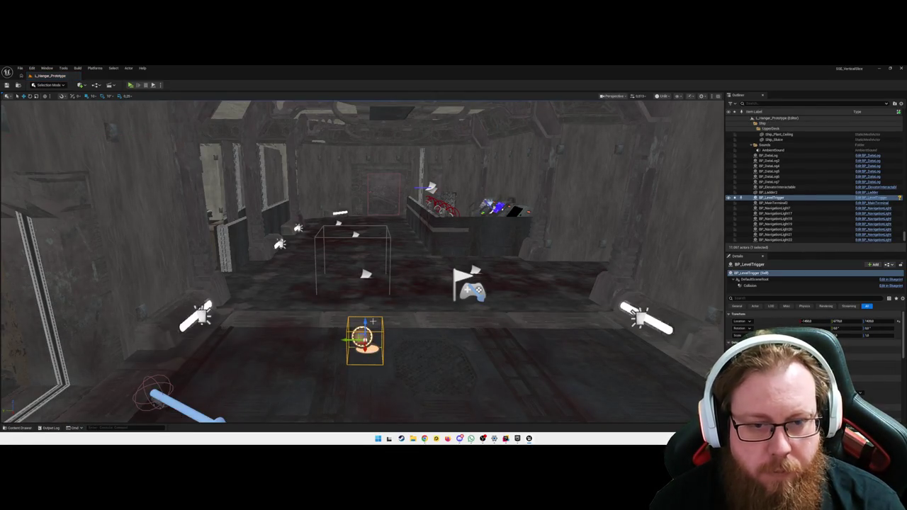
Step: Open the BP_LevelTrigger Blueprint and add a Get Game Instance node to its Event Graph
{"action": "double_click", "coordinate": [372, 344]}
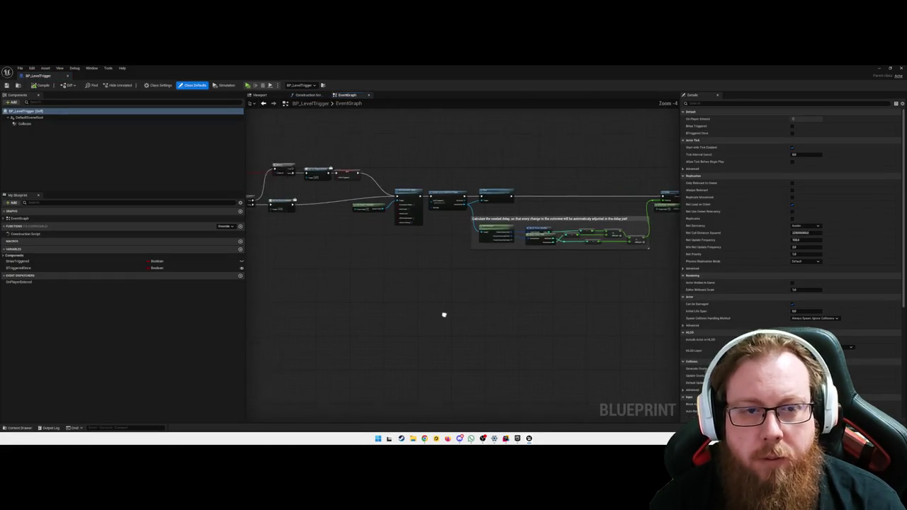
{"action": "right_click", "coordinate": [410, 282]}
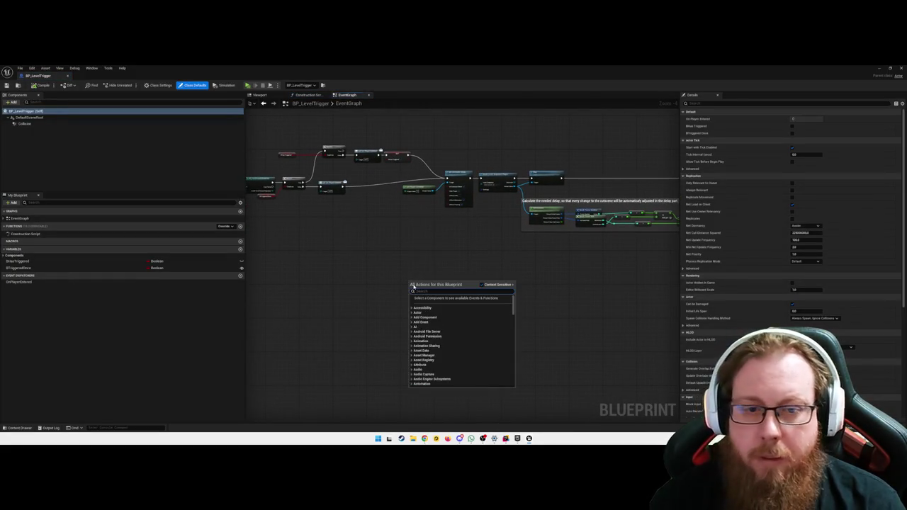
{"action": "type", "text": "get"}
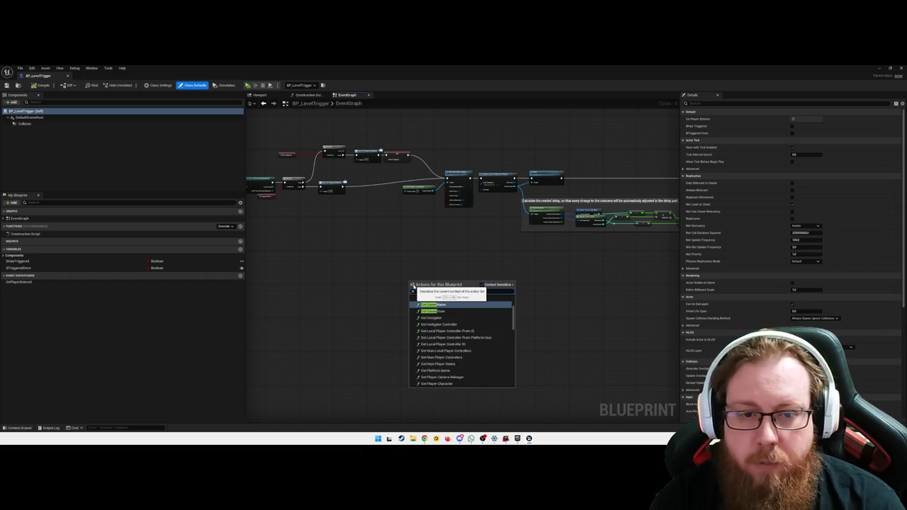
{"action": "key", "text": "Return"}
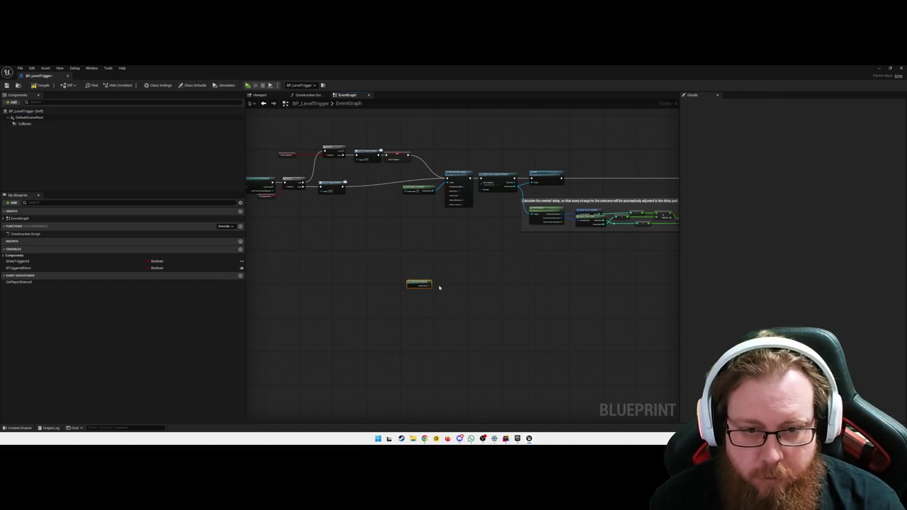
Step: Search the node actions for 'get subsy' without adding anything, then reselect Get Game Instance
{"action": "left_click_drag", "start_coordinate": [430, 285], "coordinate": [450, 290]}
{"action": "type", "text": "get subsy"}
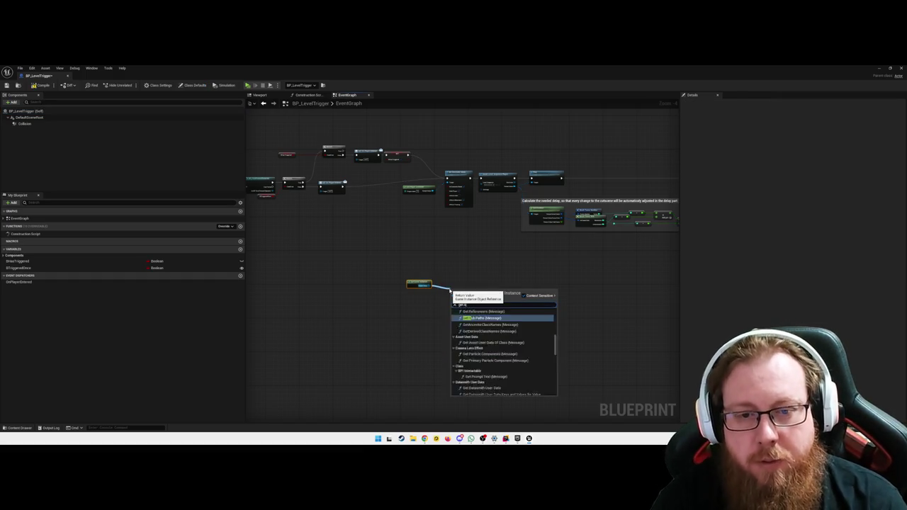
{"action": "key", "text": "BackSpace"}
{"action": "key", "text": "BackSpace"}
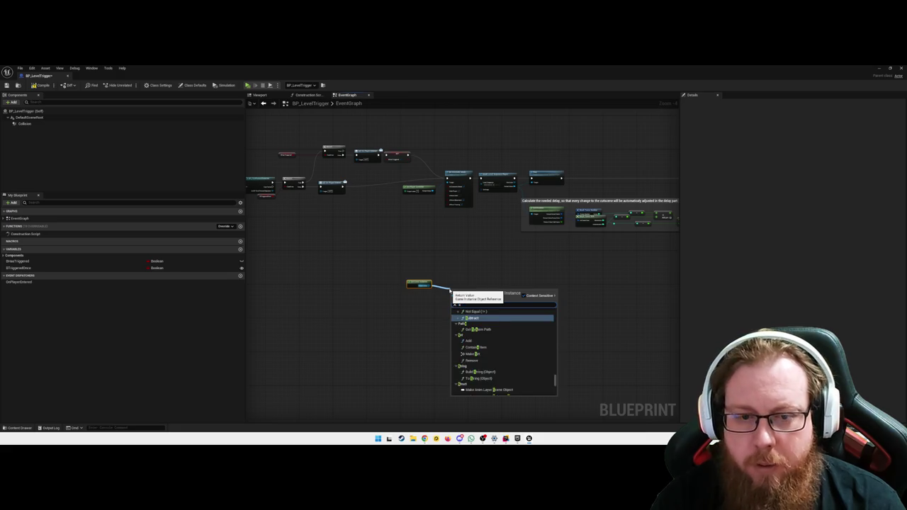
{"action": "type", "text": "system"}
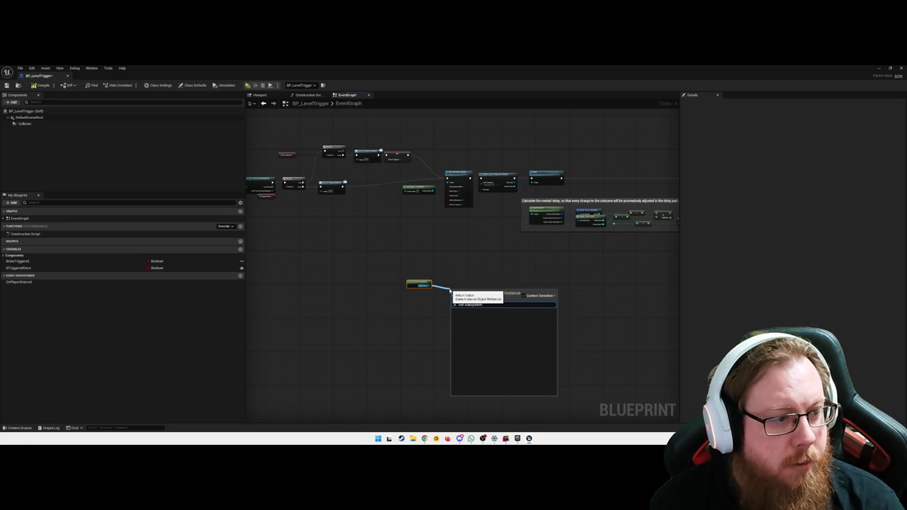
{"action": "left_click", "coordinate": [408, 320]}
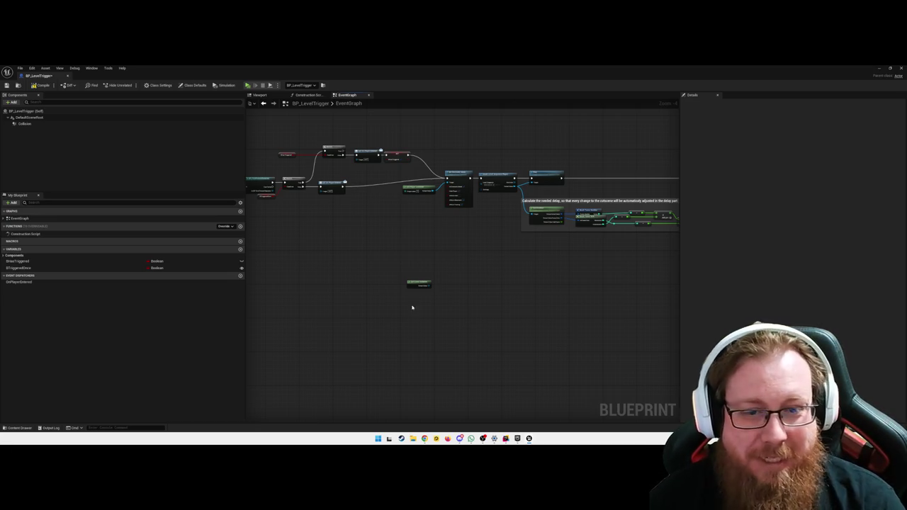
{"action": "scroll", "coordinate": [426, 304], "scroll_direction": "up", "scroll_amount": 4}
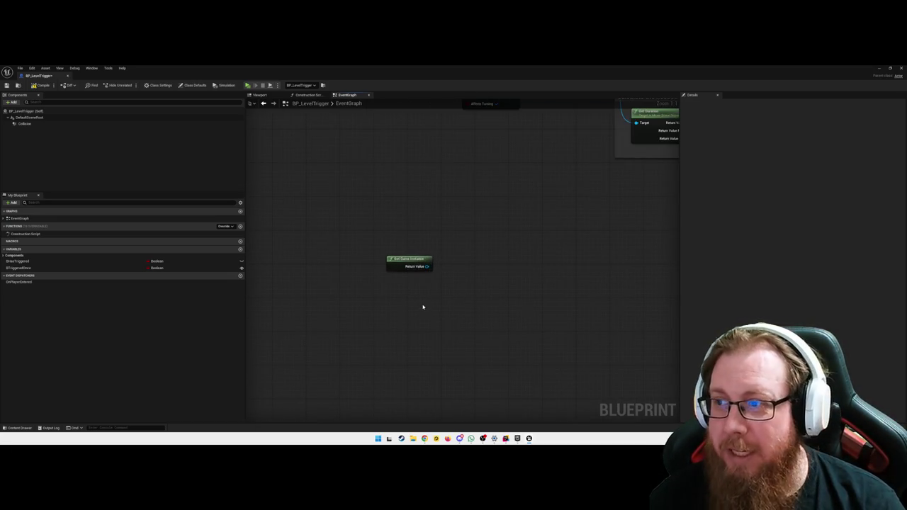
{"action": "right_click", "coordinate": [424, 302]}
{"action": "type", "text": "get subsy"}
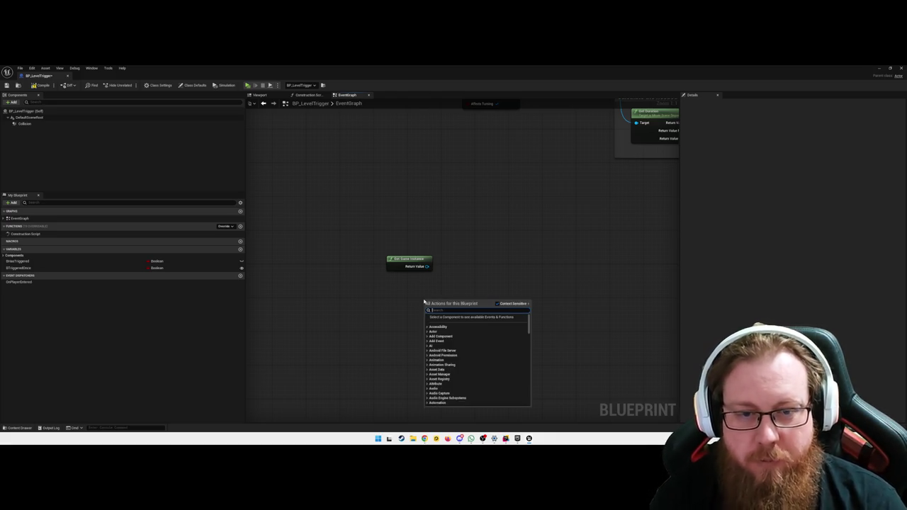
{"action": "left_click", "coordinate": [420, 267]}
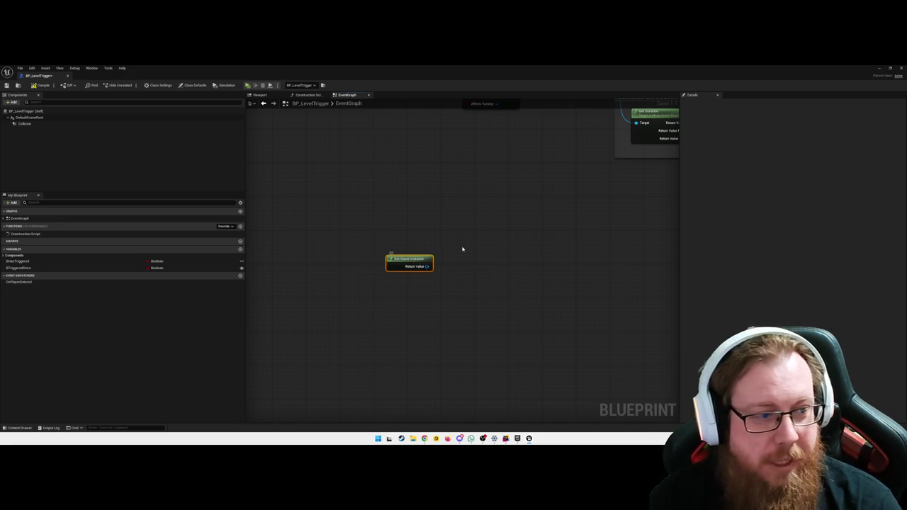
{"action": "left_click_drag", "start_coordinate": [461, 248], "coordinate": [462, 259]}
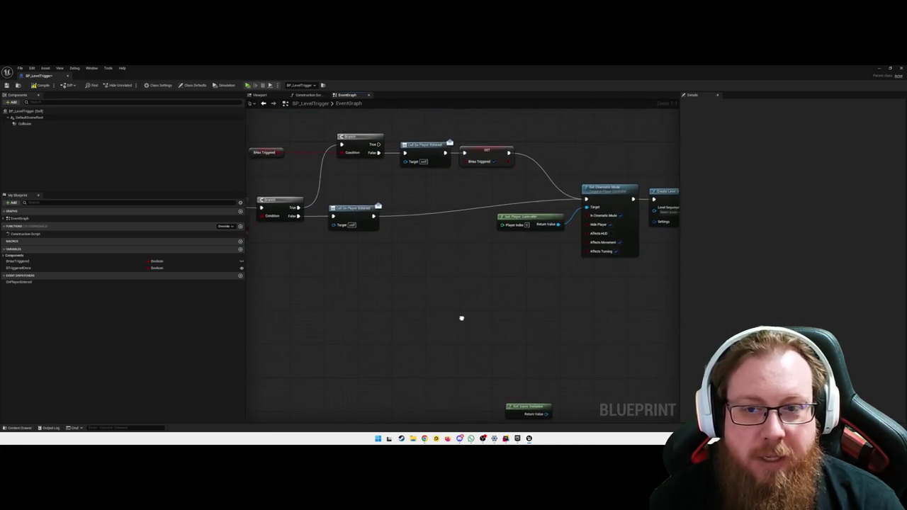
Step: Straighten the execution wire into the Set node
{"action": "scroll", "coordinate": [525, 332], "scroll_direction": "down", "scroll_amount": 3}
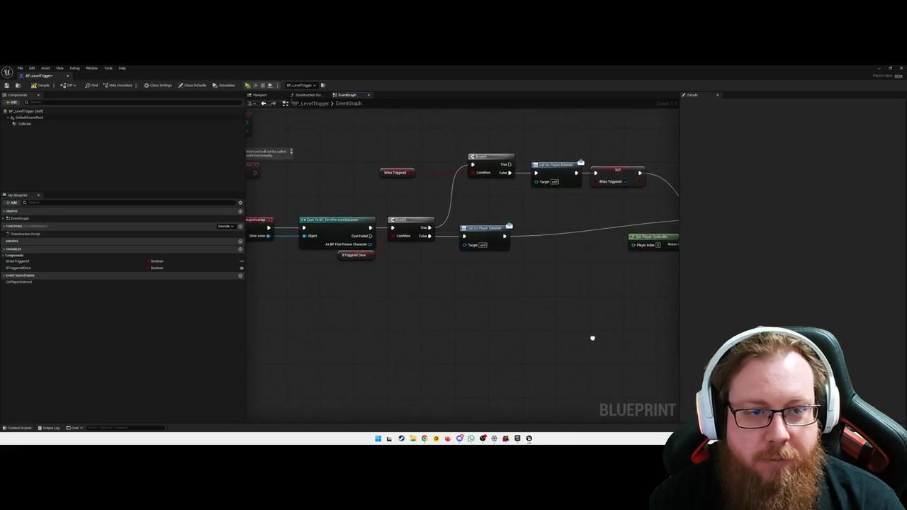
{"action": "mouse_move", "coordinate": [614, 322]}
{"action": "left_mouse_down"}
{"action": "mouse_move", "coordinate": [364, 237]}
{"action": "mouse_move", "coordinate": [272, 238]}
{"action": "left_mouse_up"}
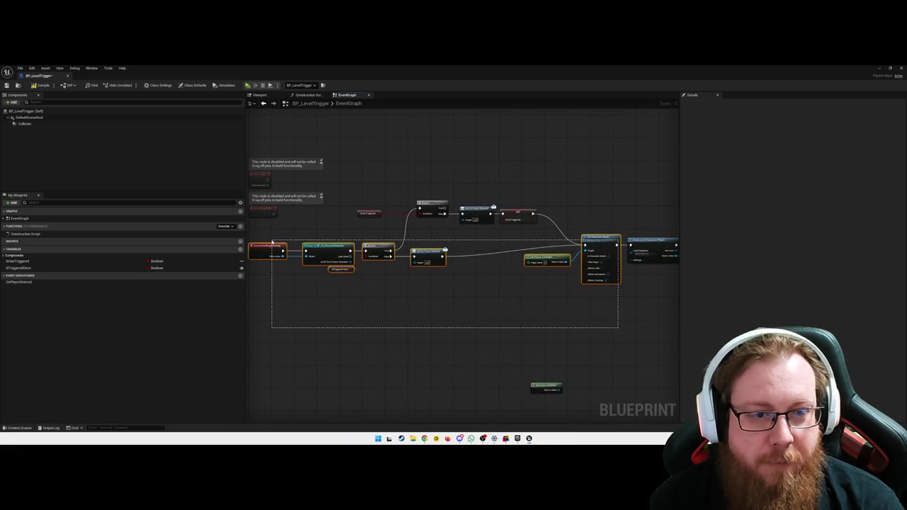
{"action": "left_click", "coordinate": [395, 307]}
{"action": "mouse_move", "coordinate": [268, 234]}
{"action": "left_mouse_down"}
{"action": "mouse_move", "coordinate": [615, 334]}
{"action": "mouse_move", "coordinate": [604, 327]}
{"action": "left_mouse_up"}
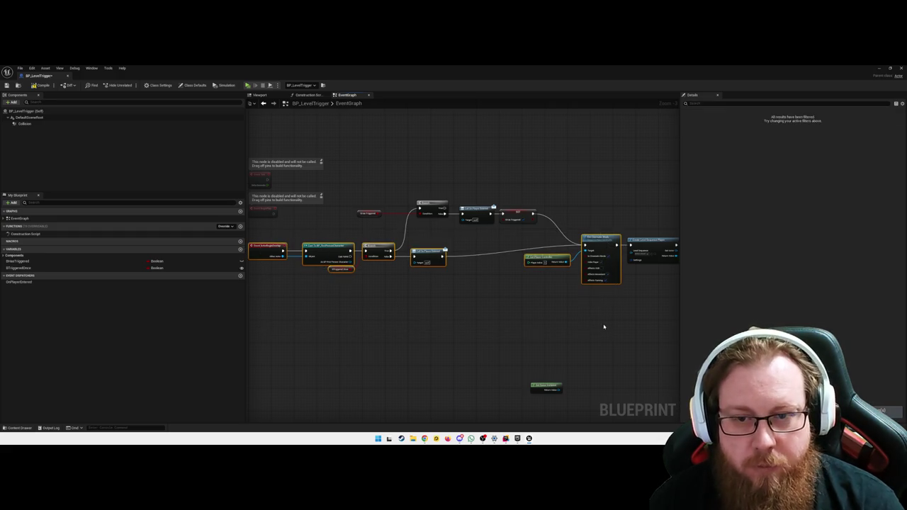
{"action": "left_click", "coordinate": [566, 312]}
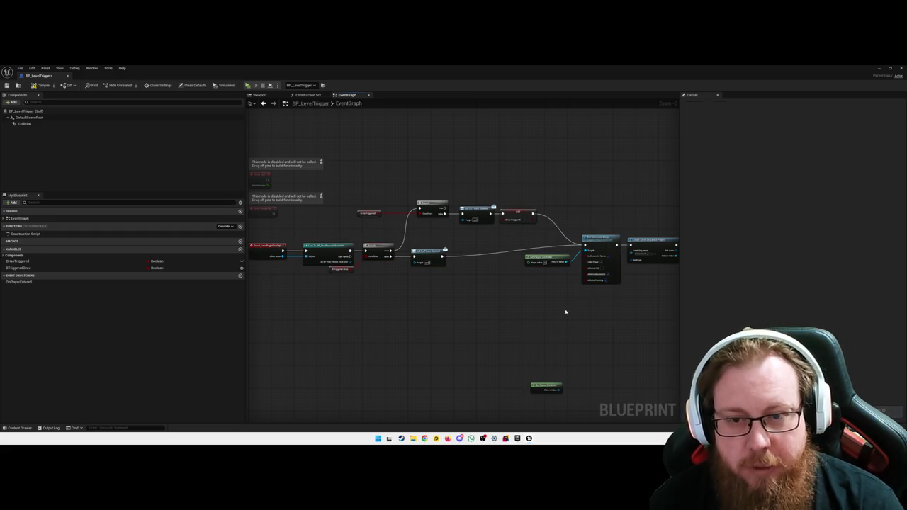
{"action": "right_click", "coordinate": [585, 246]}
{"action": "mouse_move", "coordinate": [611, 278]}
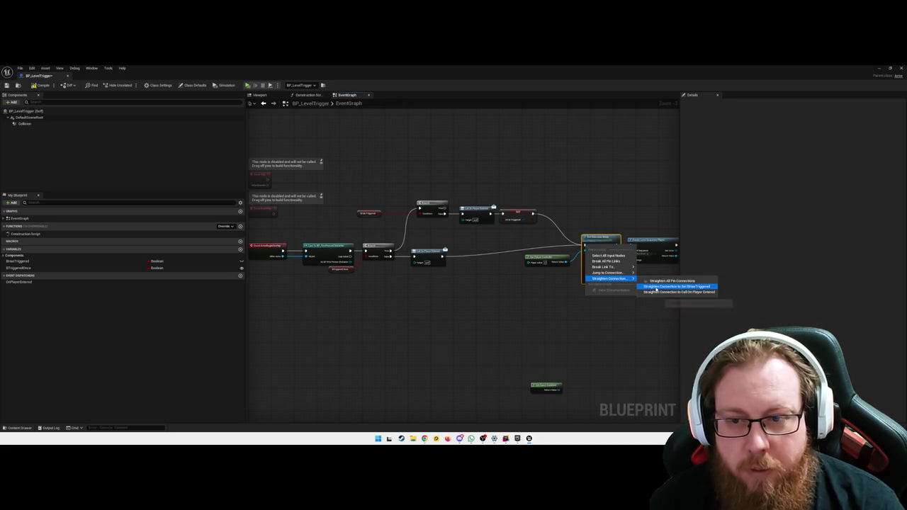
{"action": "left_click", "coordinate": [656, 292]}
{"action": "mouse_move", "coordinate": [446, 293]}
{"action": "left_mouse_down"}
{"action": "mouse_move", "coordinate": [547, 296]}
{"action": "mouse_move", "coordinate": [375, 248]}
{"action": "left_mouse_up"}
{"action": "key", "text": "q"}
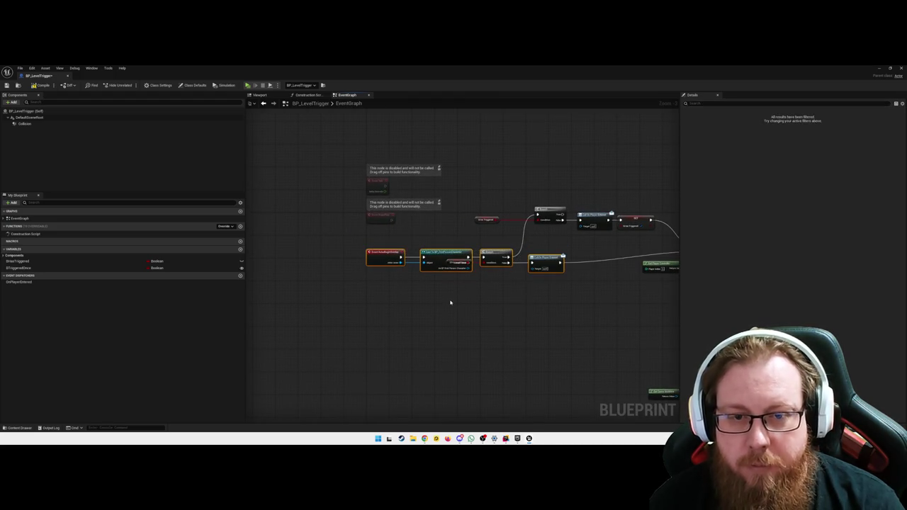
{"action": "key", "text": "ctrl+z"}
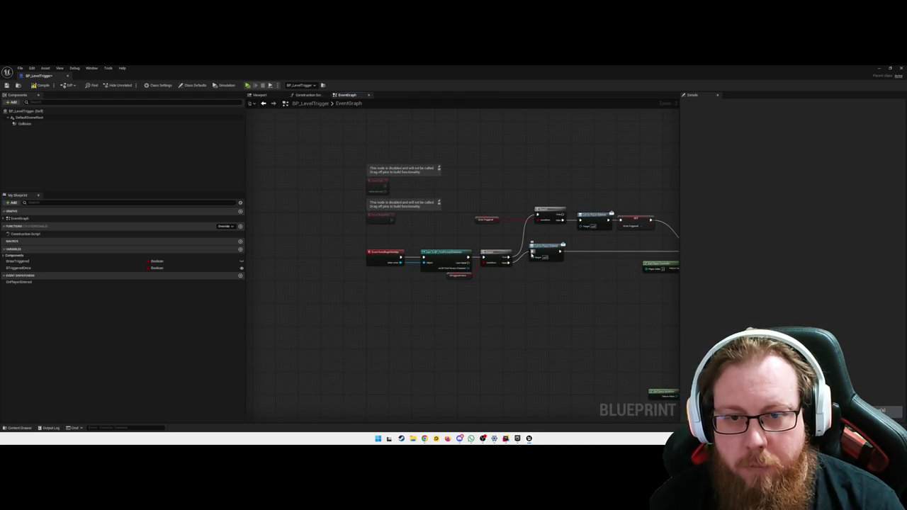
Step: Straighten the Branch-to-Call, Cast-to-Branch and overlap-event-to-Cast wires
{"action": "right_click", "coordinate": [537, 256]}
{"action": "mouse_move", "coordinate": [553, 280]}
{"action": "left_click", "coordinate": [609, 283]}
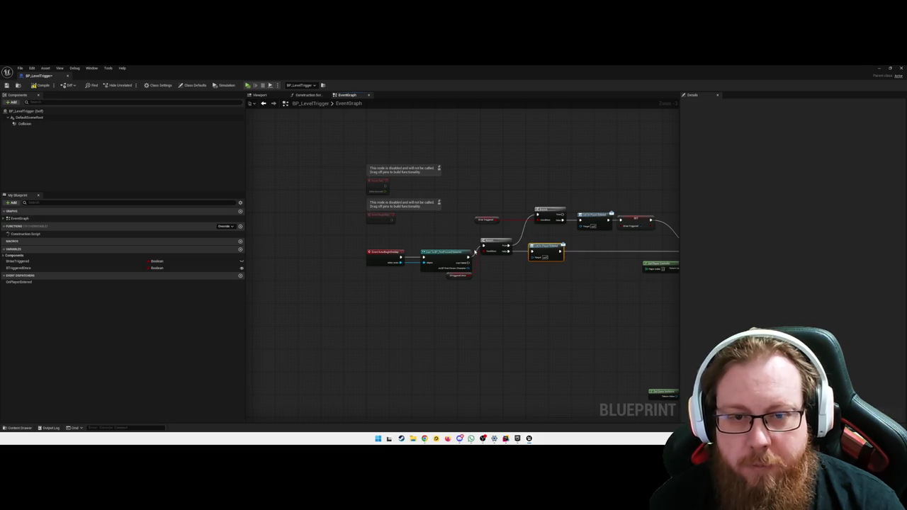
{"action": "right_click", "coordinate": [484, 246]}
{"action": "mouse_move", "coordinate": [511, 275]}
{"action": "left_click", "coordinate": [585, 276]}
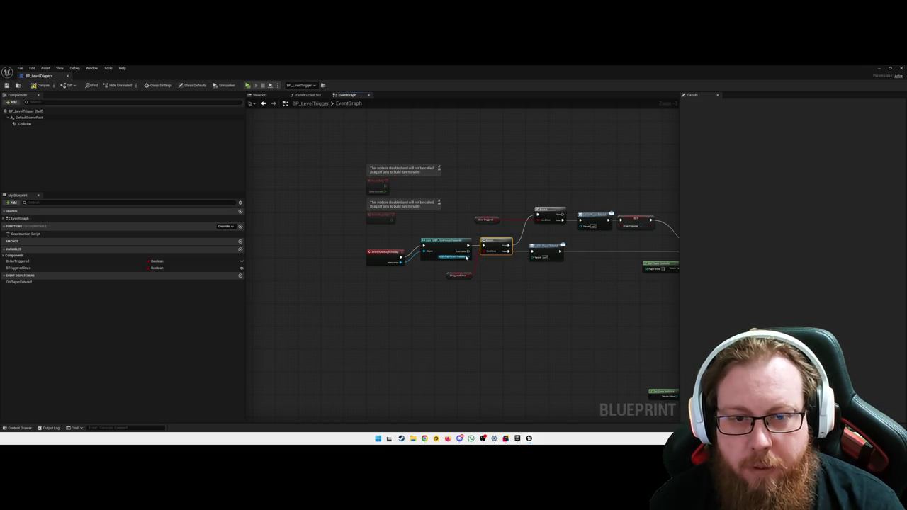
{"action": "right_click", "coordinate": [423, 247]}
{"action": "mouse_move", "coordinate": [454, 272]}
{"action": "left_click", "coordinate": [527, 292]}
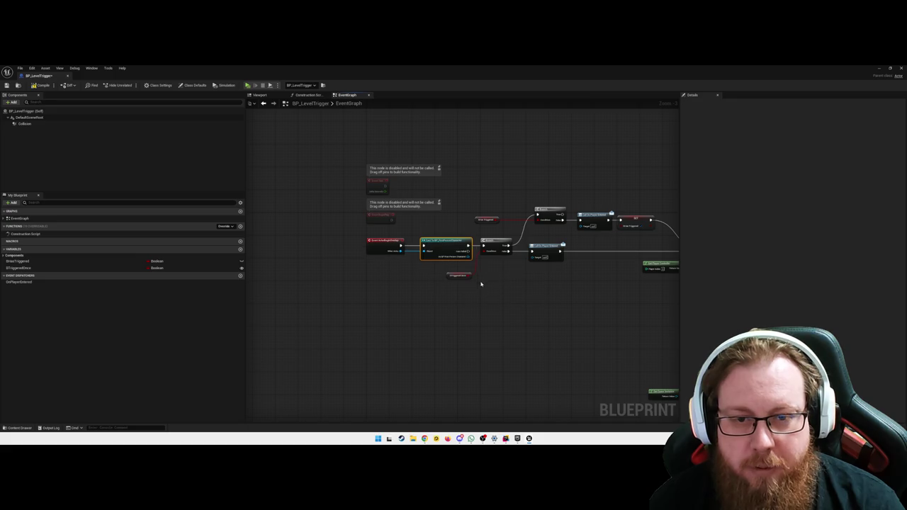
Step: Align the bTriggeredOnce getter with the Branch node
{"action": "left_click", "coordinate": [460, 275]}
{"action": "key", "text": "q"}
{"action": "left_click", "coordinate": [478, 290]}
{"action": "mouse_move", "coordinate": [492, 295]}
{"action": "left_mouse_down"}
{"action": "mouse_move", "coordinate": [427, 290]}
{"action": "mouse_move", "coordinate": [409, 300]}
{"action": "mouse_move", "coordinate": [414, 314]}
{"action": "mouse_move", "coordinate": [421, 309]}
{"action": "mouse_move", "coordinate": [401, 269]}
{"action": "mouse_move", "coordinate": [446, 314]}
{"action": "mouse_move", "coordinate": [442, 276]}
{"action": "mouse_move", "coordinate": [437, 292]}
{"action": "left_mouse_up"}
{"action": "scroll", "coordinate": [442, 275], "scroll_direction": "up", "scroll_amount": 1}
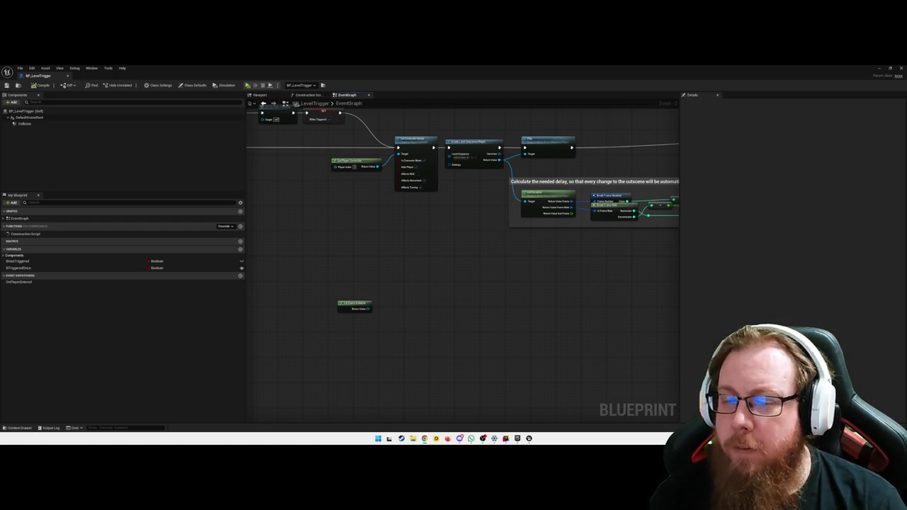
{"action": "right_click", "coordinate": [449, 302]}
{"action": "type", "text": "get ass"}
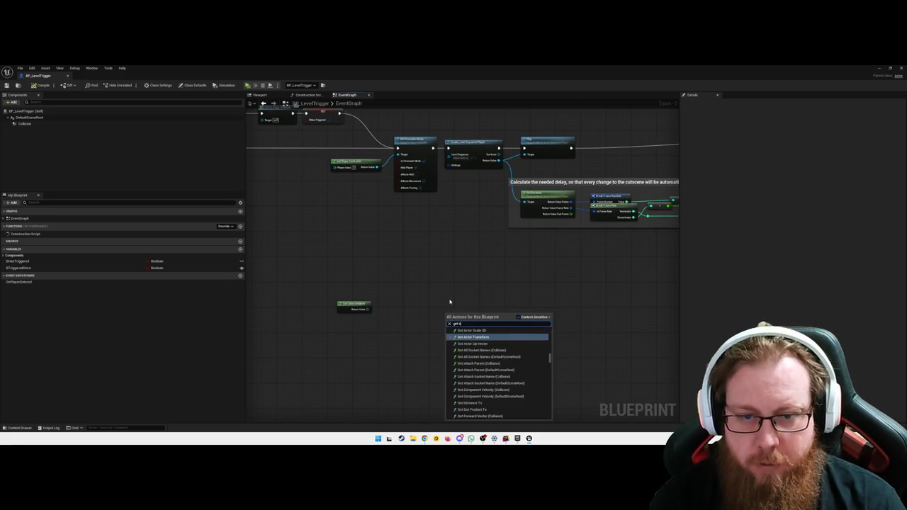
{"action": "key", "text": "BackSpace"}
{"action": "key", "text": "BackSpace"}
{"action": "key", "text": "BackSpace"}
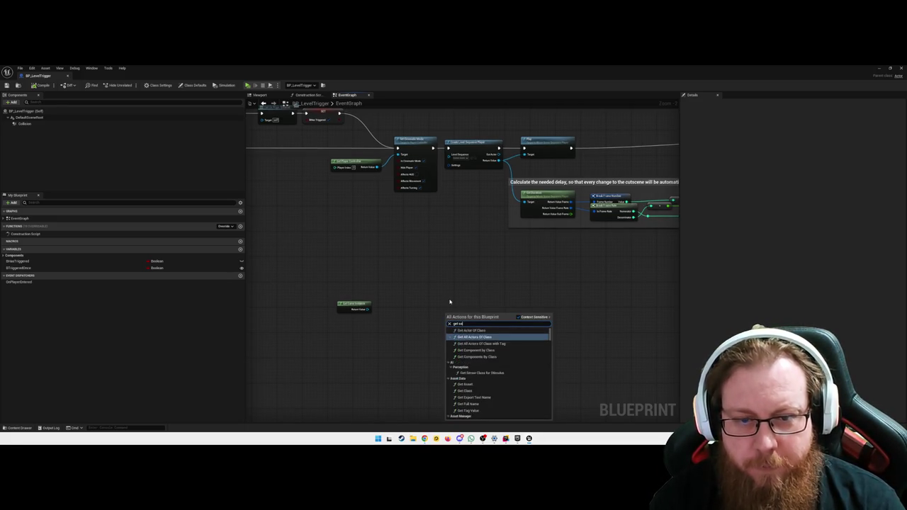
{"action": "type", "text": "asset"}
{"action": "type", "text": "et"}
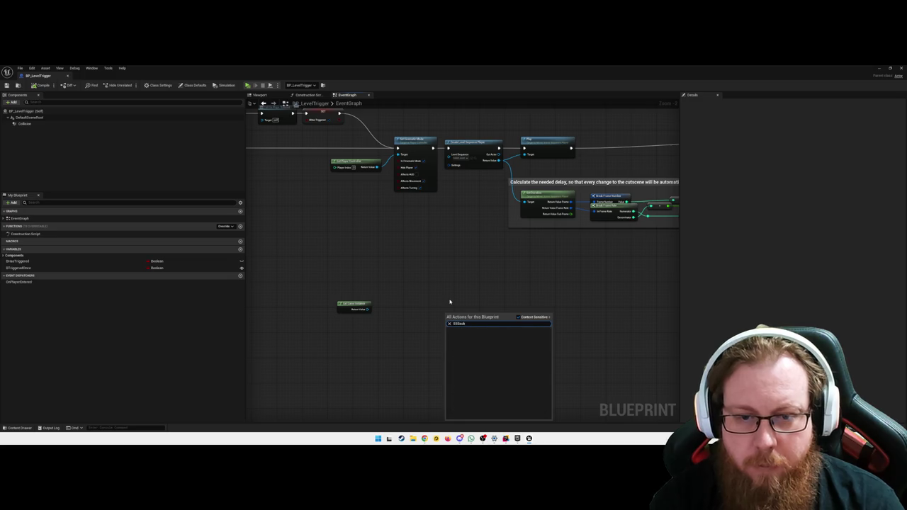
{"action": "key", "text": "BackSpace"}
{"action": "key", "text": "BackSpace"}
{"action": "key", "text": "Escape"}
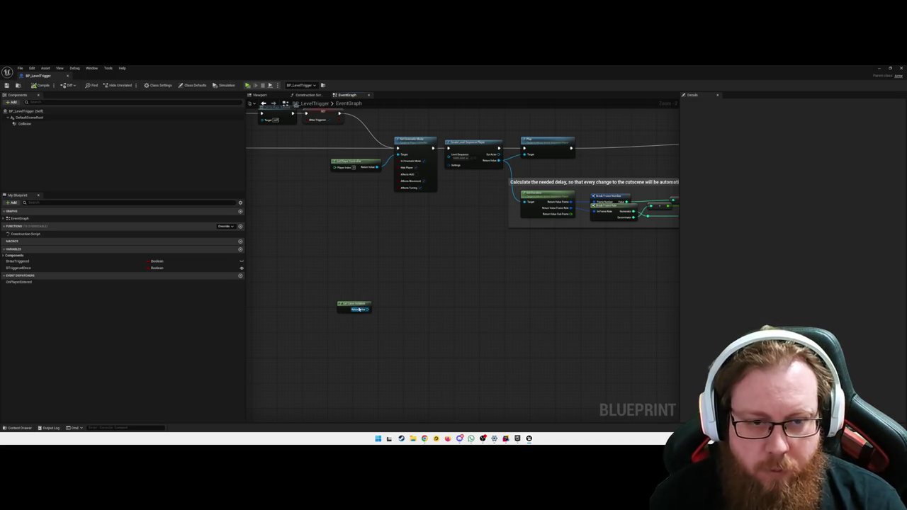
{"action": "left_click_drag", "start_coordinate": [364, 310], "coordinate": [403, 311]}
{"action": "type", "text": "ass"}
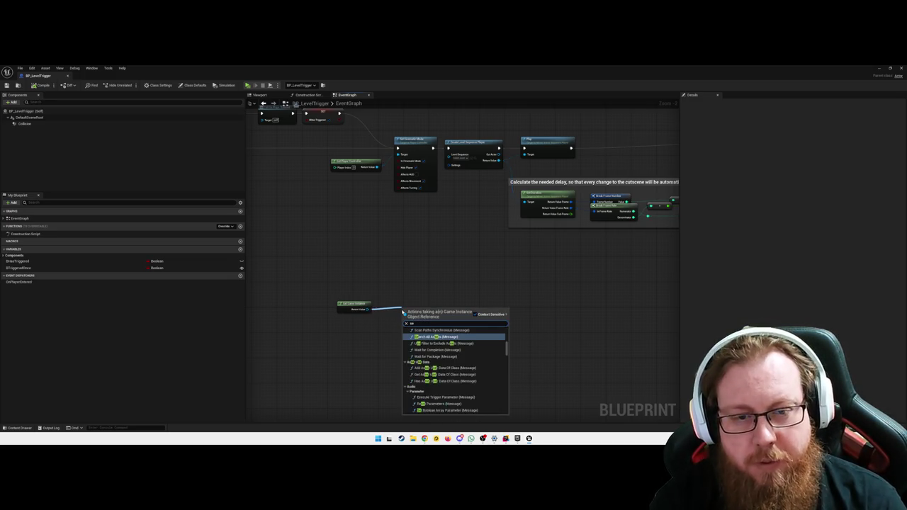
{"action": "key", "text": "BackSpace"}
{"action": "key", "text": "BackSpace"}
{"action": "key", "text": "BackSpace"}
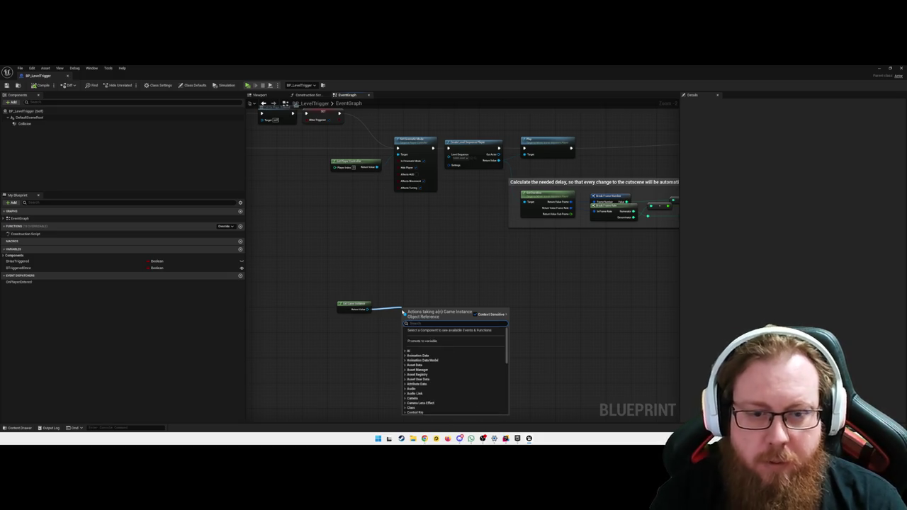
{"action": "type", "text": "get sub"}
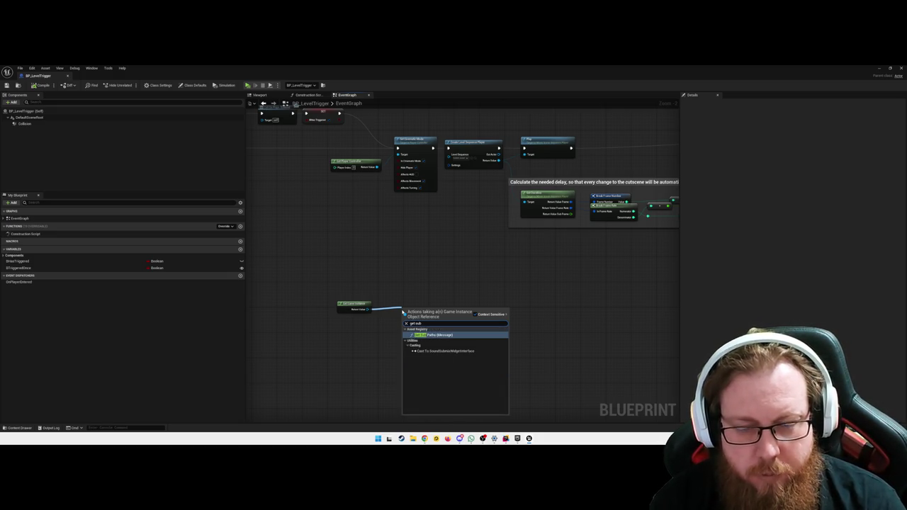
{"action": "key", "text": "Down"}
{"action": "key", "text": "Down"}
{"action": "key", "text": "Down"}
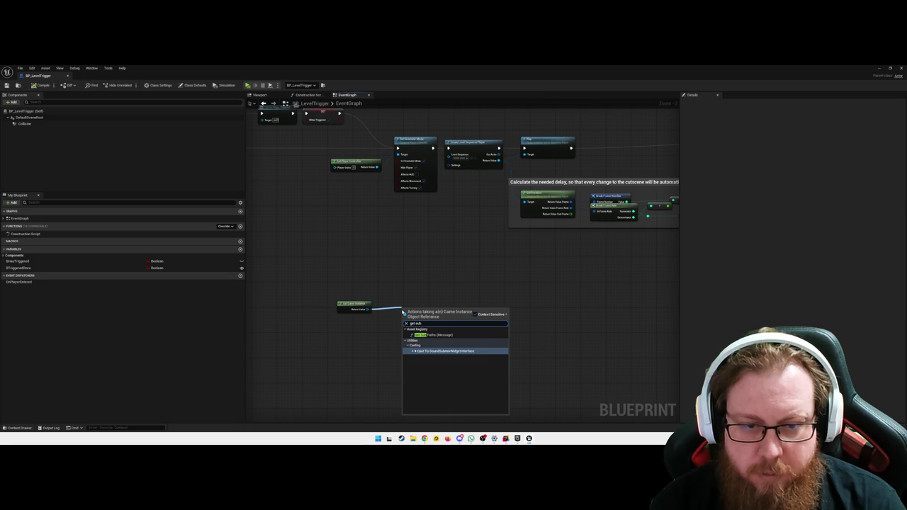
{"action": "key", "text": "Escape"}
{"action": "left_click_drag", "start_coordinate": [366, 309], "coordinate": [396, 315]}
{"action": "type", "text": "cast to bp_gam"}
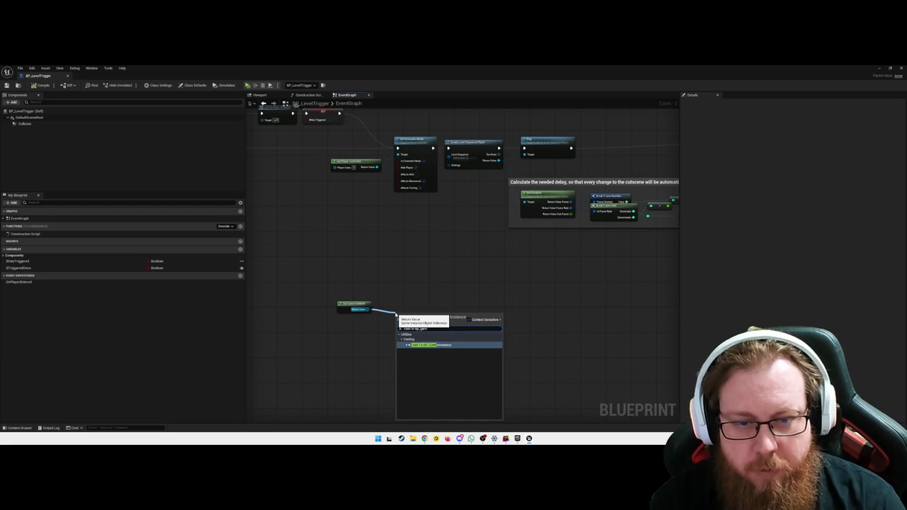
{"action": "key", "text": "Return"}
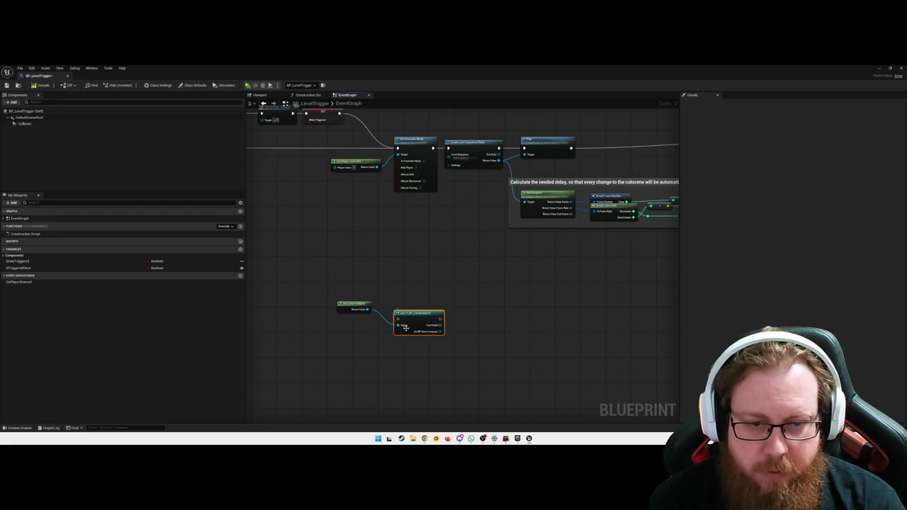
{"action": "left_click_drag", "start_coordinate": [413, 314], "coordinate": [413, 292]}
{"action": "left_click_drag", "start_coordinate": [452, 311], "coordinate": [452, 314]}
{"action": "type", "text": "get sub"}
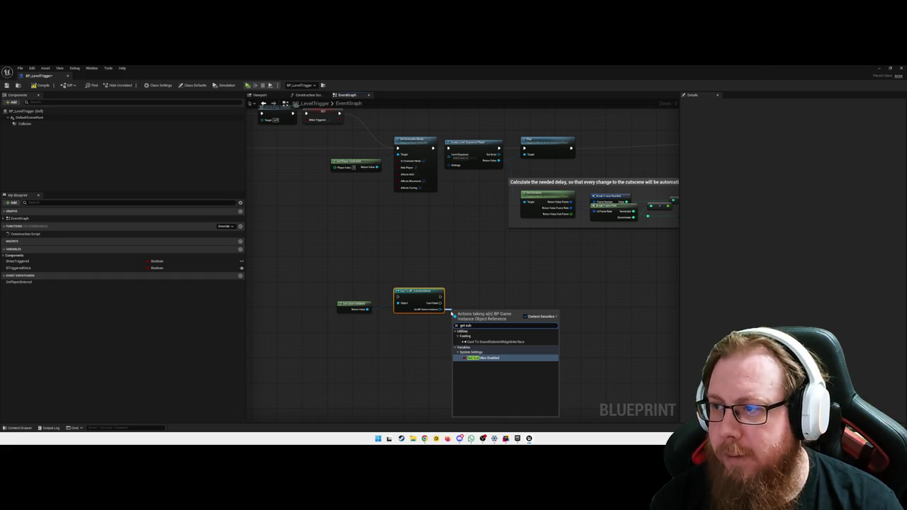
{"action": "key", "text": "ctrl+a"}
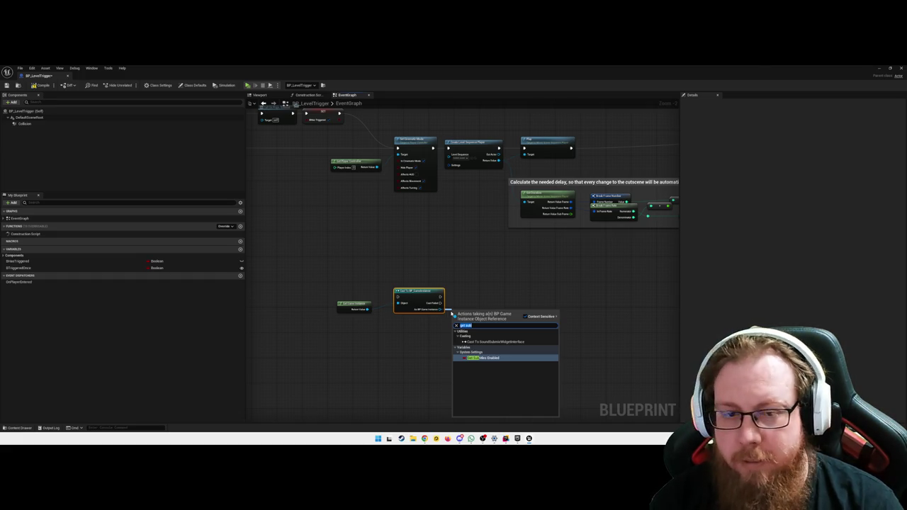
{"action": "type", "text": "subt"}
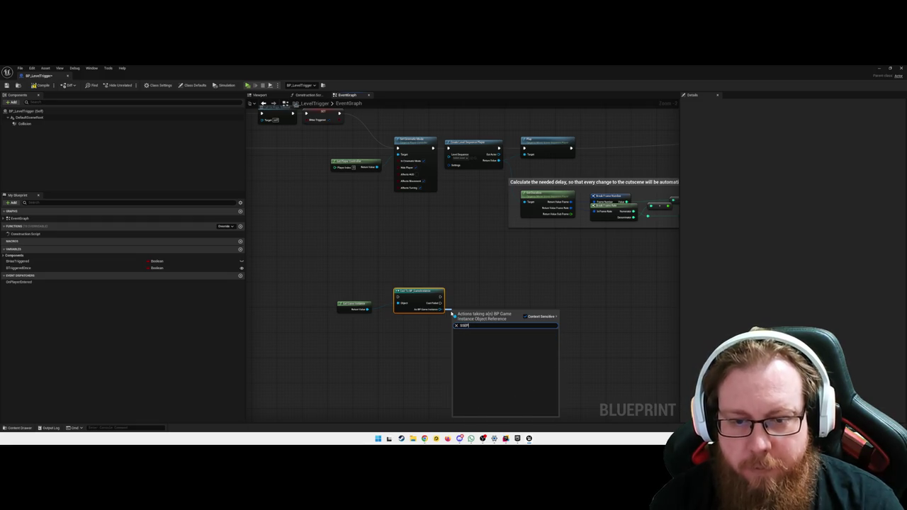
{"action": "key", "text": "BackSpace"}
{"action": "left_click", "coordinate": [411, 324]}
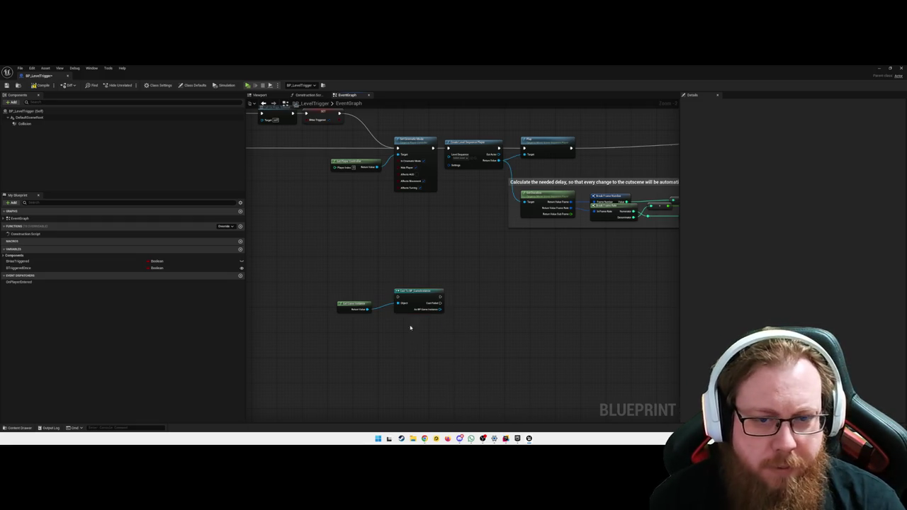
{"action": "key", "text": "Delete"}
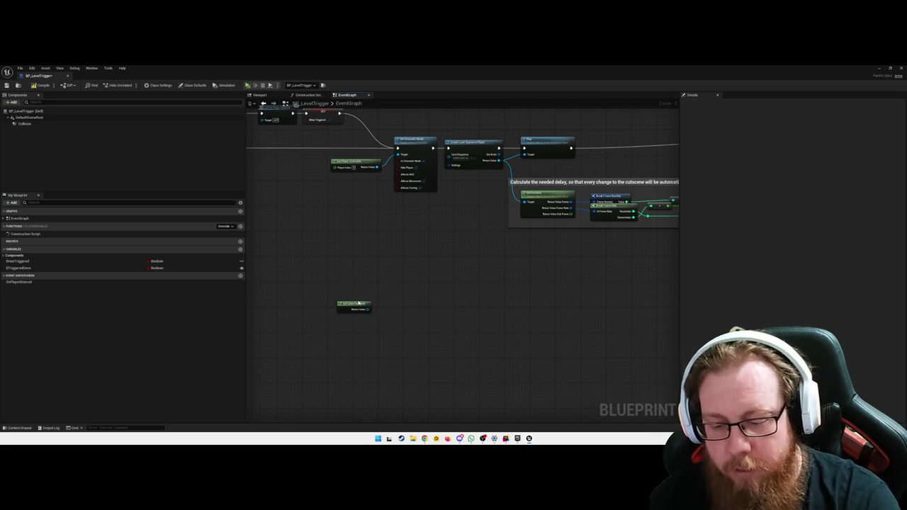
{"action": "key", "text": "Delete"}
Step: Add a Get SSEProgression Subsystem node by searching 'get allseProg'
{"action": "right_click", "coordinate": [378, 296]}
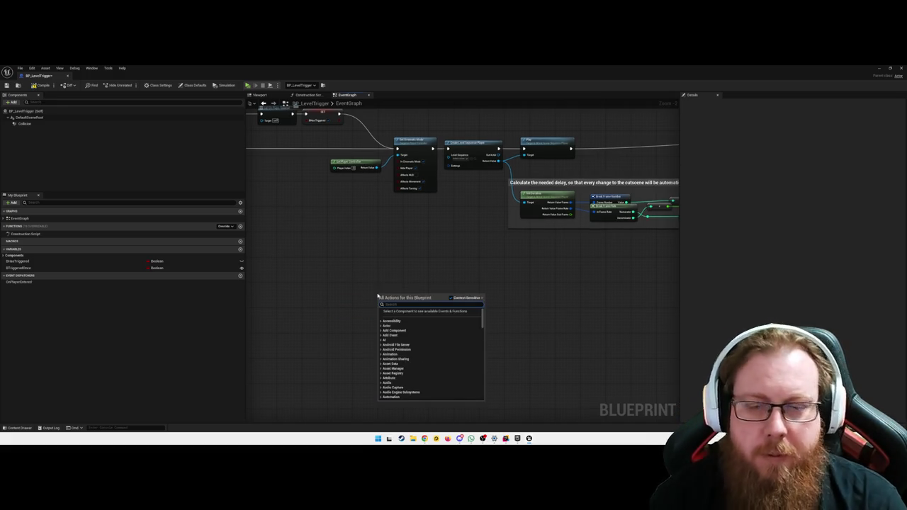
{"action": "type", "text": "get all"}
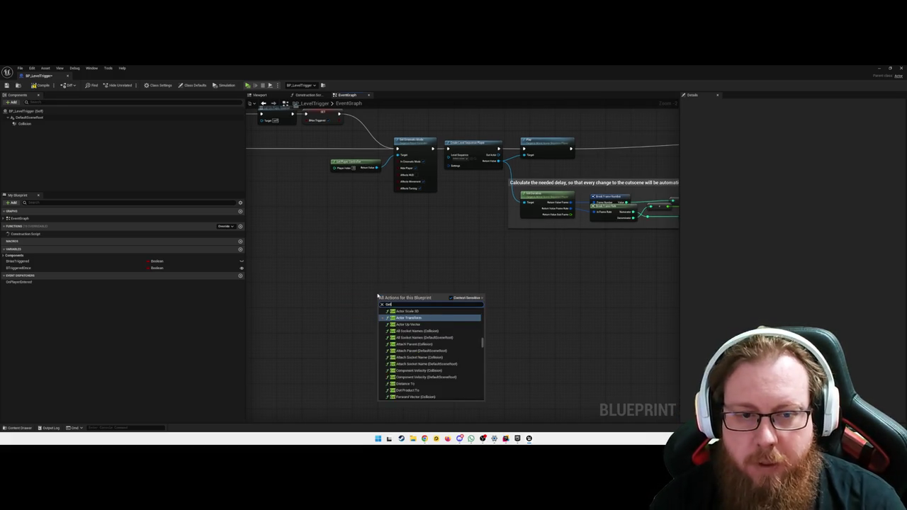
{"action": "type", "text": "se"}
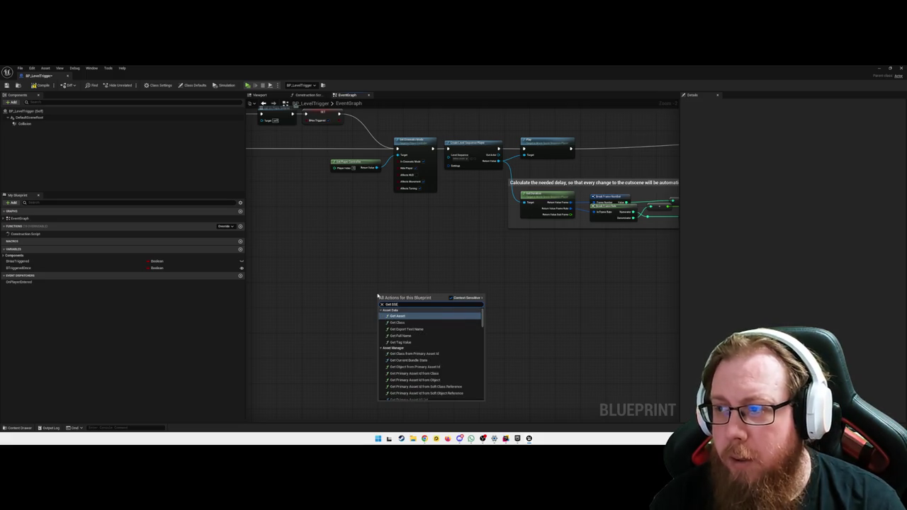
{"action": "type", "text": "Prog"}
{"action": "key", "text": "Return"}
{"action": "mouse_move", "coordinate": [395, 303]}
{"action": "left_mouse_down"}
{"action": "mouse_move", "coordinate": [380, 296]}
{"action": "mouse_move", "coordinate": [438, 293]}
{"action": "left_mouse_up"}
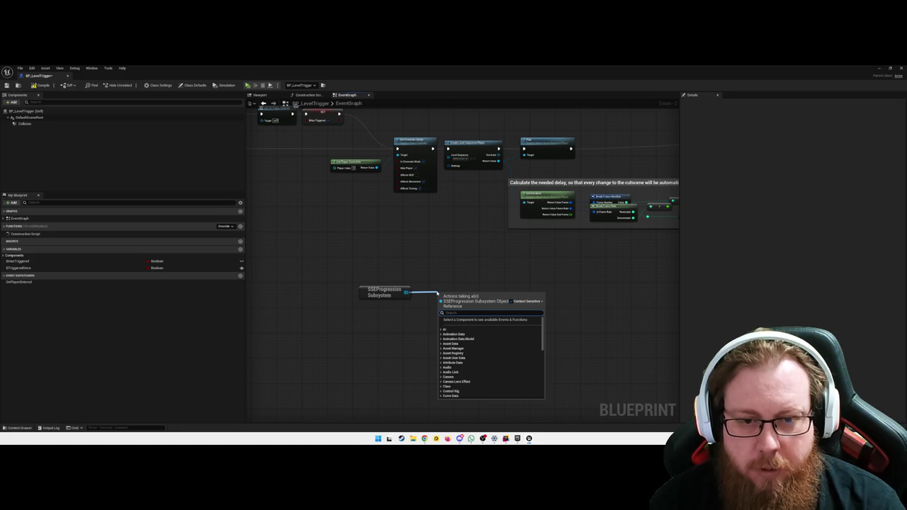
{"action": "scroll", "coordinate": [487, 370], "scroll_direction": "down", "scroll_amount": 10}
{"action": "scroll", "coordinate": [486, 370], "scroll_direction": "up", "scroll_amount": 10}
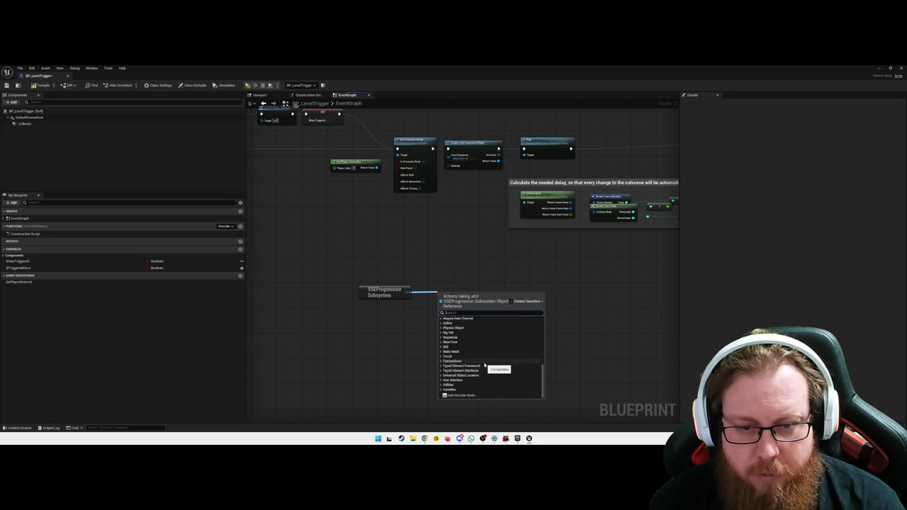
{"action": "left_click", "coordinate": [387, 369]}
{"action": "left_click", "coordinate": [381, 290]}
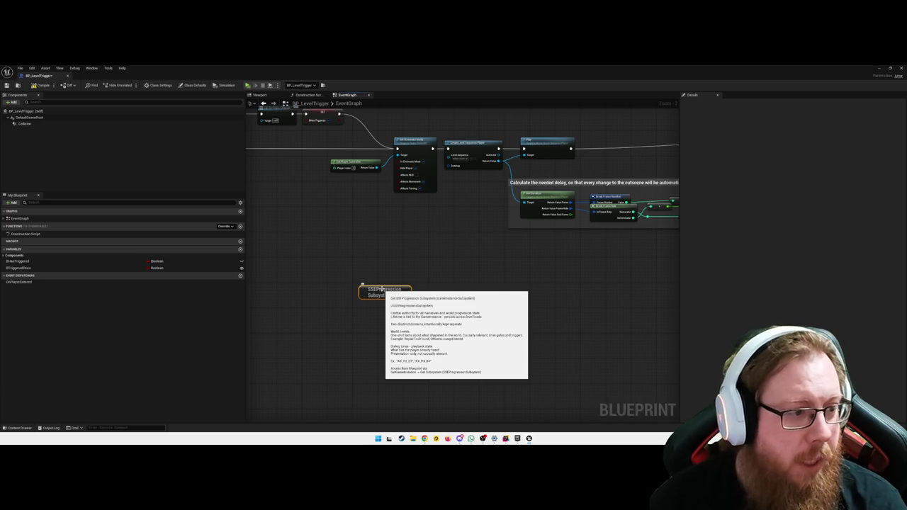
Step: Switch to the hangar level and show it in Lit mode
{"action": "key", "text": "alt+Tab"}
{"action": "mouse_move", "coordinate": [414, 245]}
{"action": "left_mouse_down"}
{"action": "mouse_move", "coordinate": [340, 252]}
{"action": "mouse_move", "coordinate": [248, 242]}
{"action": "mouse_move", "coordinate": [248, 212]}
{"action": "mouse_move", "coordinate": [411, 252]}
{"action": "mouse_move", "coordinate": [298, 268]}
{"action": "mouse_move", "coordinate": [333, 268]}
{"action": "left_mouse_up"}
{"action": "key", "text": "alt+4"}
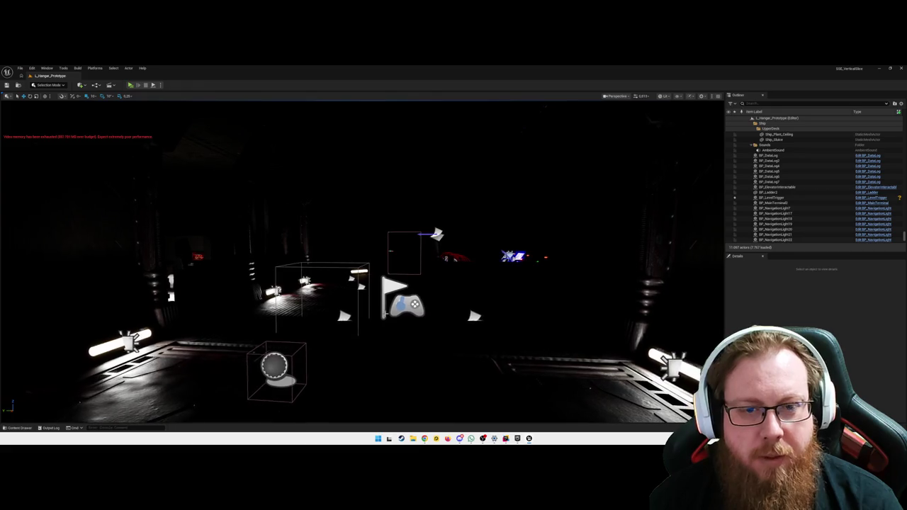
Step: In Unlit view, fly to the BP_LevelTrigger actor, focus it and delete it
{"action": "key", "text": "alt+3"}
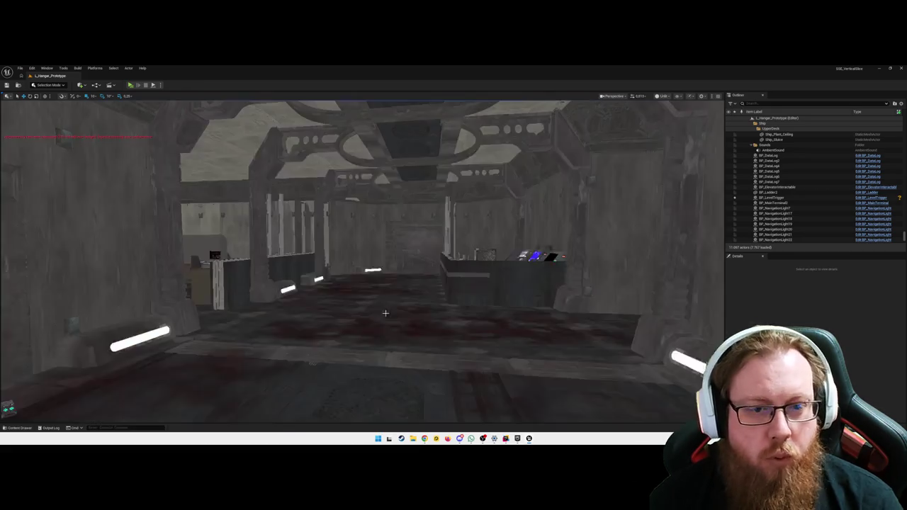
{"action": "left_click_drag", "start_coordinate": [362, 263], "coordinate": [464, 264]}
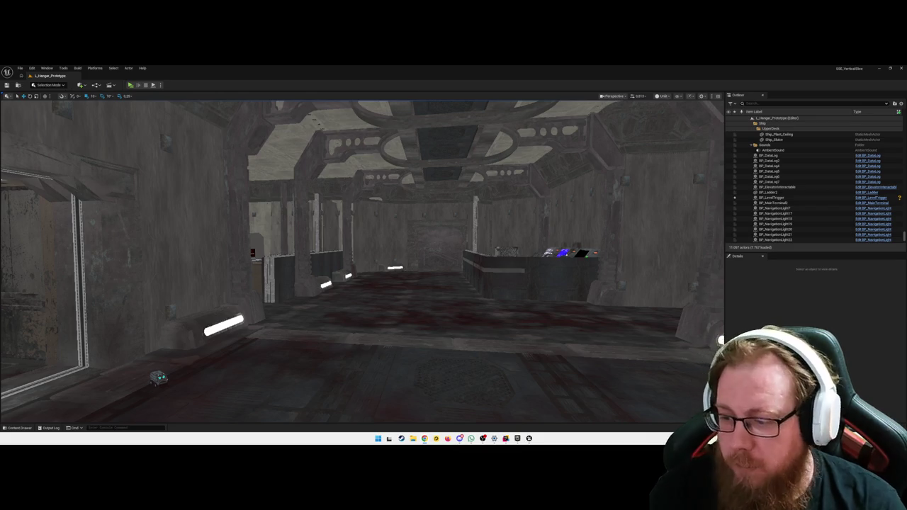
{"action": "mouse_move", "coordinate": [496, 343]}
{"action": "left_mouse_down"}
{"action": "mouse_move", "coordinate": [469, 351]}
{"action": "mouse_move", "coordinate": [340, 329]}
{"action": "mouse_move", "coordinate": [396, 304]}
{"action": "mouse_move", "coordinate": [333, 290]}
{"action": "mouse_move", "coordinate": [369, 301]}
{"action": "mouse_move", "coordinate": [357, 283]}
{"action": "left_mouse_up"}
{"action": "left_click", "coordinate": [348, 271]}
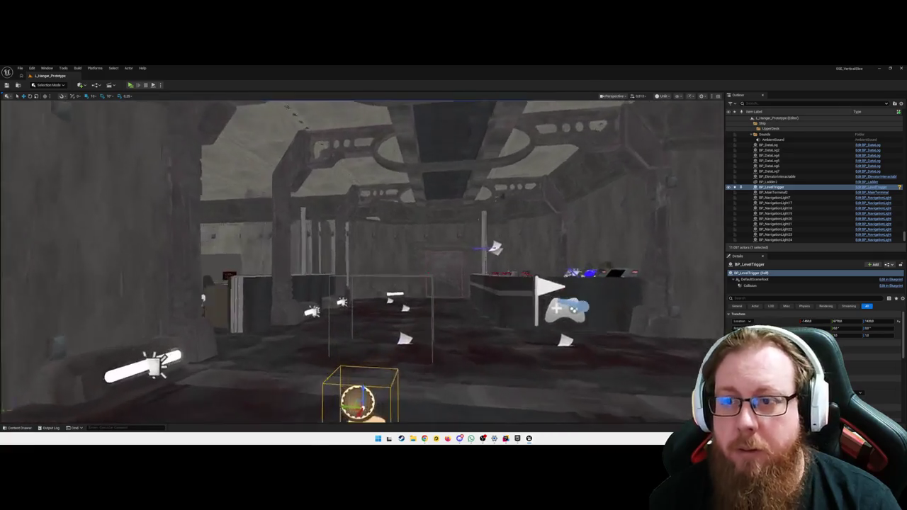
{"action": "key", "text": "f"}
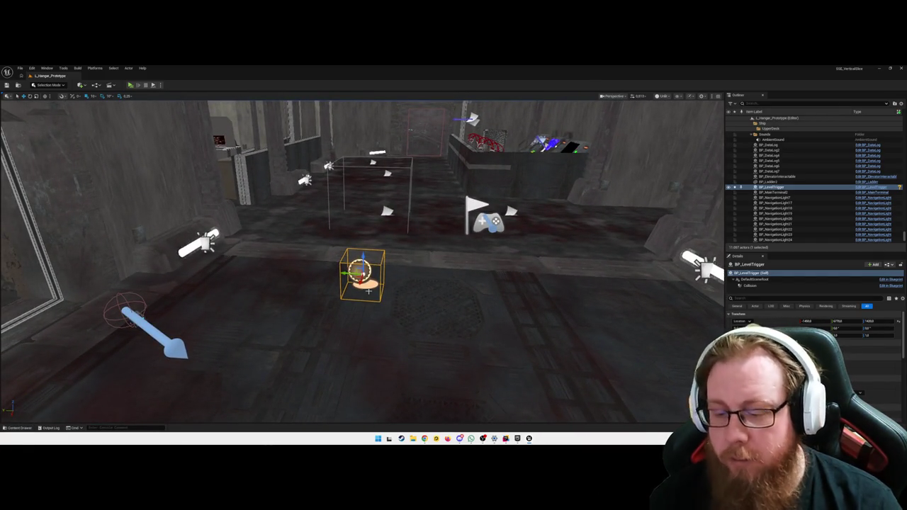
{"action": "key", "text": "Delete"}
{"action": "left_click_drag", "start_coordinate": [410, 314], "coordinate": [407, 322]}
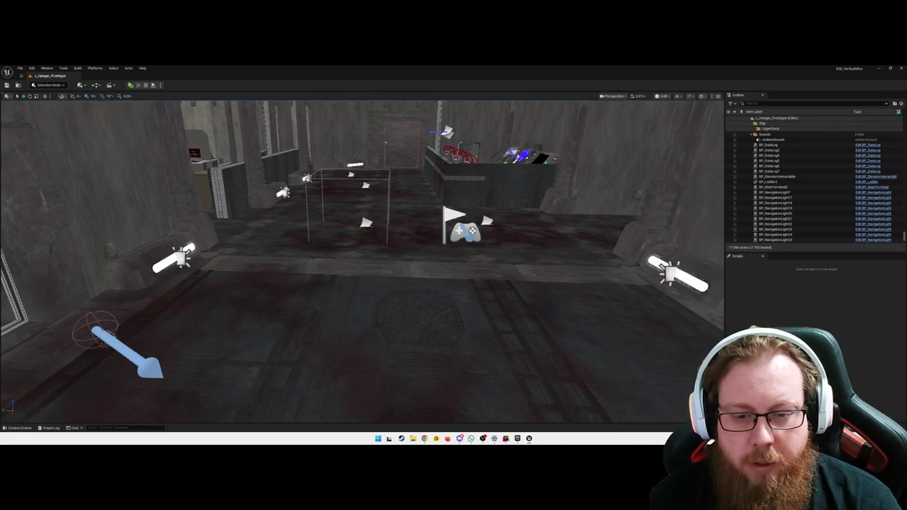
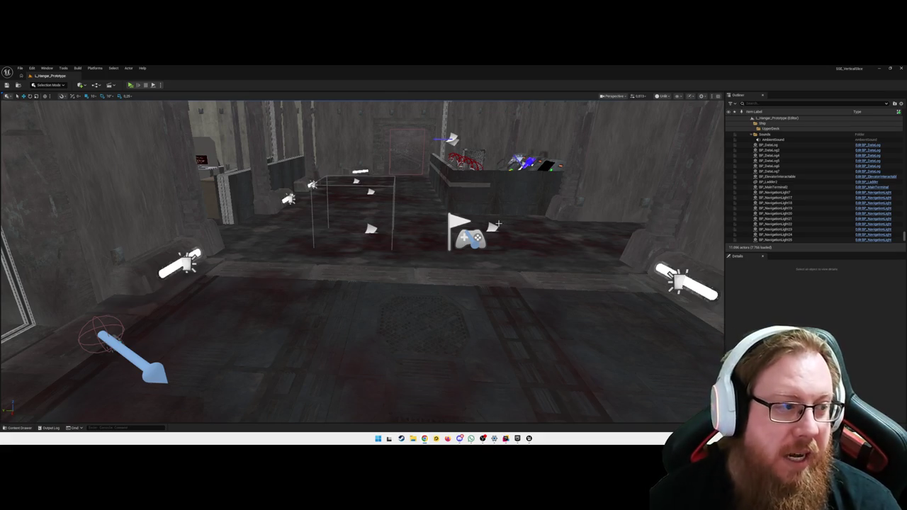
Step: Open the Content Drawer and navigate into the LevelPrototyping > UI folder
{"action": "scroll", "coordinate": [498, 224], "scroll_direction": "down", "scroll_amount": 5}
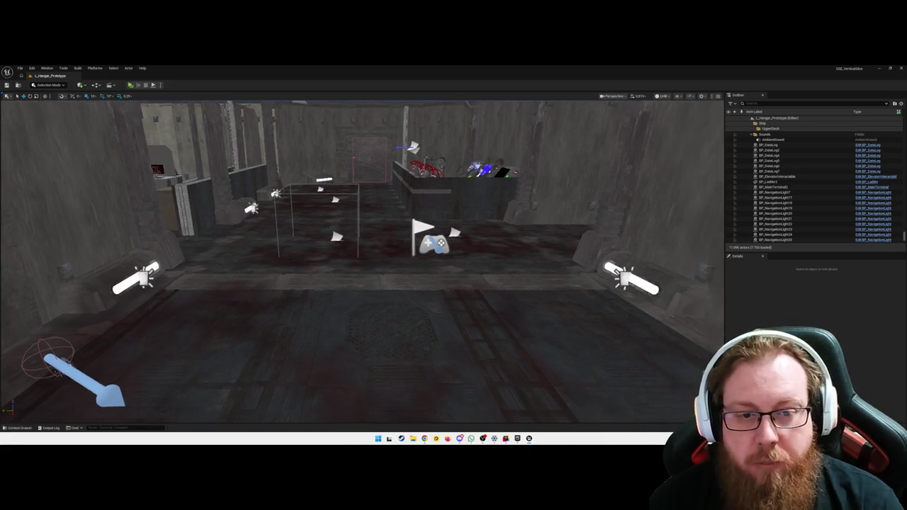
{"action": "left_click_drag", "start_coordinate": [454, 273], "coordinate": [439, 288]}
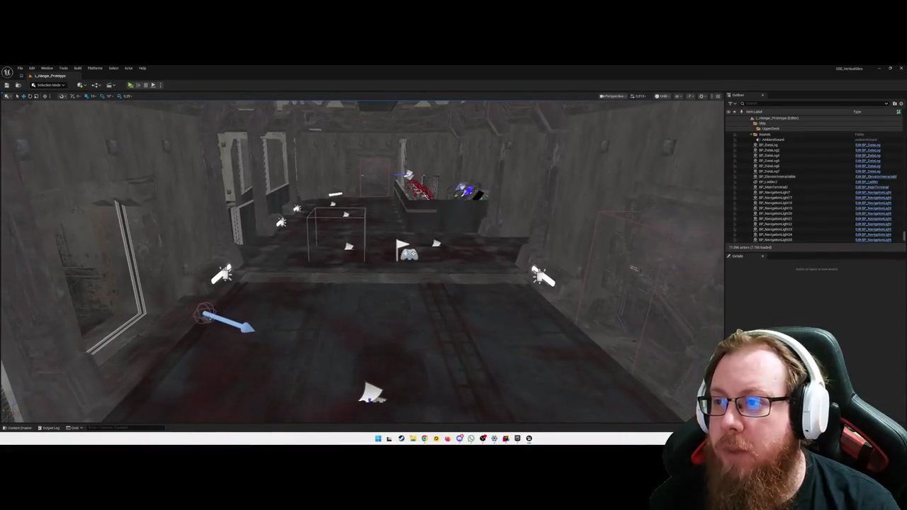
{"action": "key", "text": "ctrl+space"}
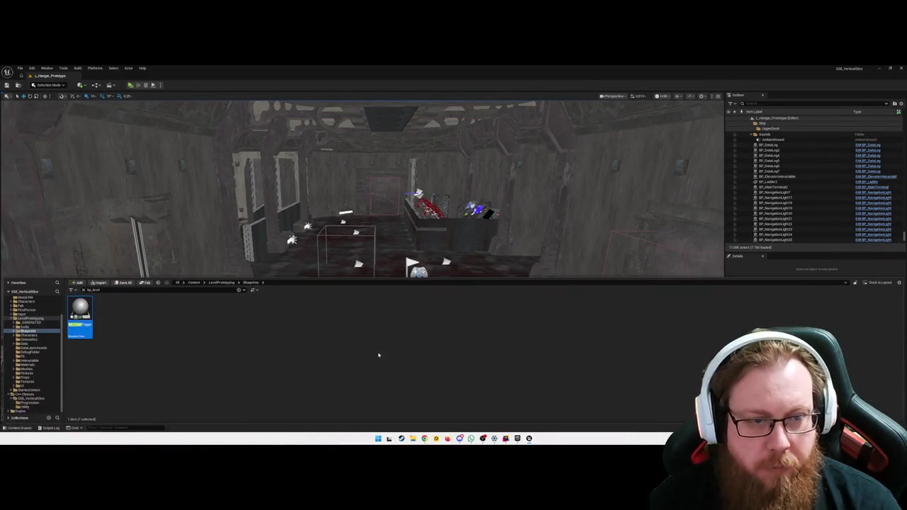
{"action": "left_click", "coordinate": [85, 290]}
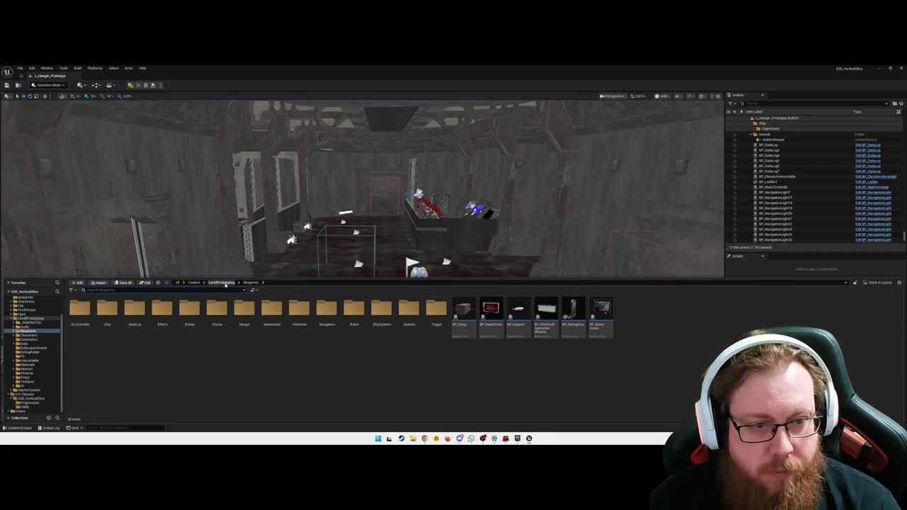
{"action": "left_click", "coordinate": [221, 282]}
{"action": "left_click", "coordinate": [489, 315]}
{"action": "double_click", "coordinate": [488, 315]}
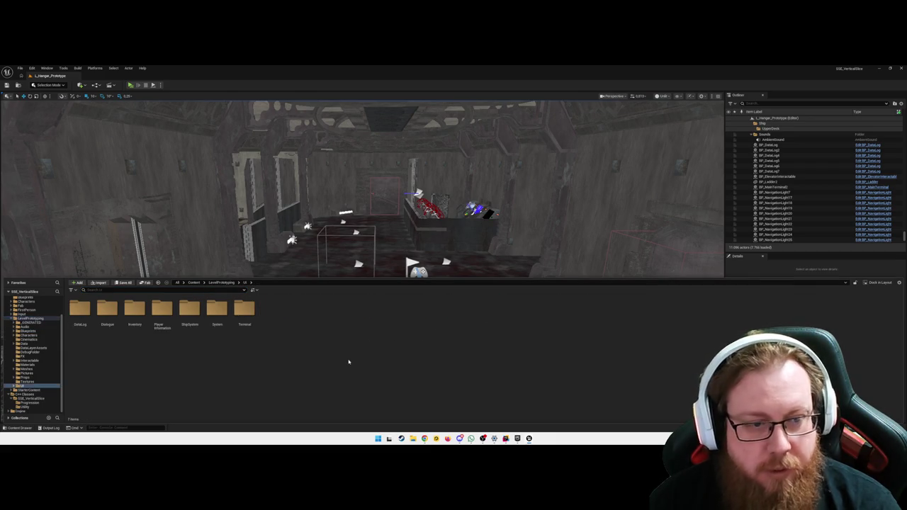
Step: Create a new folder named Debug inside the UI folder
{"action": "right_click", "coordinate": [331, 340]}
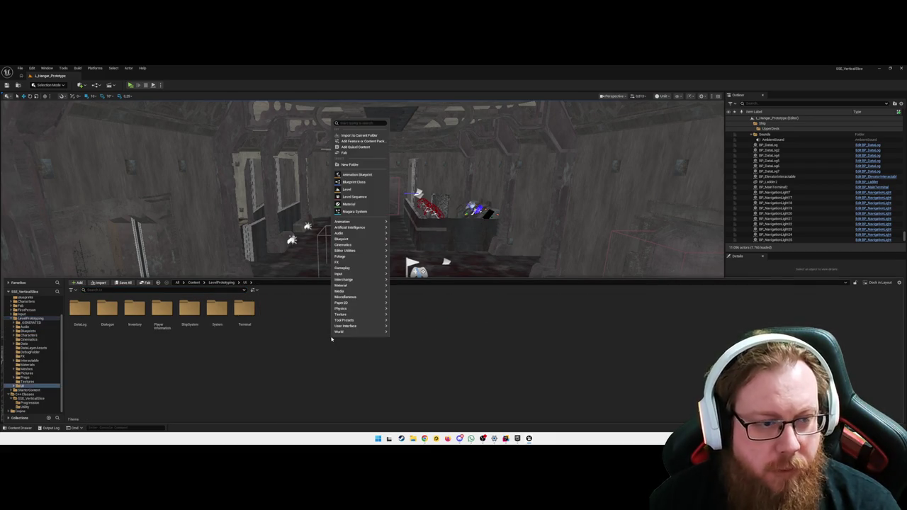
{"action": "left_click", "coordinate": [365, 166]}
{"action": "type", "text": "Debug"}
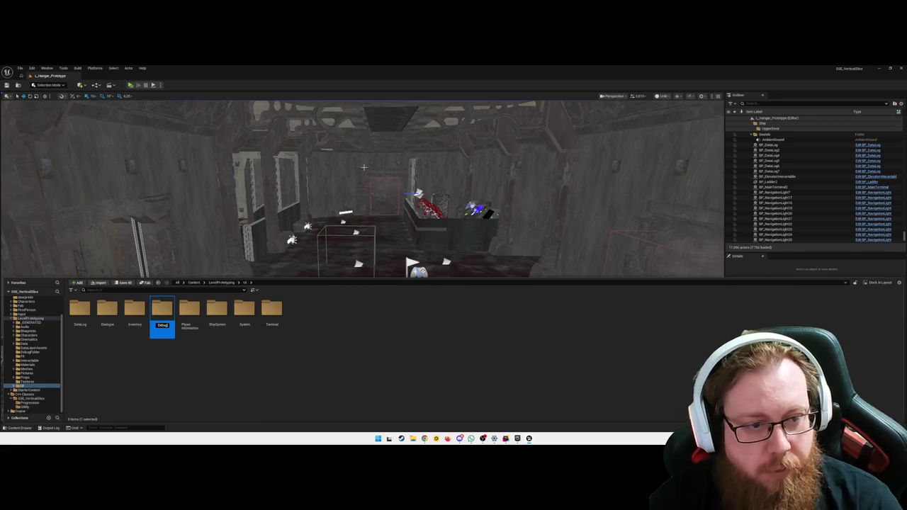
{"action": "key", "text": "Return"}
{"action": "key", "text": "Return"}
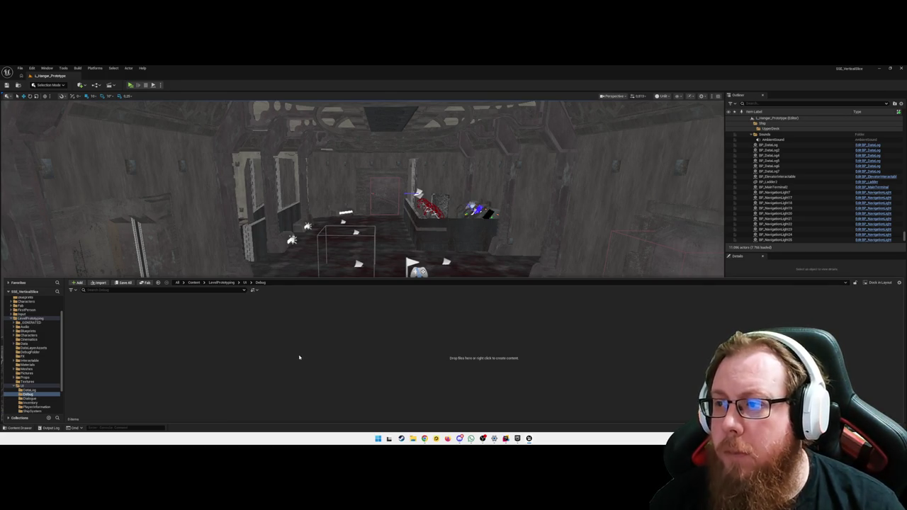
Step: Create a User Widget blueprint named WBP_DebugProgression in the Debug folder
{"action": "right_click", "coordinate": [260, 356]}
{"action": "type", "text": "widget"}
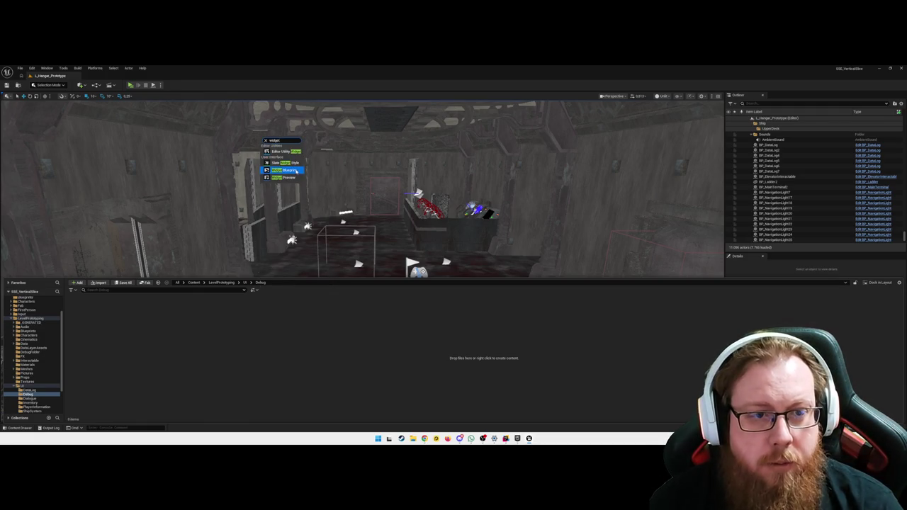
{"action": "left_click", "coordinate": [284, 170]}
{"action": "left_click", "coordinate": [399, 205]}
{"action": "type", "text": "WBP_"}
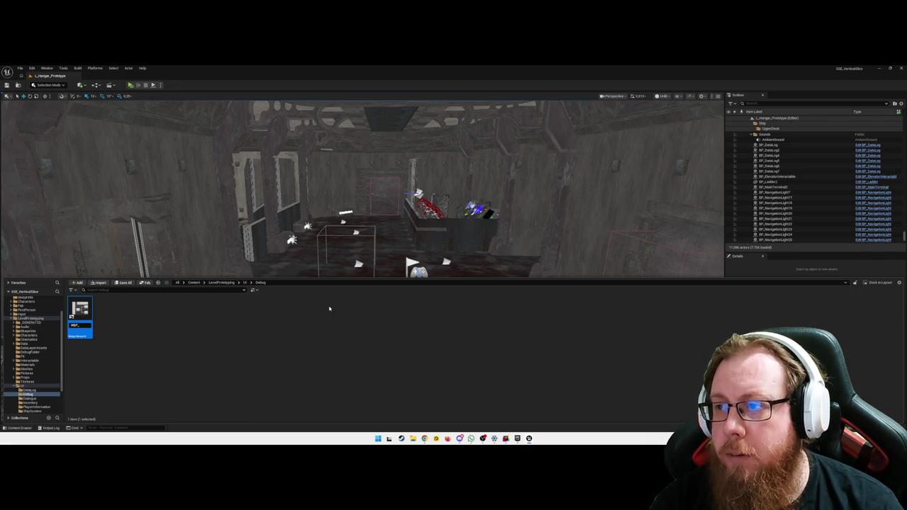
{"action": "type", "text": "DebugProg"}
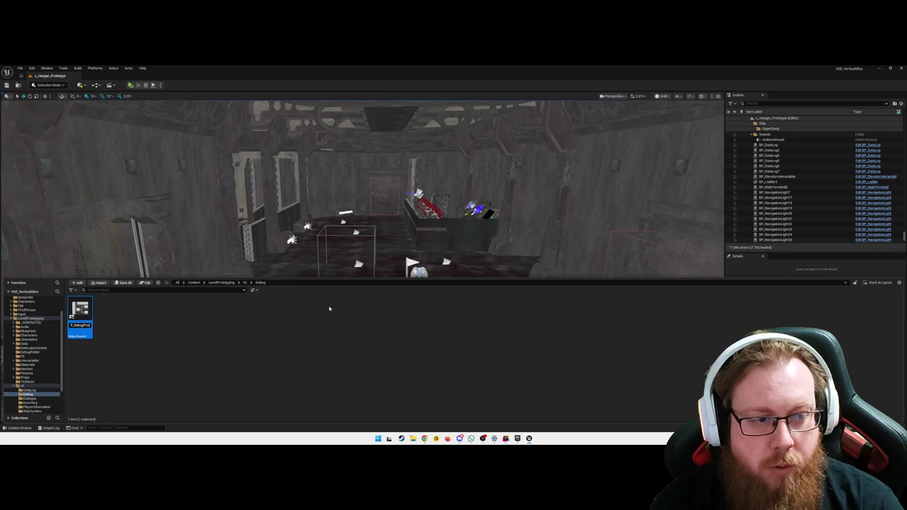
{"action": "type", "text": "ression"}
{"action": "key", "text": "Return"}
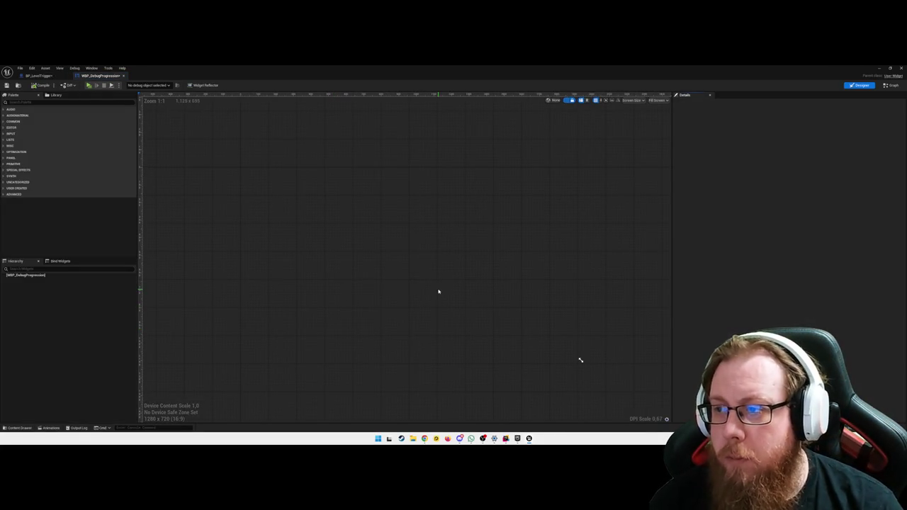
Step: Add a Canvas Panel under the widget root from a 'panel' palette search
{"action": "left_click", "coordinate": [28, 275]}
{"action": "right_click", "coordinate": [41, 276]}
{"action": "left_click", "coordinate": [37, 229]}
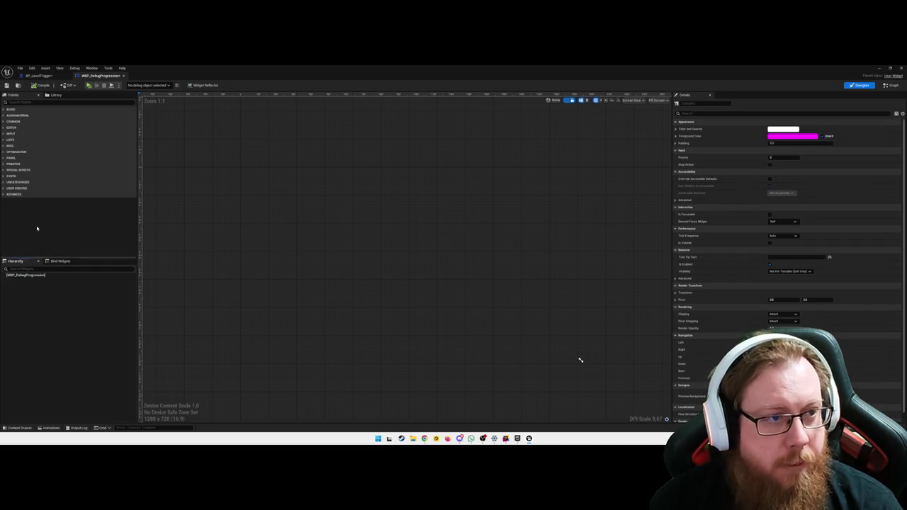
{"action": "left_click", "coordinate": [54, 102]}
{"action": "type", "text": "panel"}
{"action": "mouse_move", "coordinate": [25, 115]}
{"action": "left_mouse_down"}
{"action": "mouse_move", "coordinate": [41, 285]}
{"action": "mouse_move", "coordinate": [31, 281]}
{"action": "left_mouse_up"}
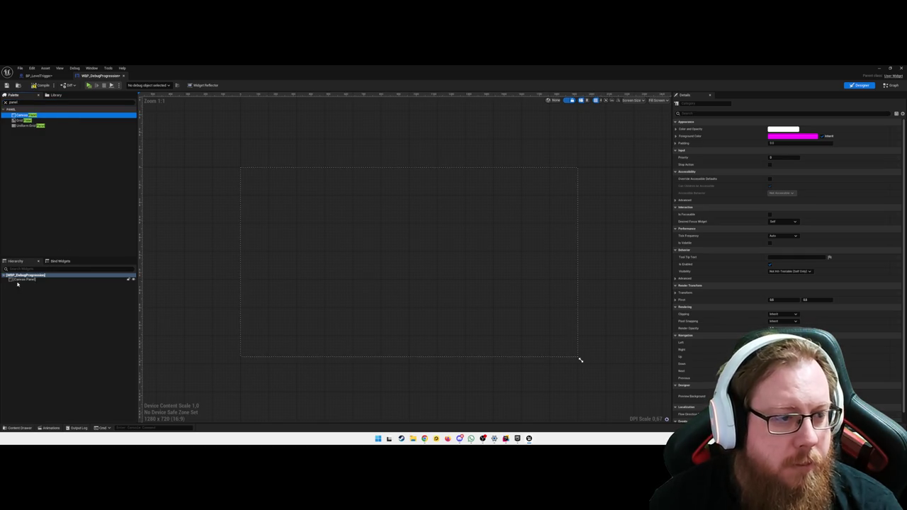
{"action": "left_click", "coordinate": [27, 280]}
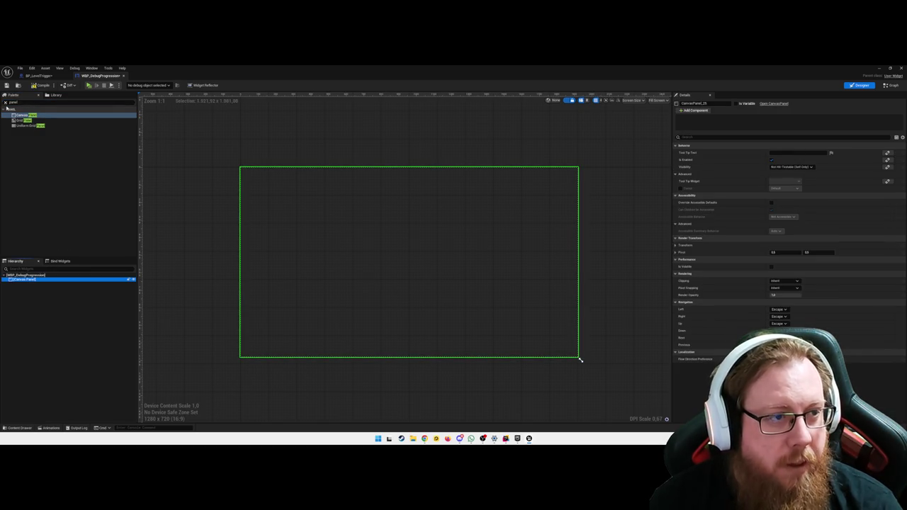
{"action": "left_click", "coordinate": [6, 103]}
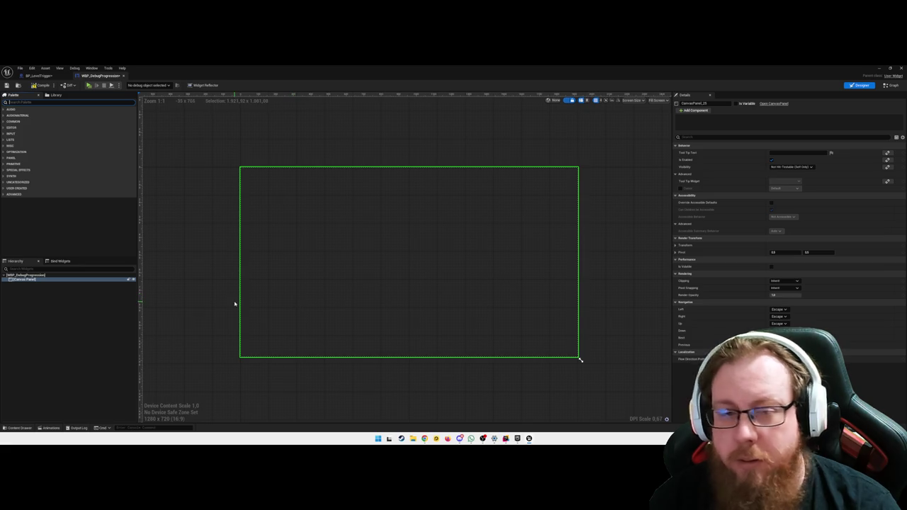
Step: Add a Text Block to the canvas, anchored top centre with X position 0 and alignment 0.5/-0.5
{"action": "type", "text": "text"}
{"action": "mouse_move", "coordinate": [20, 120]}
{"action": "left_mouse_down"}
{"action": "mouse_move", "coordinate": [51, 292]}
{"action": "mouse_move", "coordinate": [33, 285]}
{"action": "left_mouse_up"}
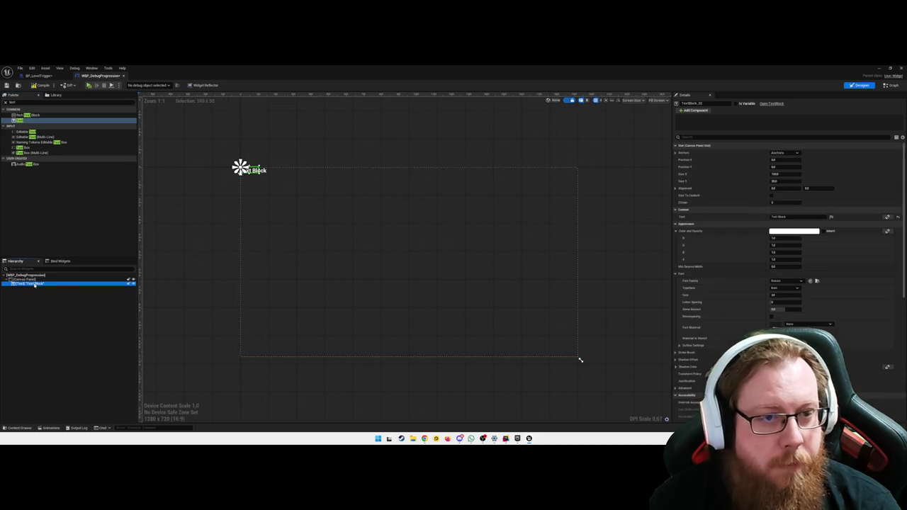
{"action": "left_click", "coordinate": [784, 152]}
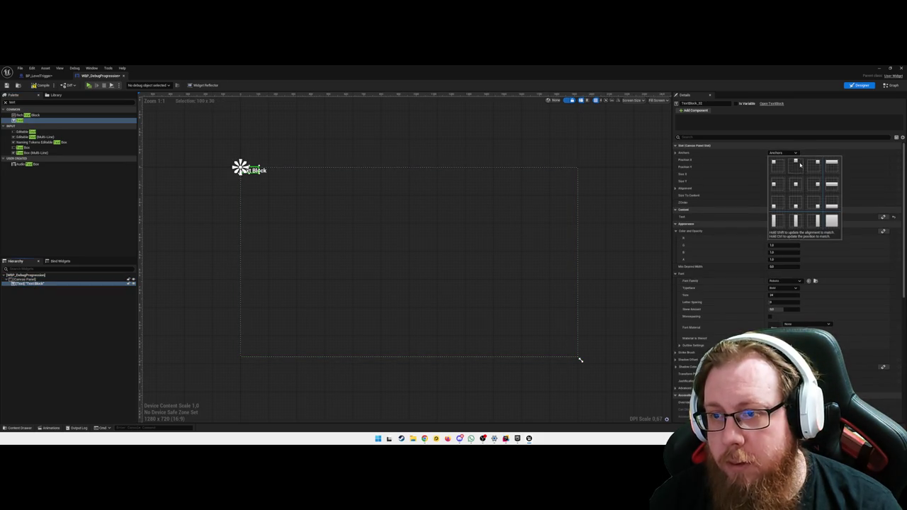
{"action": "left_click", "coordinate": [795, 163]}
{"action": "left_click", "coordinate": [780, 173]}
{"action": "key", "text": "shift+Tab"}
{"action": "key", "text": "shift+Tab"}
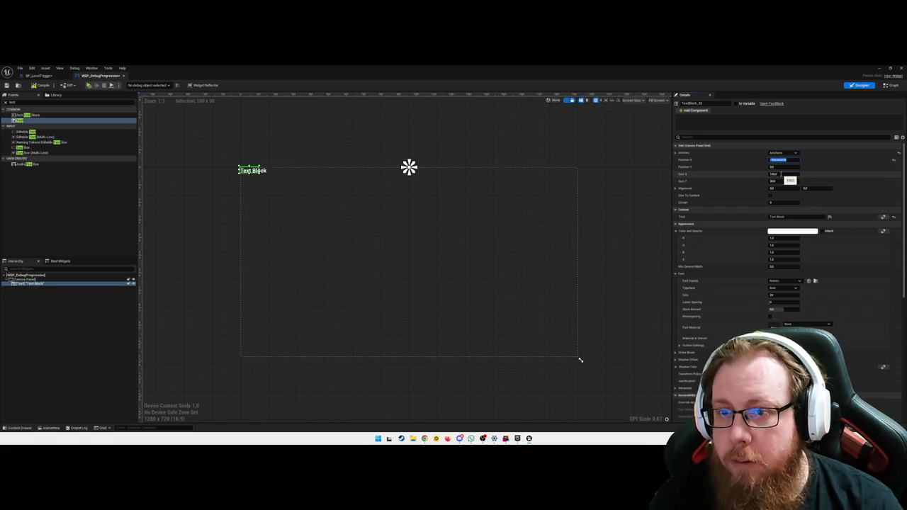
{"action": "type", "text": "0"}
{"action": "key", "text": "Tab"}
{"action": "key", "text": "Tab"}
{"action": "key", "text": "Tab"}
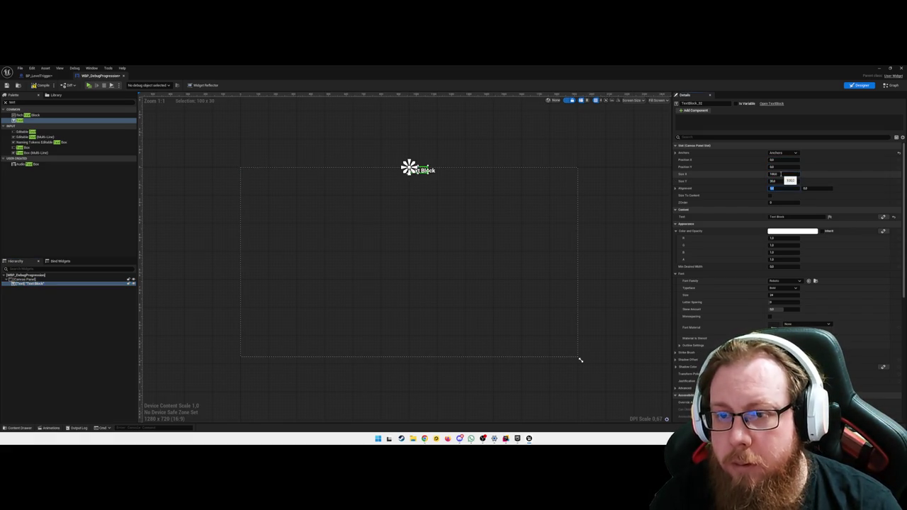
{"action": "key", "text": "Return"}
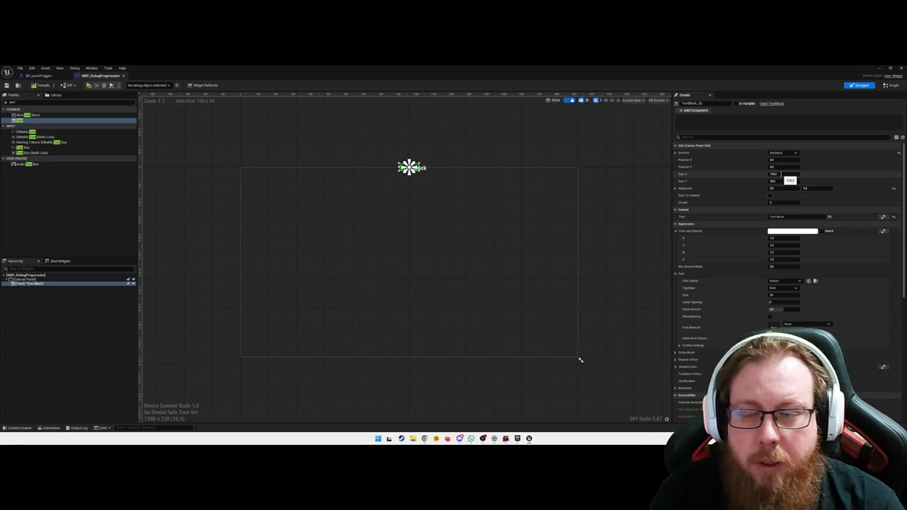
{"action": "left_click", "coordinate": [816, 189]}
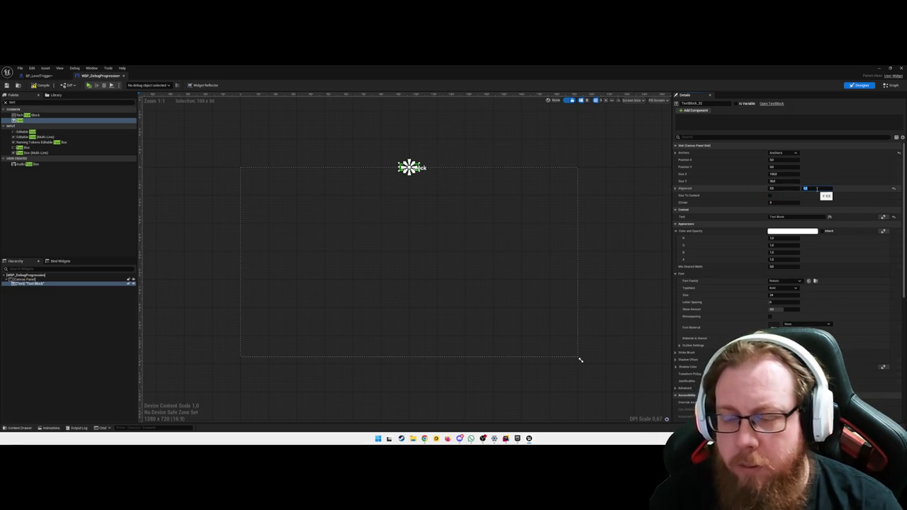
{"action": "key", "text": "Return"}
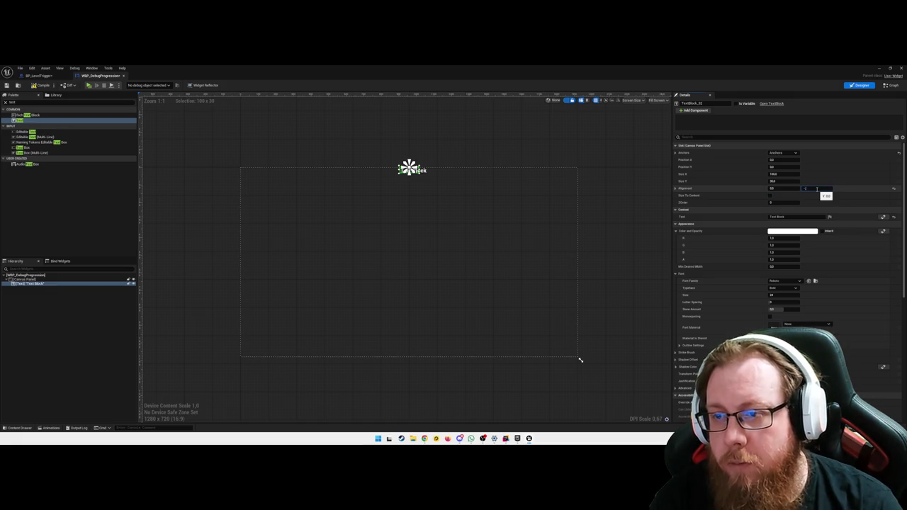
{"action": "key", "text": "Return"}
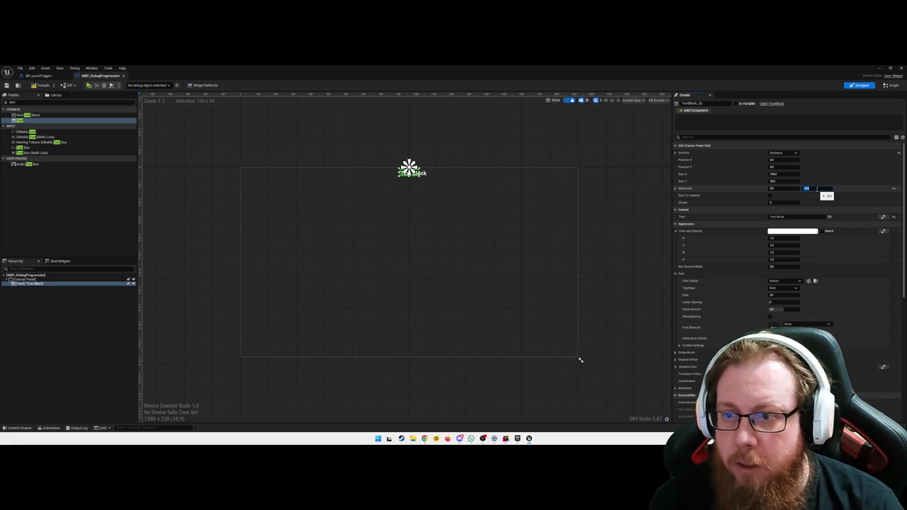
Step: Set the text block's content to '-- PROGRESSION DEBUG --'
{"action": "left_click", "coordinate": [797, 216]}
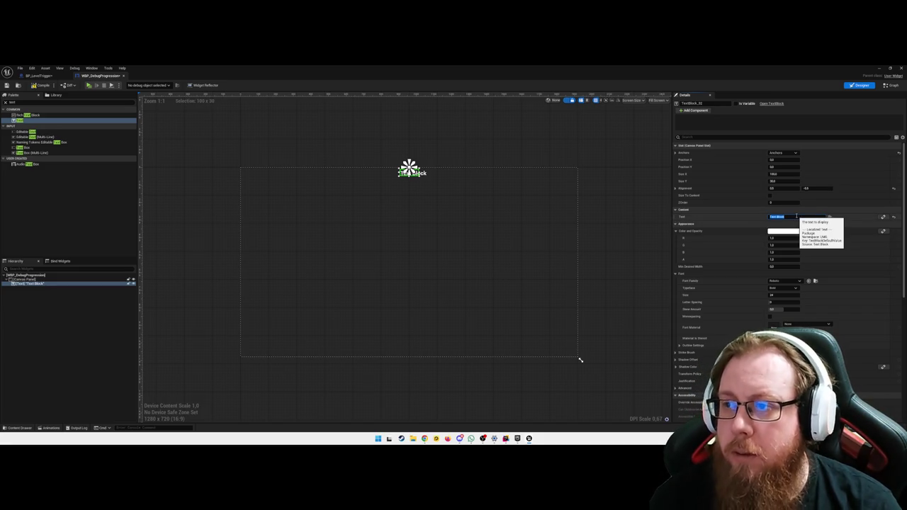
{"action": "type", "text": "FPS"}
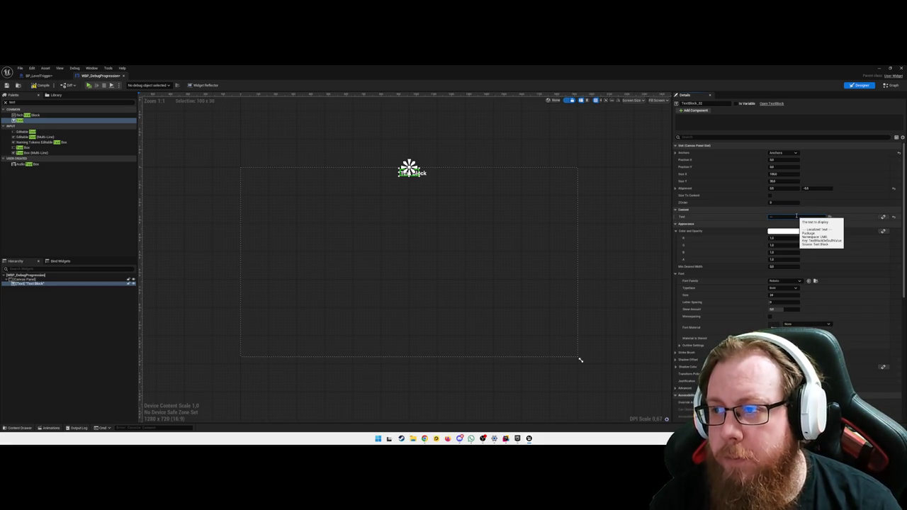
{"action": "type", "text": "RESSION"}
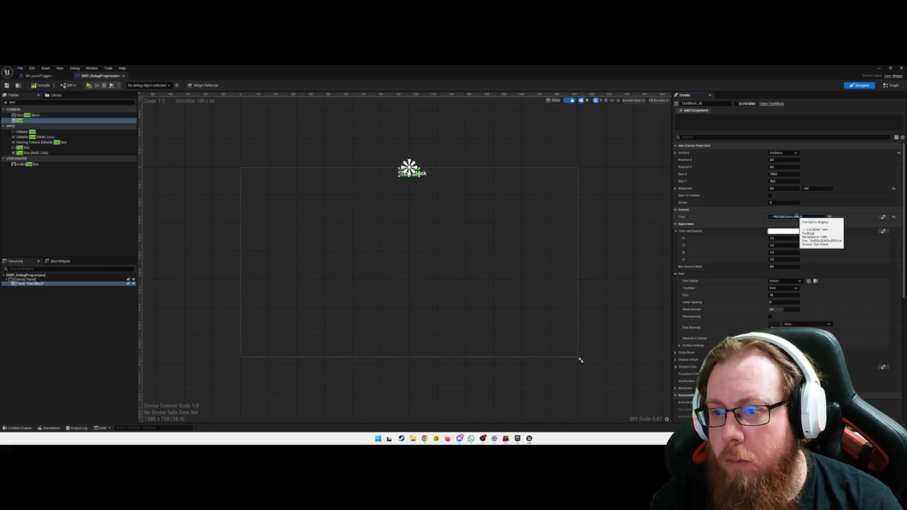
{"action": "key", "text": "BackSpace"}
{"action": "key", "text": "BackSpace"}
{"action": "key", "text": "BackSpace"}
{"action": "type", "text": "DEBUG --"}
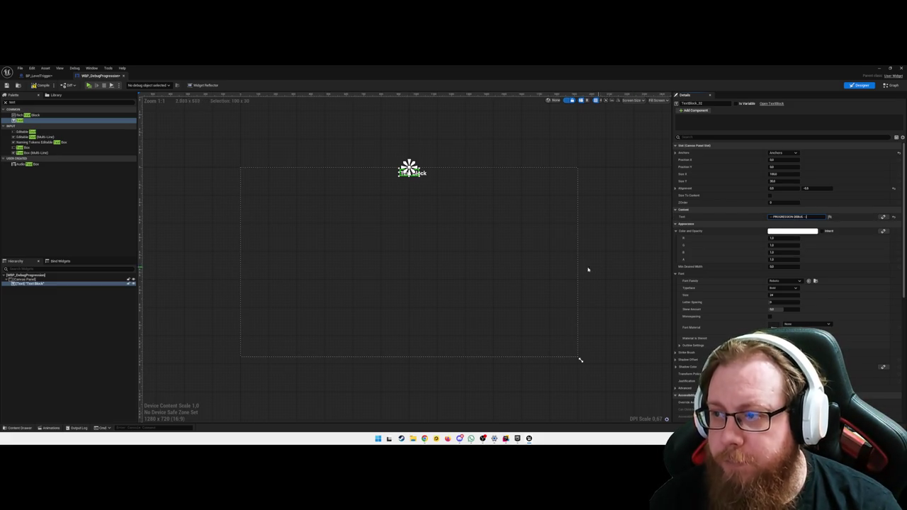
{"action": "left_click", "coordinate": [467, 245]}
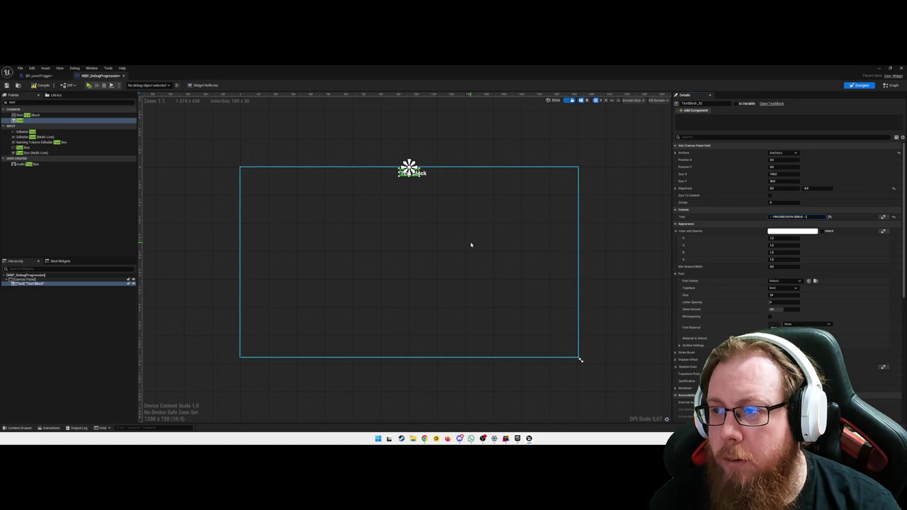
{"action": "left_click", "coordinate": [203, 226]}
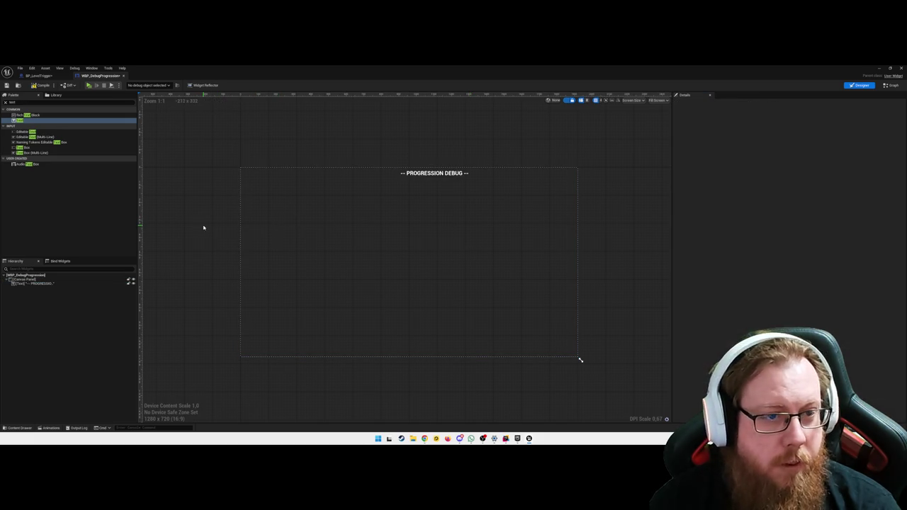
Step: Set the heading's horizontal alignment to 0.5 and its justification to Center
{"action": "left_click", "coordinate": [429, 176]}
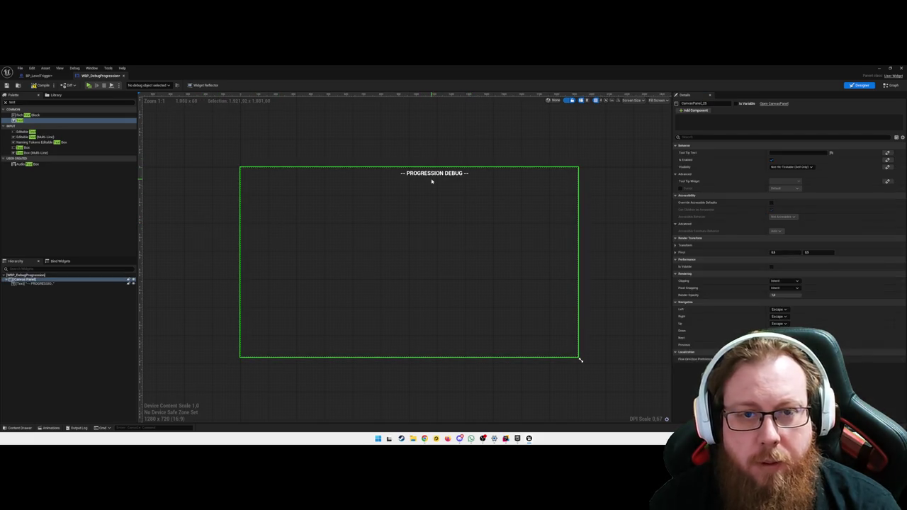
{"action": "left_click", "coordinate": [48, 283]}
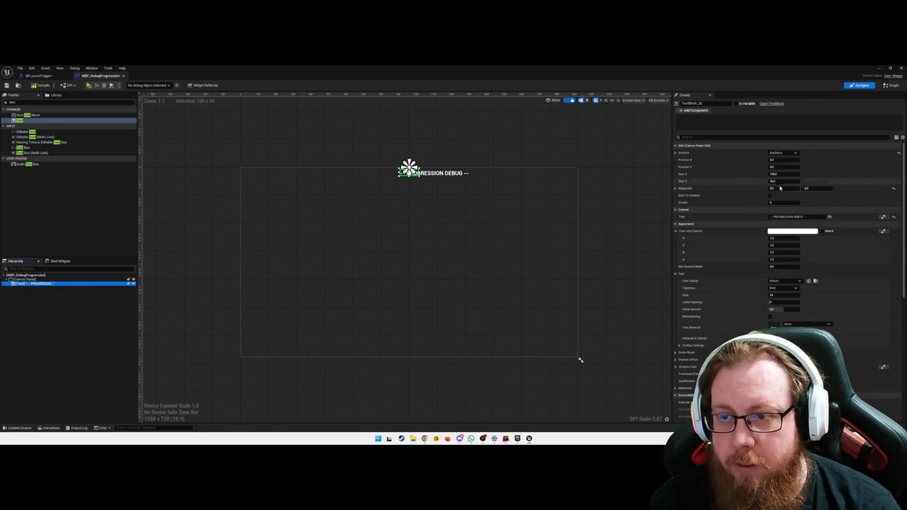
{"action": "left_click", "coordinate": [783, 189]}
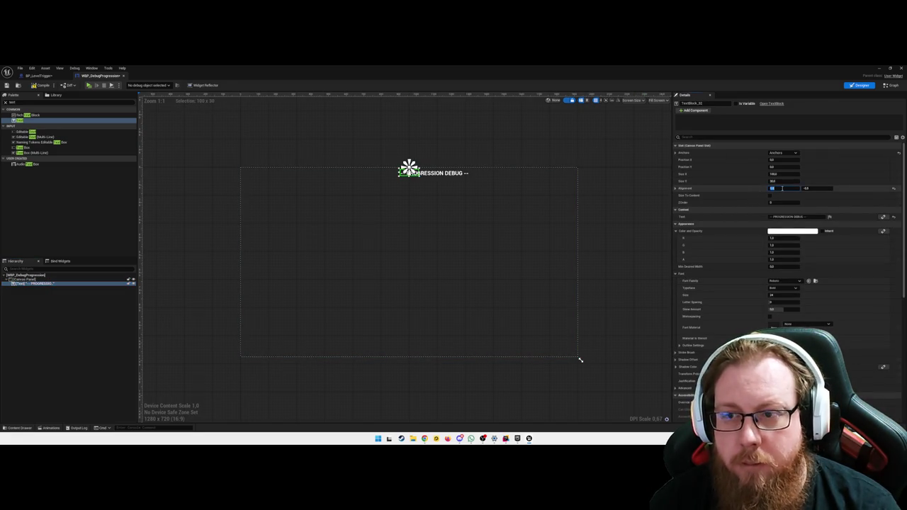
{"action": "left_click_drag", "start_coordinate": [783, 188], "coordinate": [776, 188]}
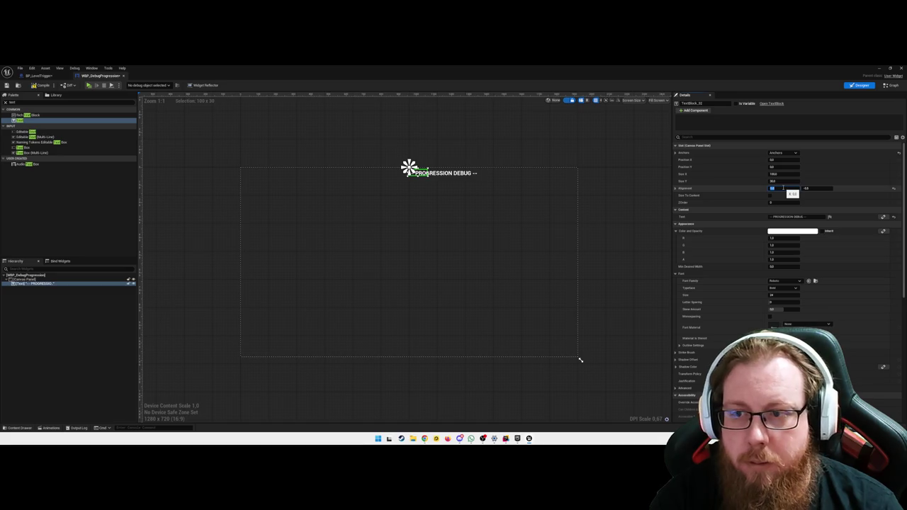
{"action": "key", "text": "Return"}
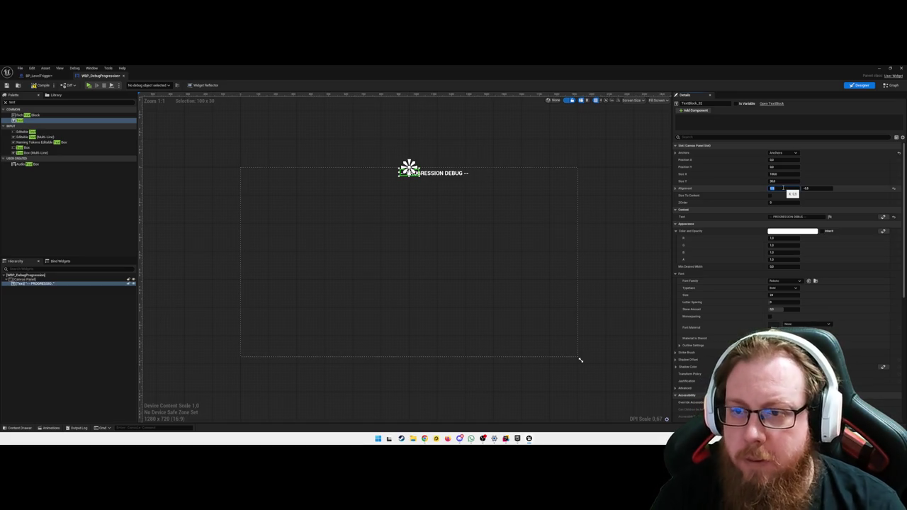
{"action": "left_click", "coordinate": [449, 239]}
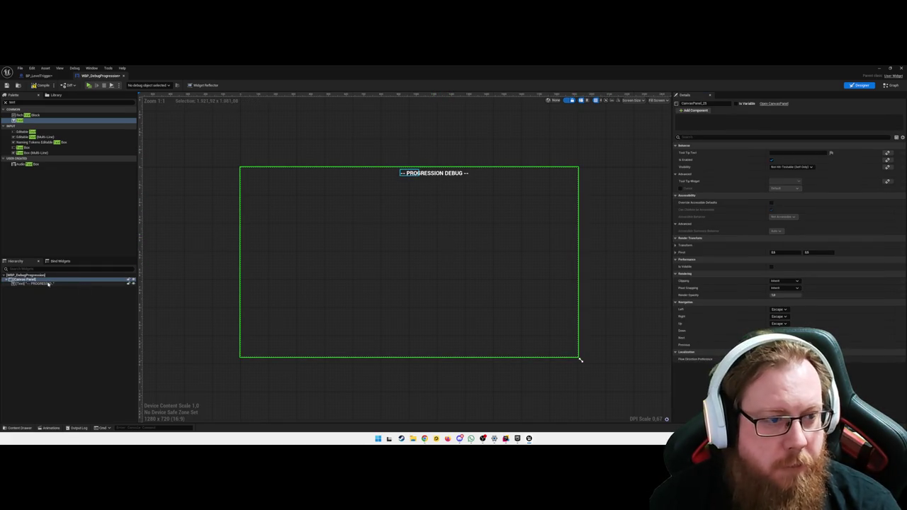
{"action": "left_click", "coordinate": [408, 172]}
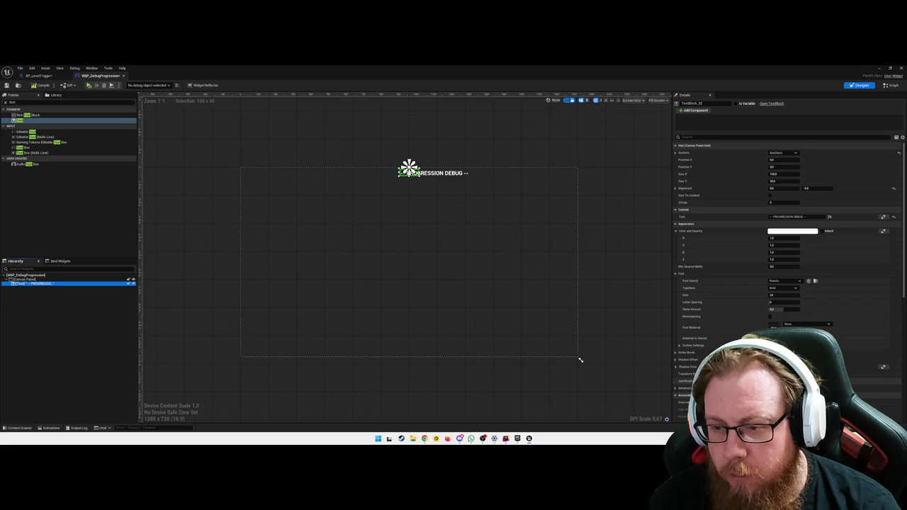
{"action": "left_click", "coordinate": [779, 381]}
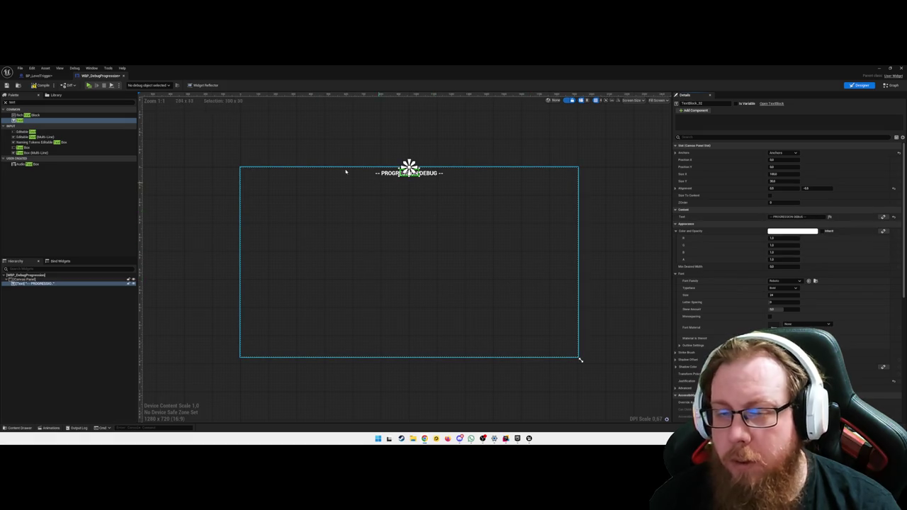
{"action": "left_click", "coordinate": [308, 153]}
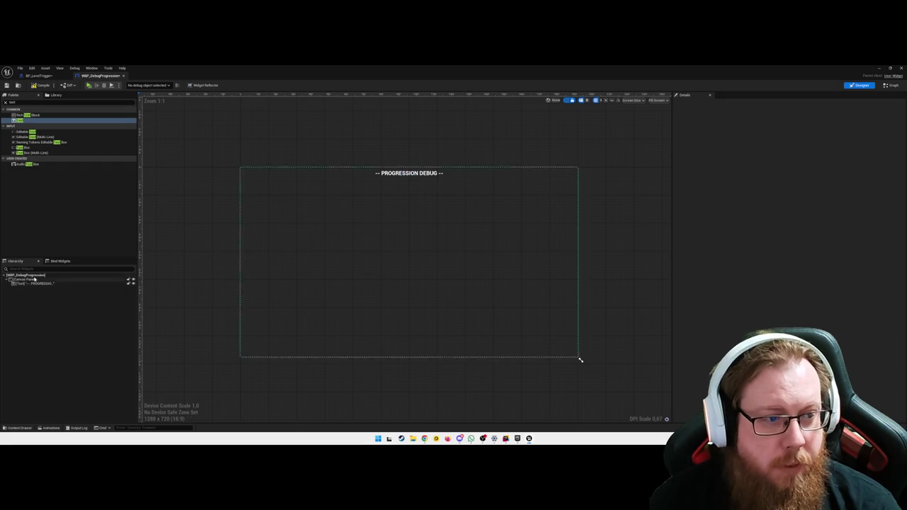
Step: Add a second Text Block anchored top centre at position 0,0 with alignment 0.5
{"action": "mouse_move", "coordinate": [24, 121]}
{"action": "left_mouse_down"}
{"action": "mouse_move", "coordinate": [433, 209]}
{"action": "mouse_move", "coordinate": [413, 203]}
{"action": "mouse_move", "coordinate": [410, 188]}
{"action": "left_mouse_up"}
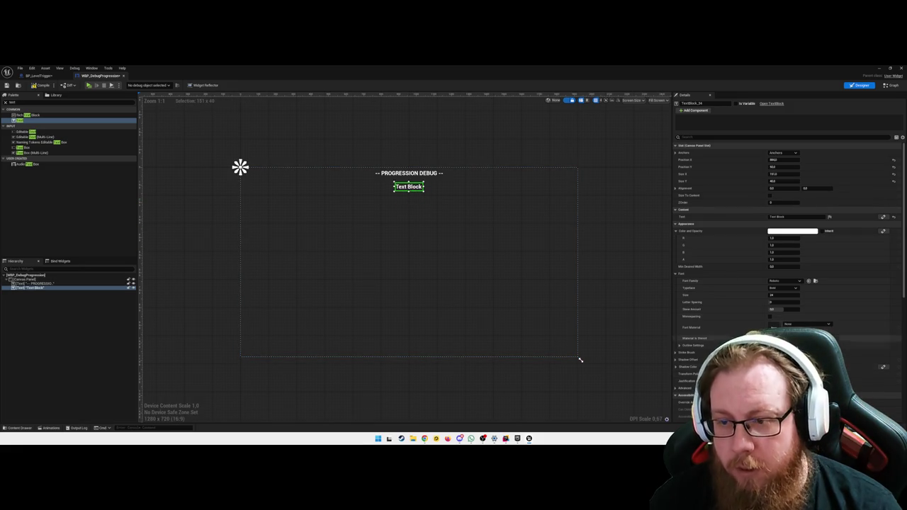
{"action": "left_click", "coordinate": [783, 153]}
{"action": "left_click", "coordinate": [797, 186]}
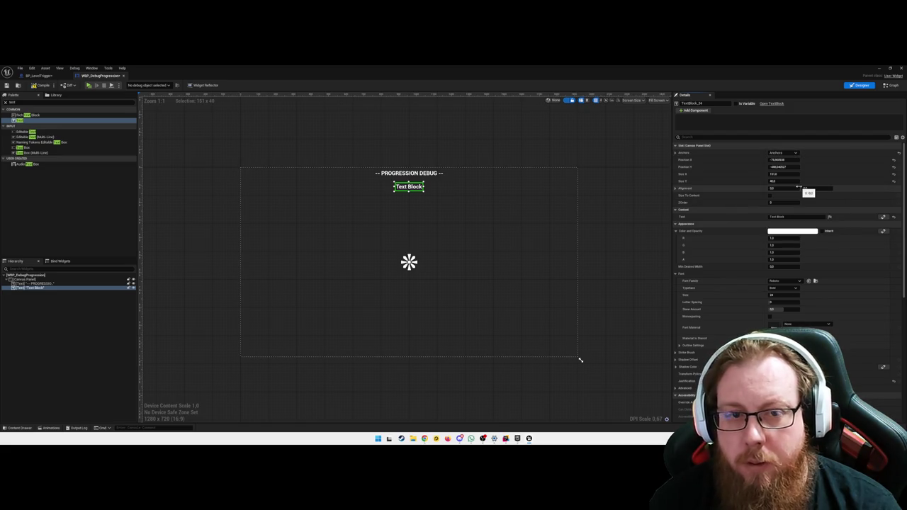
{"action": "left_click", "coordinate": [788, 153]}
{"action": "left_click", "coordinate": [793, 162]}
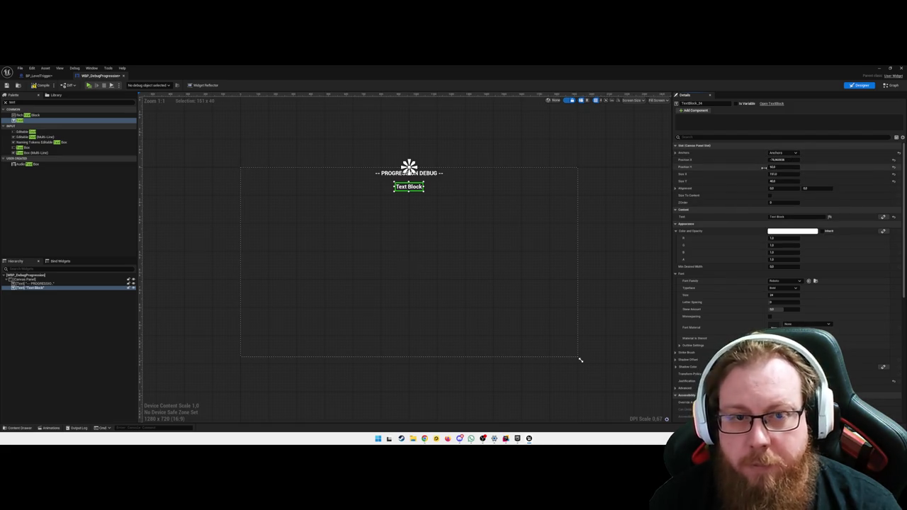
{"action": "left_click", "coordinate": [786, 159]}
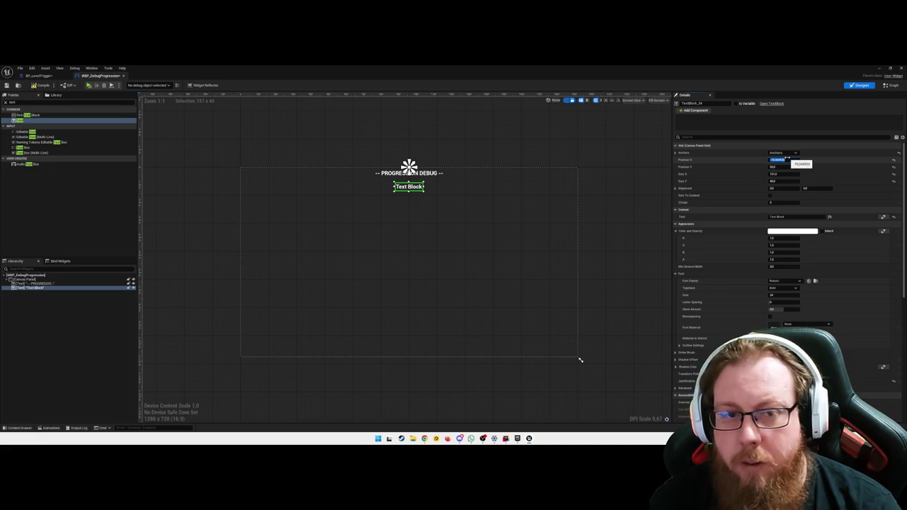
{"action": "type", "text": "0"}
{"action": "left_click", "coordinate": [788, 166]}
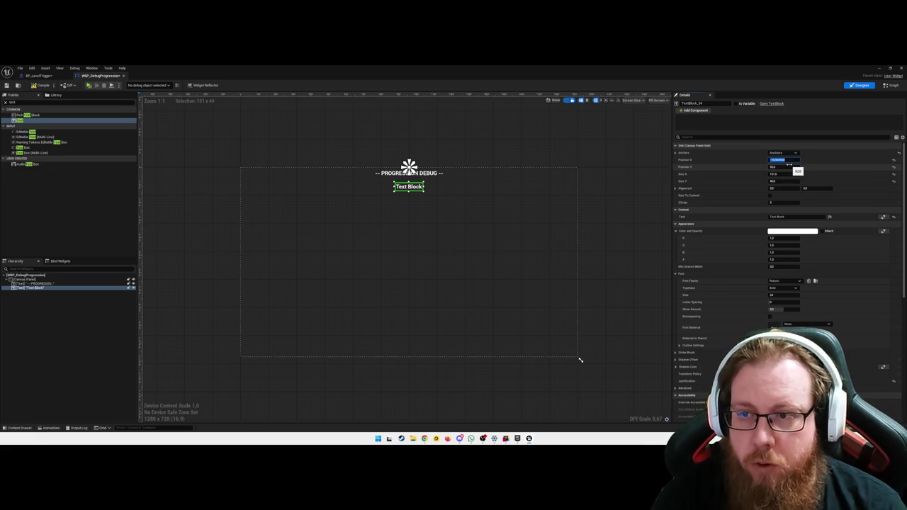
{"action": "type", "text": "0"}
{"action": "key", "text": "Tab"}
{"action": "key", "text": "Tab"}
{"action": "key", "text": "Tab"}
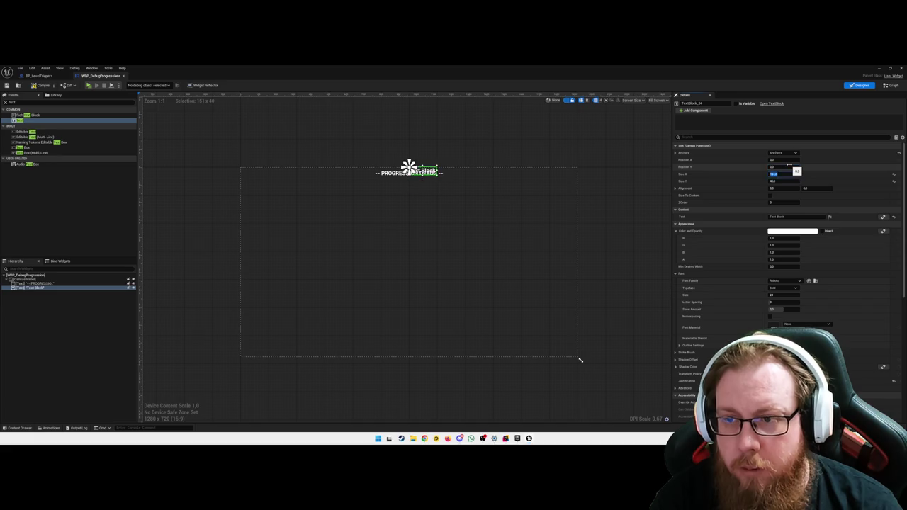
{"action": "type", "text": "0.5"}
{"action": "key", "text": "Tab"}
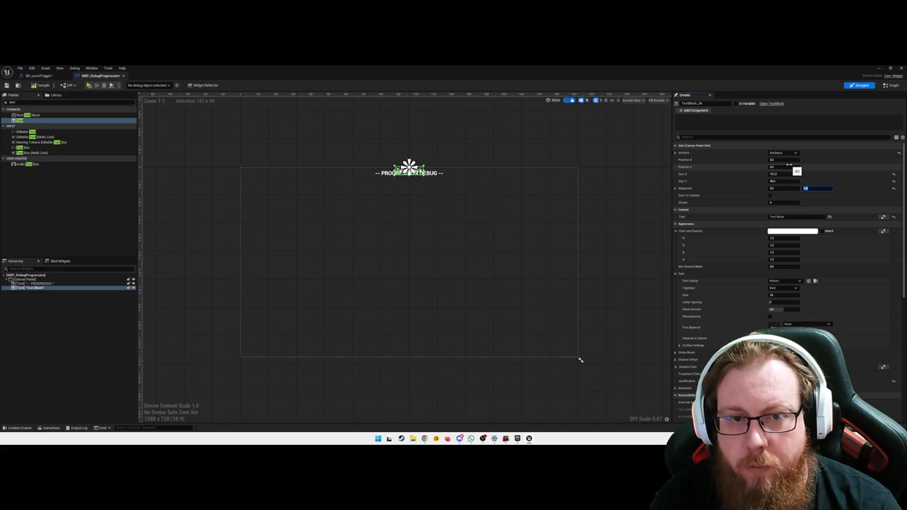
{"action": "type", "text": "5"}
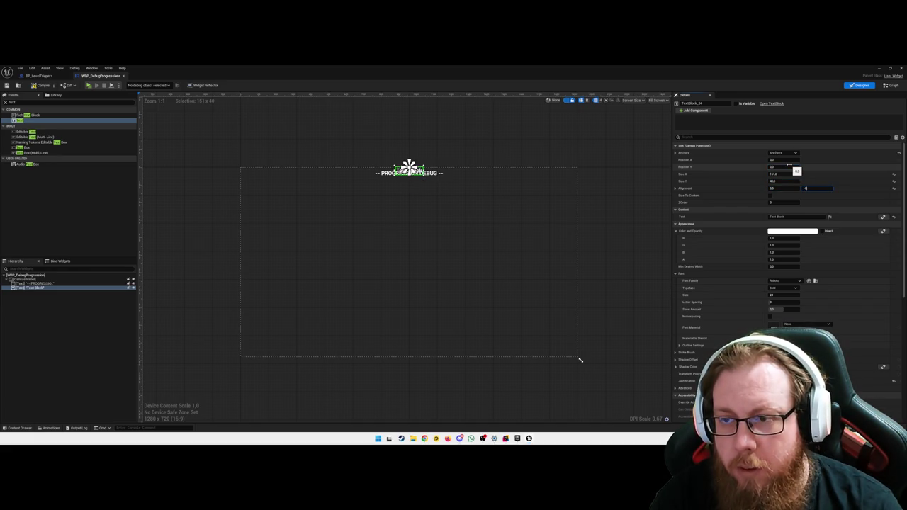
{"action": "key", "text": "Return"}
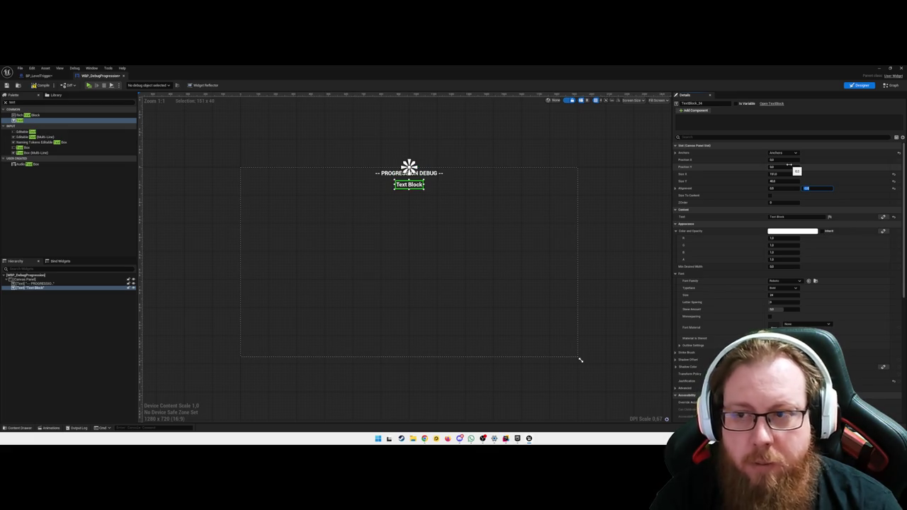
Step: Set its text to 'Chapter', mark it as a variable and name it txt_Chapter
{"action": "left_click", "coordinate": [794, 216]}
{"action": "type", "text": "Che"}
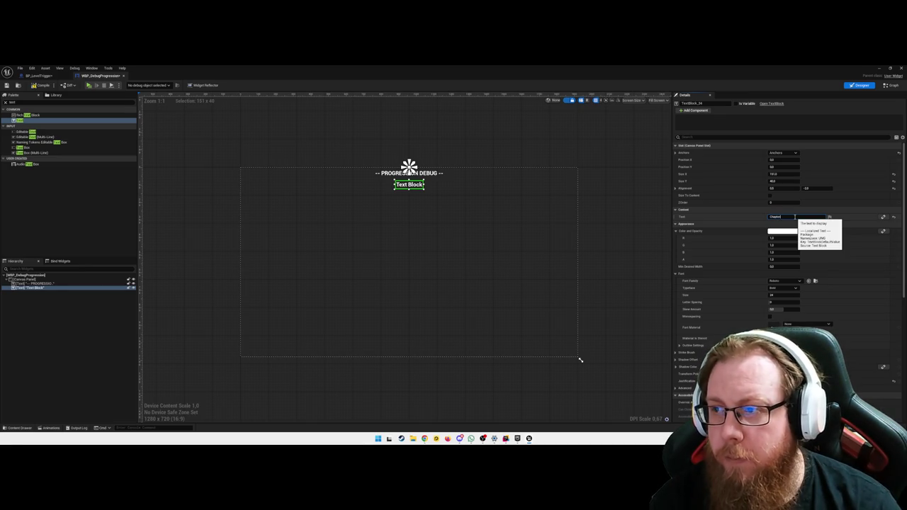
{"action": "key", "text": "Return"}
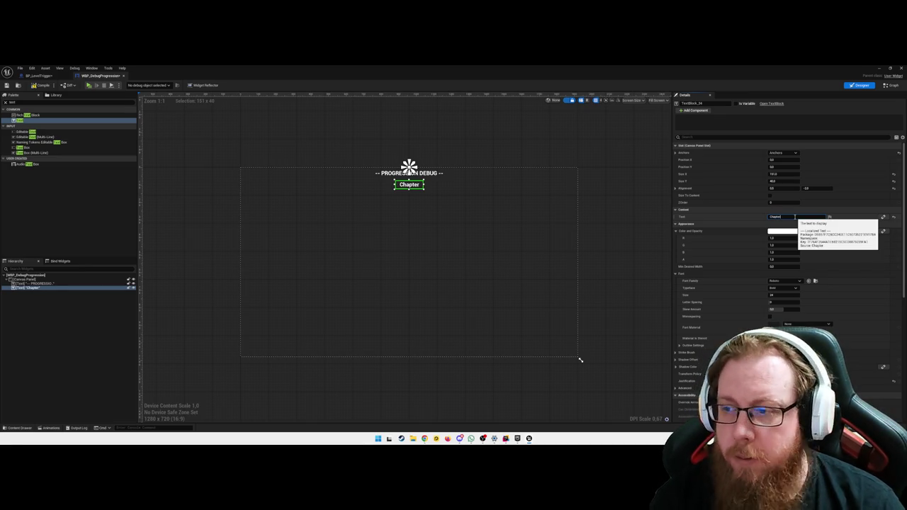
{"action": "left_click", "coordinate": [736, 104]}
{"action": "left_click", "coordinate": [711, 104]}
{"action": "type", "text": "txt_Chapter"}
{"action": "key", "text": "Return"}
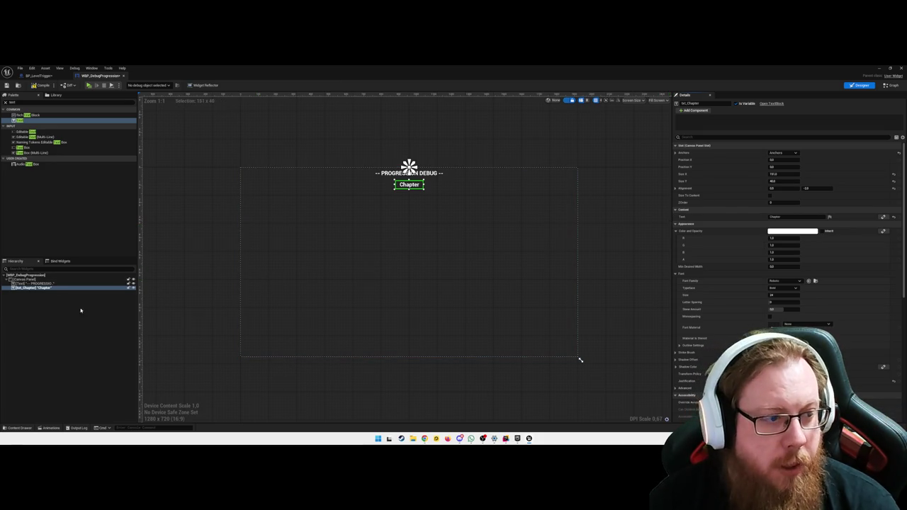
{"action": "left_click", "coordinate": [27, 281]}
Step: Wrap the PROGRESSION DEBUG heading text in a Size Box
{"action": "right_click", "coordinate": [26, 280]}
{"action": "mouse_move", "coordinate": [57, 341]}
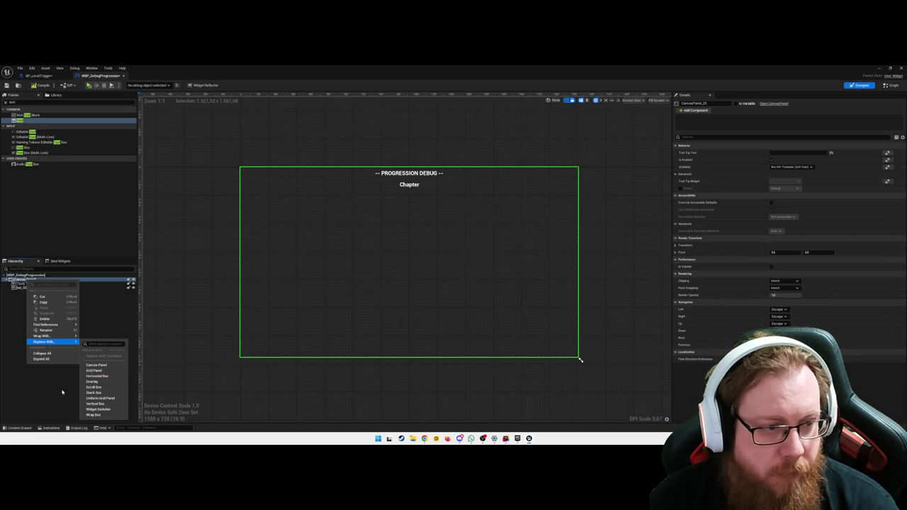
{"action": "left_click", "coordinate": [31, 287]}
{"action": "left_click", "coordinate": [31, 283]}
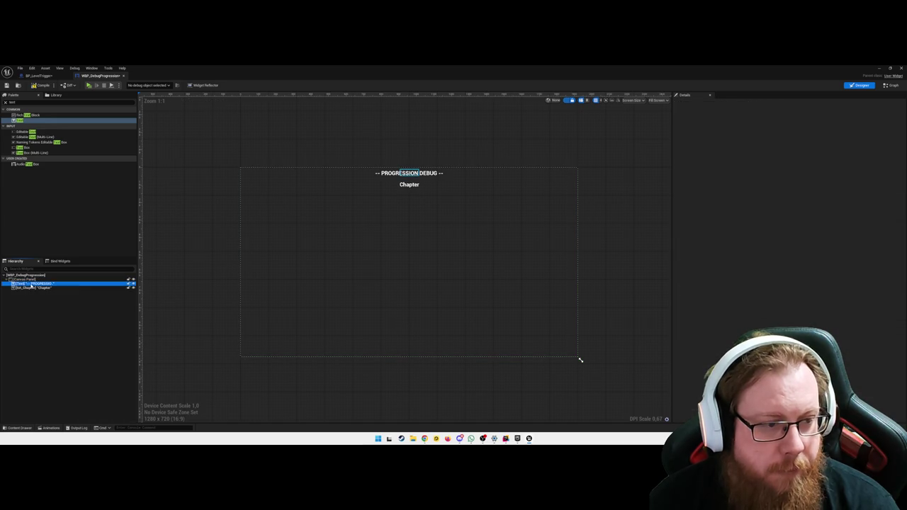
{"action": "right_click", "coordinate": [31, 284]}
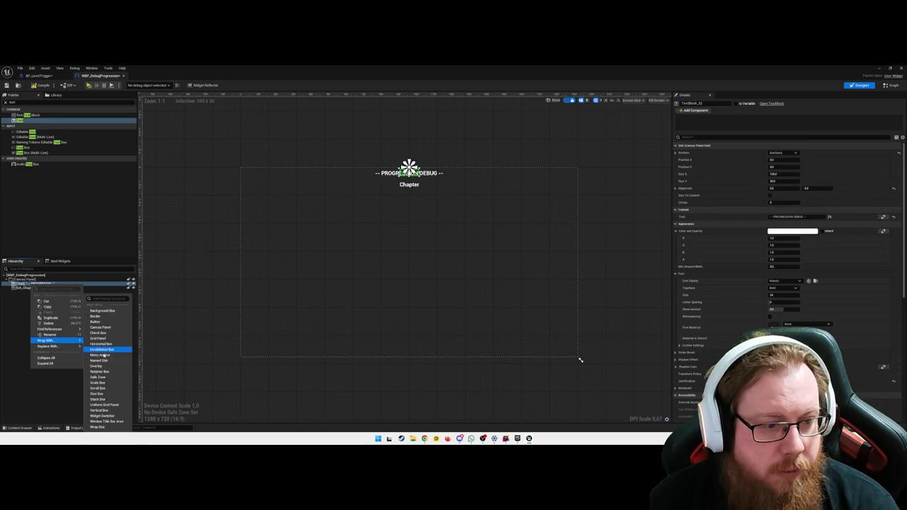
{"action": "left_click", "coordinate": [98, 397]}
{"action": "left_click_drag", "start_coordinate": [28, 293], "coordinate": [28, 287]}
{"action": "left_click", "coordinate": [29, 292]}
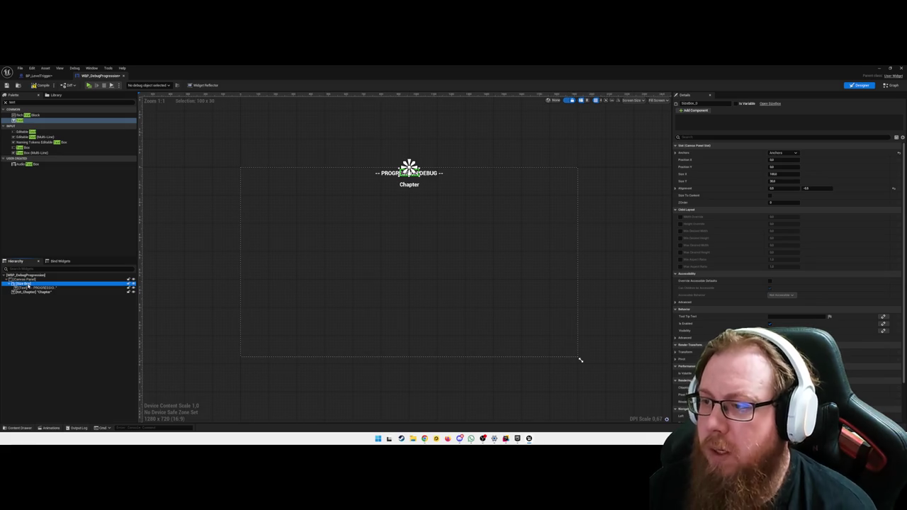
{"action": "left_click_drag", "start_coordinate": [31, 289], "coordinate": [39, 289]}
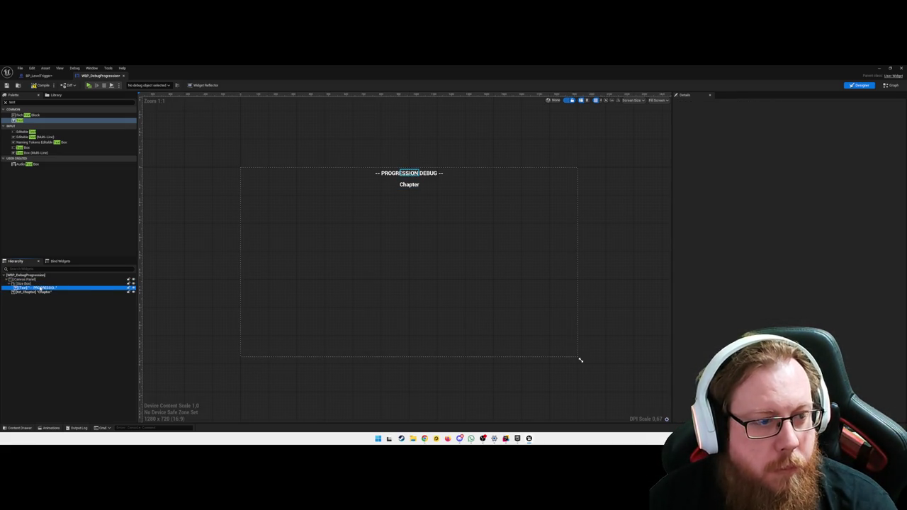
Step: Wrap the heading text in a Border inside the Size Box
{"action": "right_click", "coordinate": [41, 289]}
{"action": "mouse_move", "coordinate": [57, 343]}
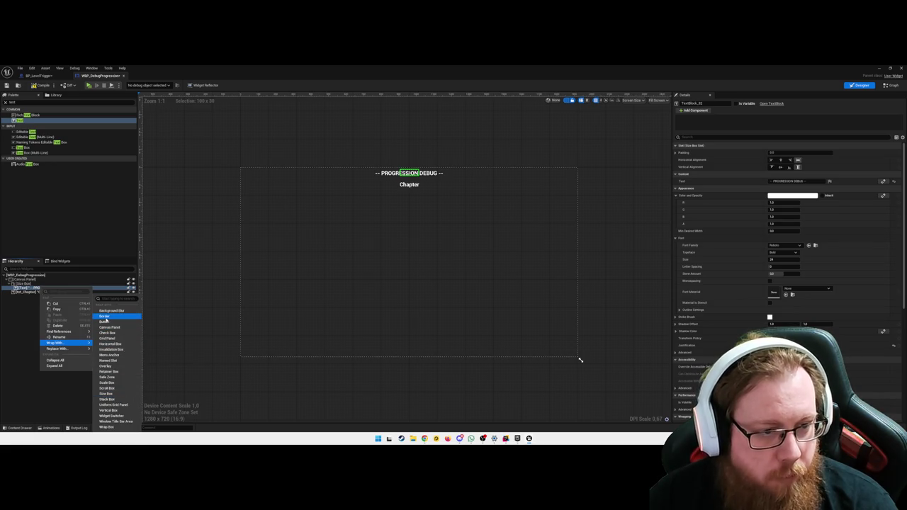
{"action": "left_click", "coordinate": [104, 316]}
{"action": "mouse_move", "coordinate": [39, 296]}
{"action": "left_mouse_down"}
{"action": "mouse_move", "coordinate": [28, 291]}
{"action": "mouse_move", "coordinate": [55, 324]}
{"action": "left_mouse_up"}
{"action": "left_click", "coordinate": [55, 326]}
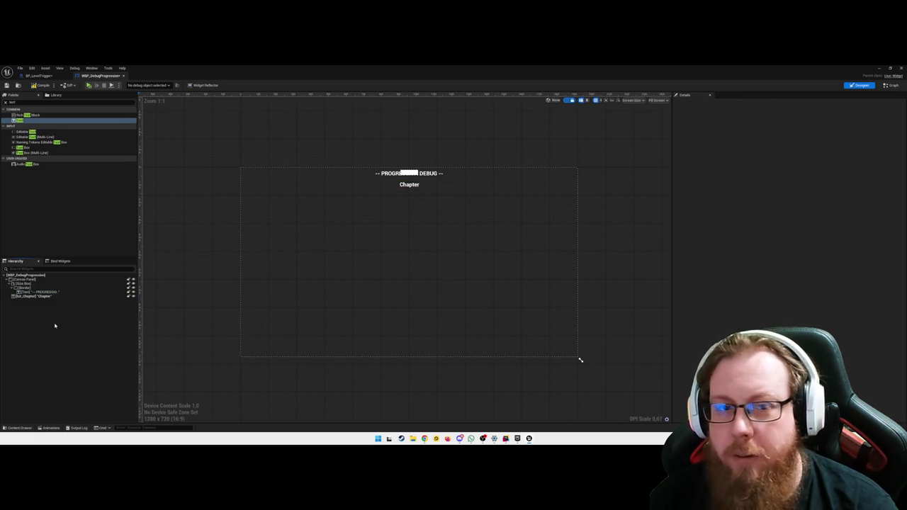
{"action": "left_click", "coordinate": [34, 292]}
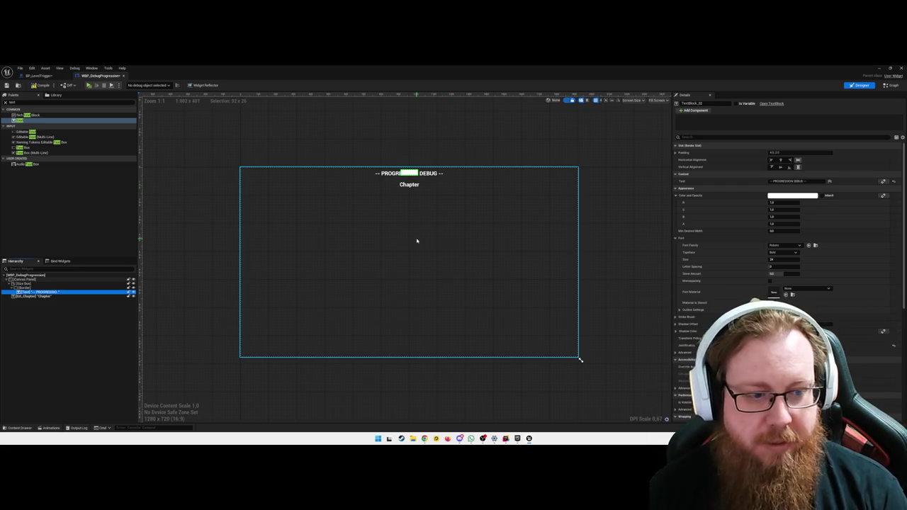
Step: Rename the heading text widget to txt_Progression and mark it as a variable
{"action": "left_click", "coordinate": [40, 295]}
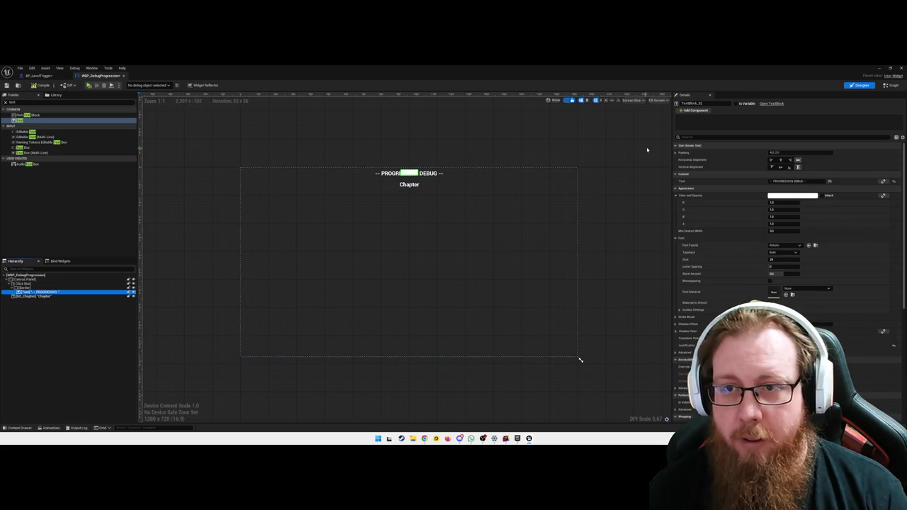
{"action": "left_click", "coordinate": [714, 103]}
{"action": "type", "text": "txt_Progression"}
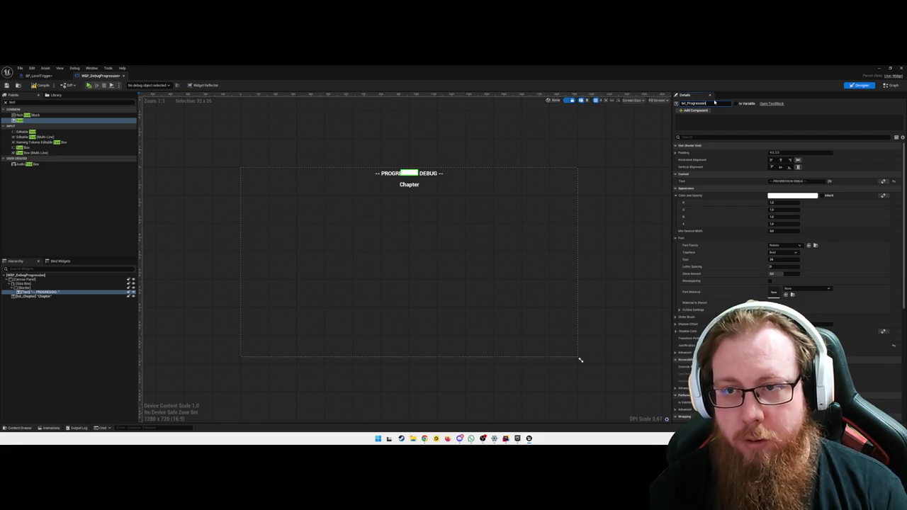
{"action": "key", "text": "Return"}
{"action": "left_click", "coordinate": [736, 104]}
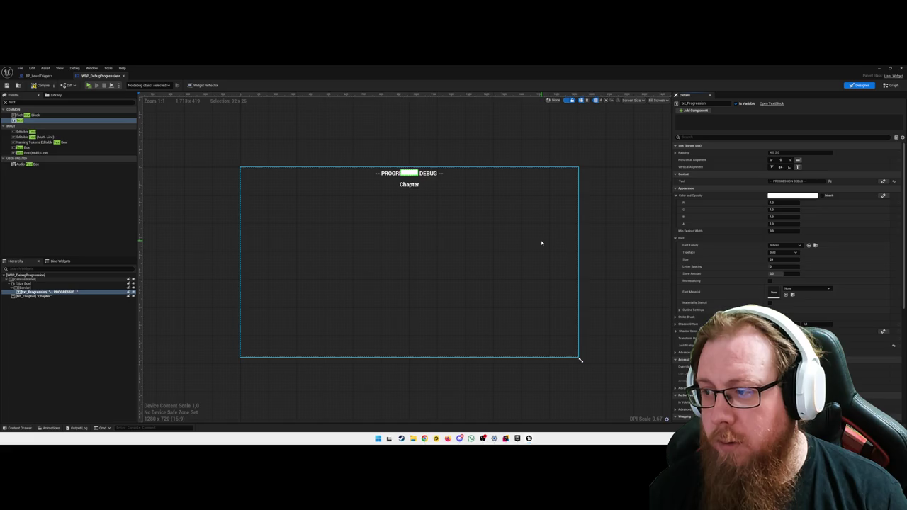
{"action": "left_click", "coordinate": [40, 280]}
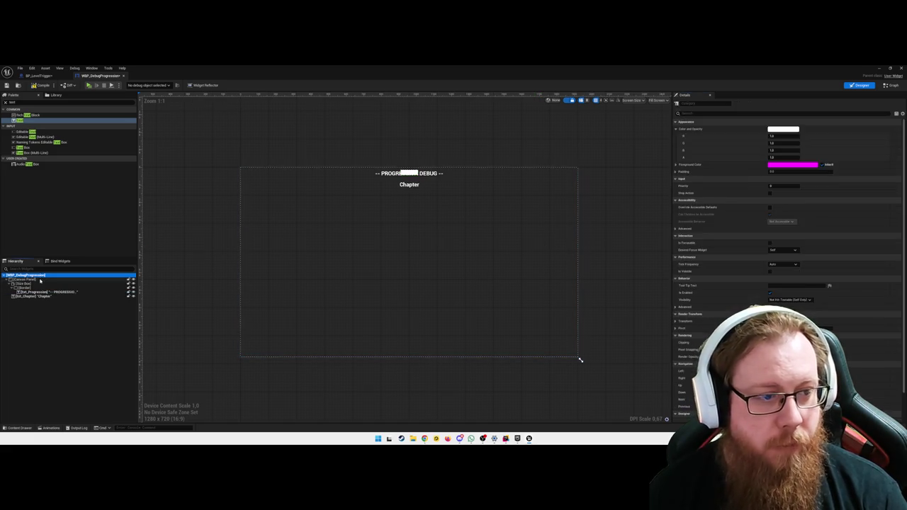
Step: Delete the Canvas Panel and add a Size Box under the root with a Border inside it
{"action": "key", "text": "Delete"}
{"action": "left_click", "coordinate": [41, 276]}
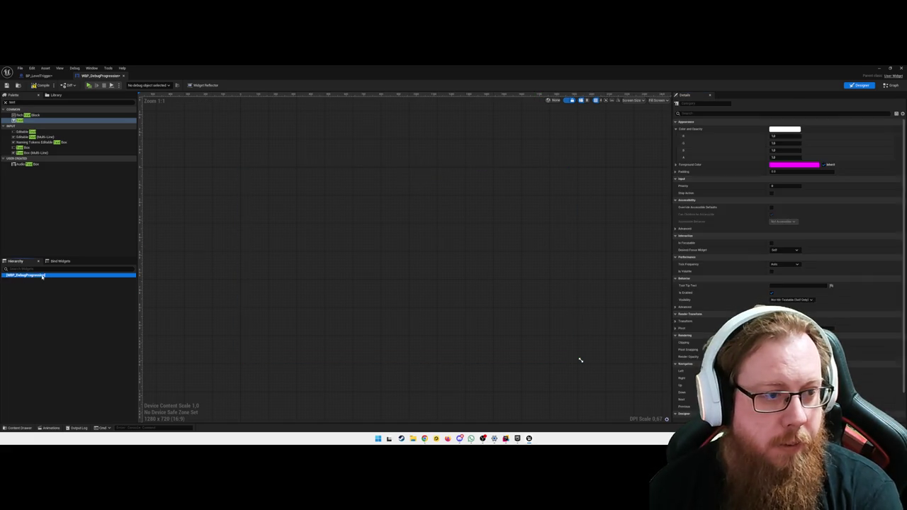
{"action": "left_click", "coordinate": [62, 103]}
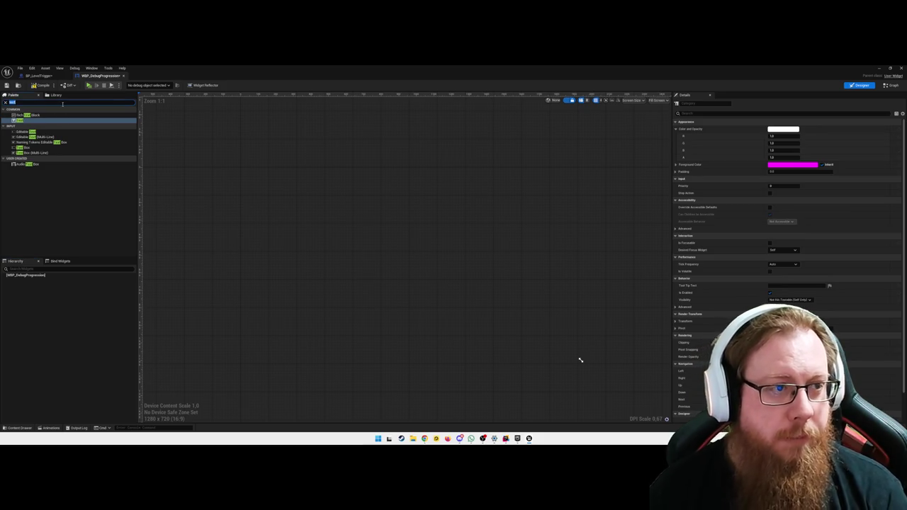
{"action": "type", "text": "size"}
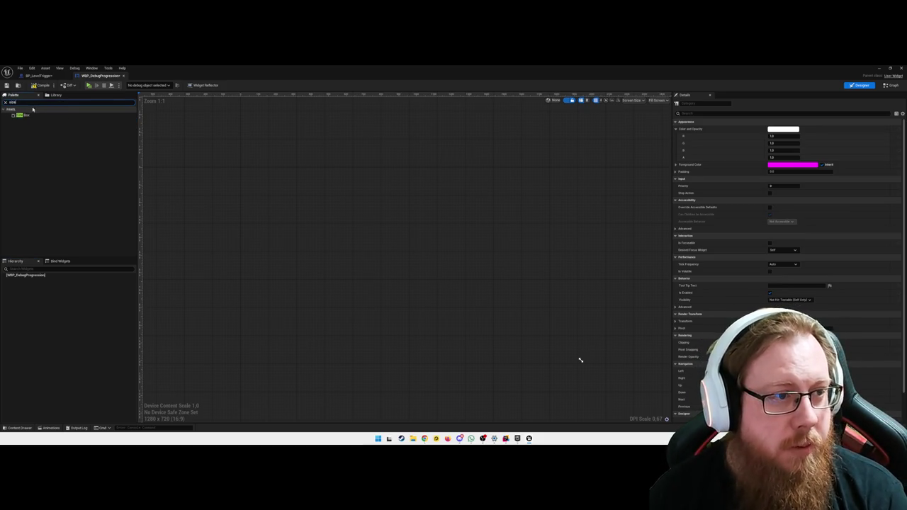
{"action": "mouse_move", "coordinate": [19, 114]}
{"action": "left_mouse_down"}
{"action": "mouse_move", "coordinate": [44, 261]}
{"action": "mouse_move", "coordinate": [25, 279]}
{"action": "left_mouse_up"}
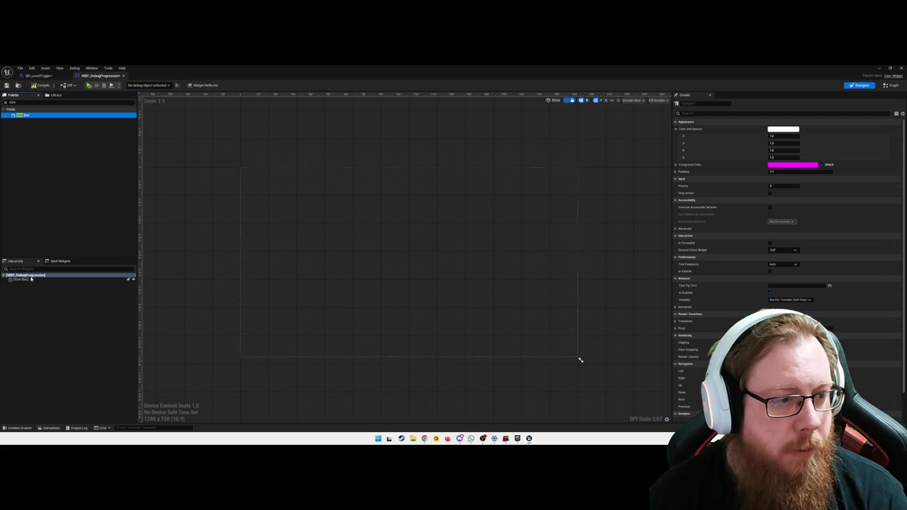
{"action": "left_click", "coordinate": [29, 103]}
{"action": "type", "text": "border"}
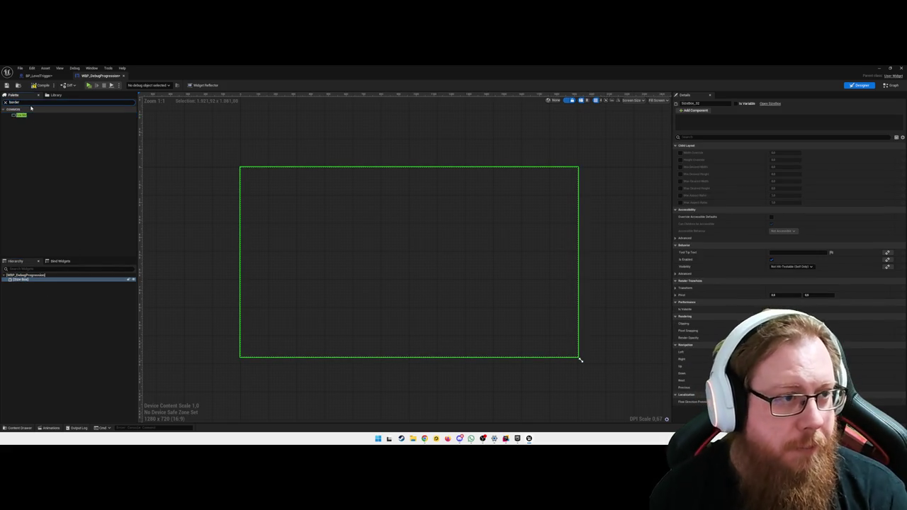
{"action": "mouse_move", "coordinate": [21, 115]}
{"action": "left_mouse_down"}
{"action": "mouse_move", "coordinate": [29, 144]}
{"action": "mouse_move", "coordinate": [23, 282]}
{"action": "left_mouse_up"}
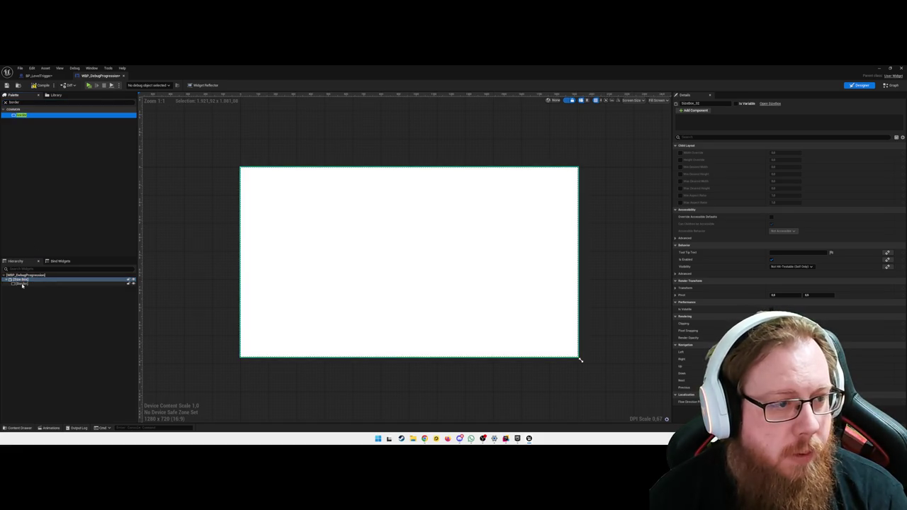
Step: Nest a Vertical Box in the Border and add a Text Block inside it
{"action": "left_click", "coordinate": [32, 102]}
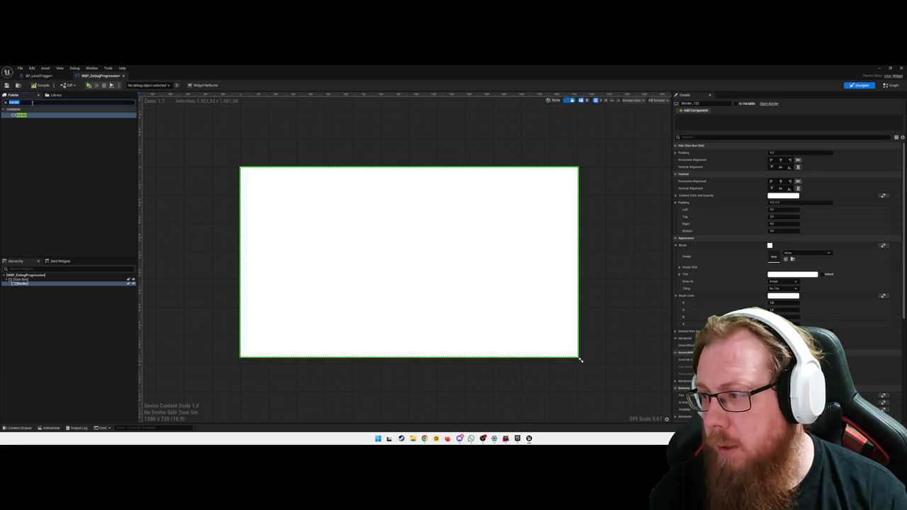
{"action": "type", "text": "ve"}
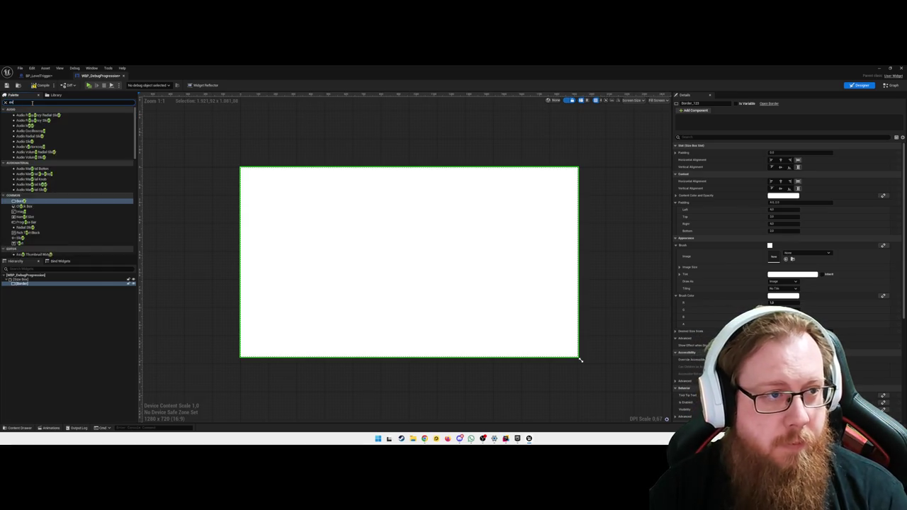
{"action": "type", "text": "rtical"}
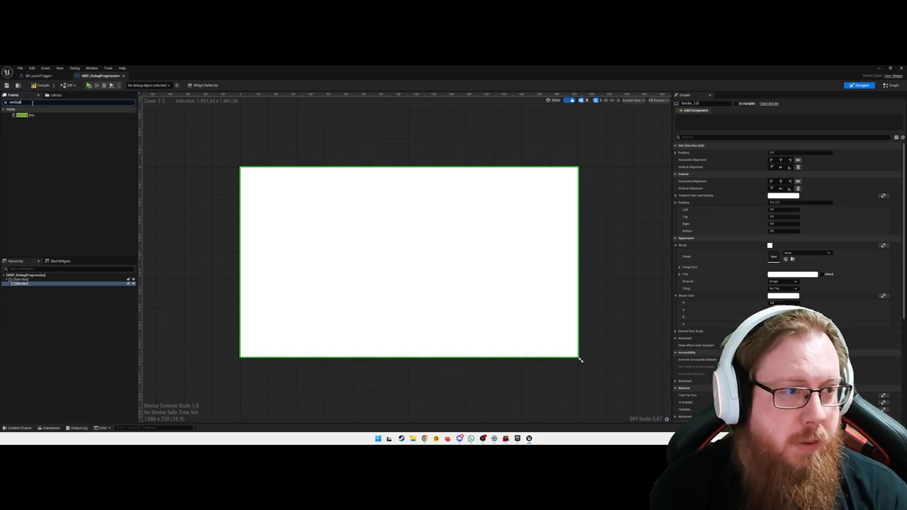
{"action": "mouse_move", "coordinate": [27, 116]}
{"action": "left_mouse_down"}
{"action": "mouse_move", "coordinate": [23, 296]}
{"action": "mouse_move", "coordinate": [23, 287]}
{"action": "left_mouse_up"}
{"action": "triple_click", "coordinate": [40, 102]}
{"action": "type", "text": "text"}
{"action": "mouse_move", "coordinate": [18, 120]}
{"action": "left_mouse_down"}
{"action": "mouse_move", "coordinate": [49, 270]}
{"action": "mouse_move", "coordinate": [34, 291]}
{"action": "left_mouse_up"}
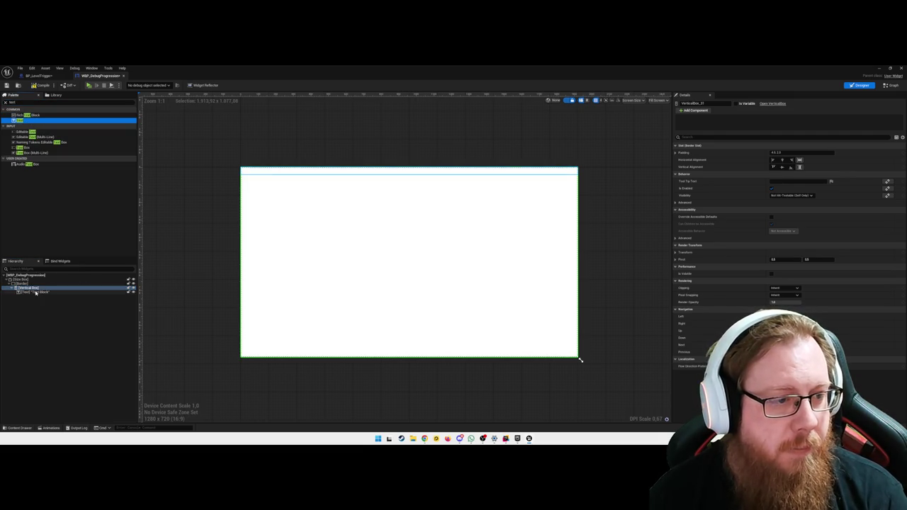
Step: Duplicate the Text Block and set the first one's text to '-- PROGRESSION DEBUG --'
{"action": "key", "text": "ctrl+d"}
{"action": "key", "text": "ctrl+d"}
{"action": "key", "text": "ctrl+d"}
{"action": "left_click", "coordinate": [36, 292]}
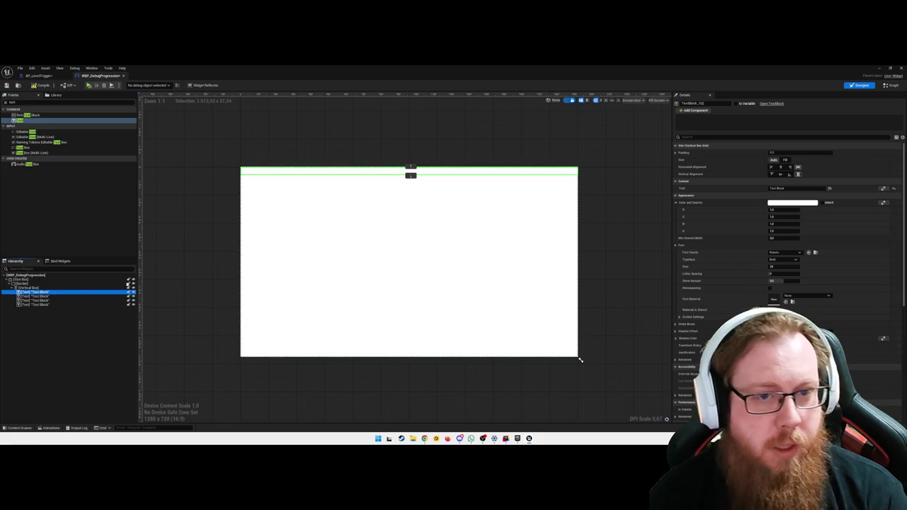
{"action": "left_click", "coordinate": [797, 189]}
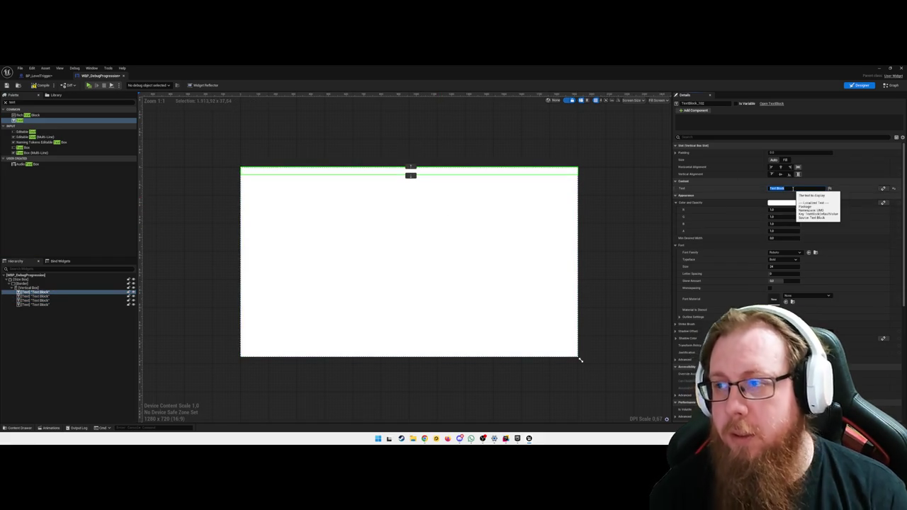
{"action": "key", "text": "BackSpace"}
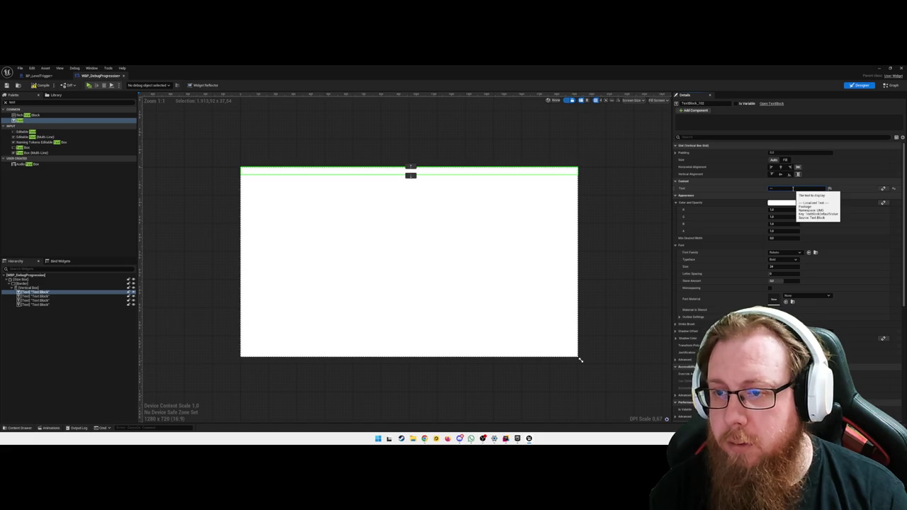
{"action": "type", "text": "Progress"}
{"action": "key", "text": "BackSpace"}
{"action": "key", "text": "BackSpace"}
{"action": "key", "text": "BackSpace"}
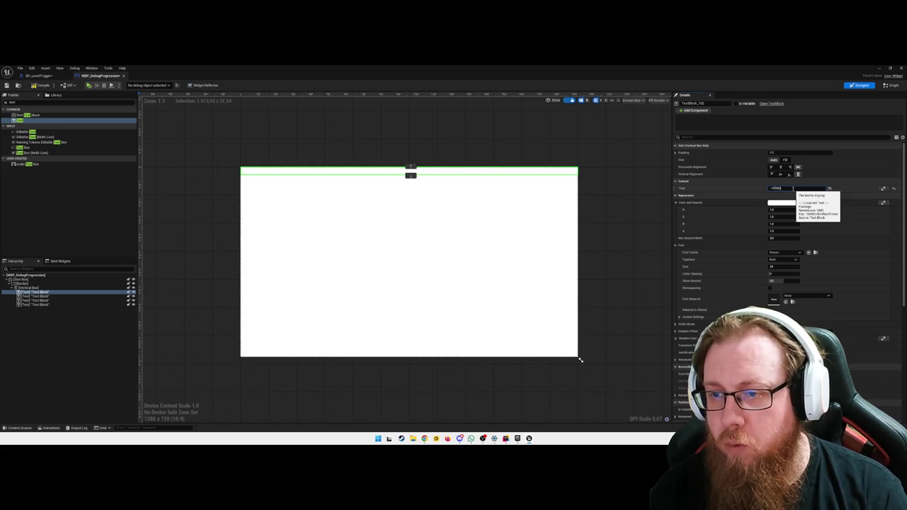
{"action": "type", "text": "GRESSION DEBUG -"}
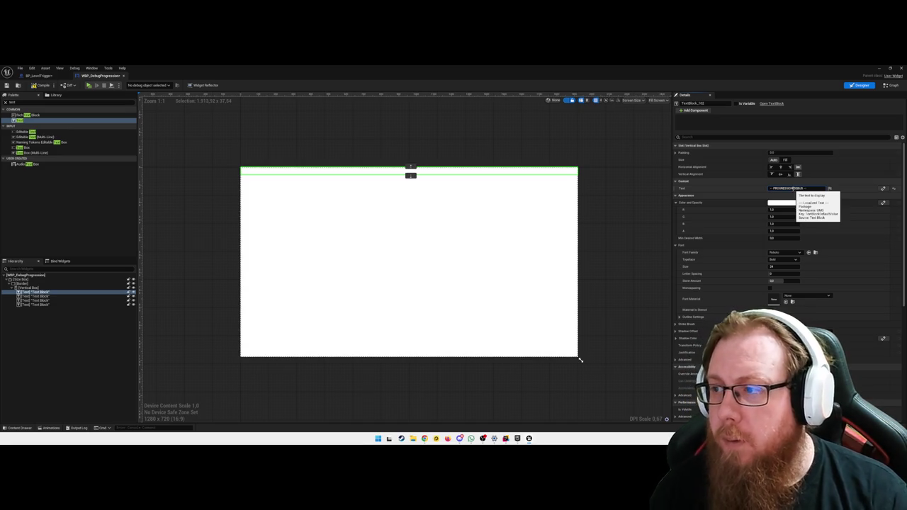
{"action": "key", "text": "Return"}
{"action": "left_click", "coordinate": [45, 292]}
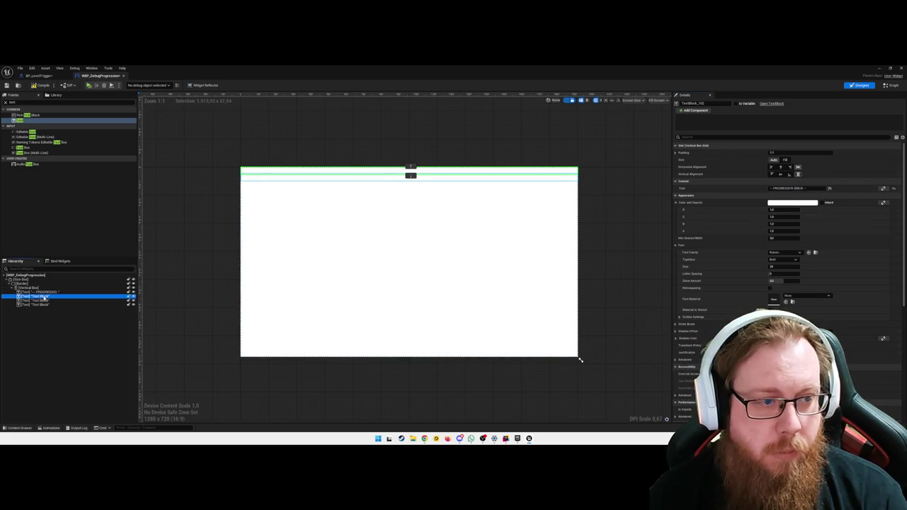
Step: Rename the second text block to TEXT_Chapter
{"action": "left_click", "coordinate": [42, 296]}
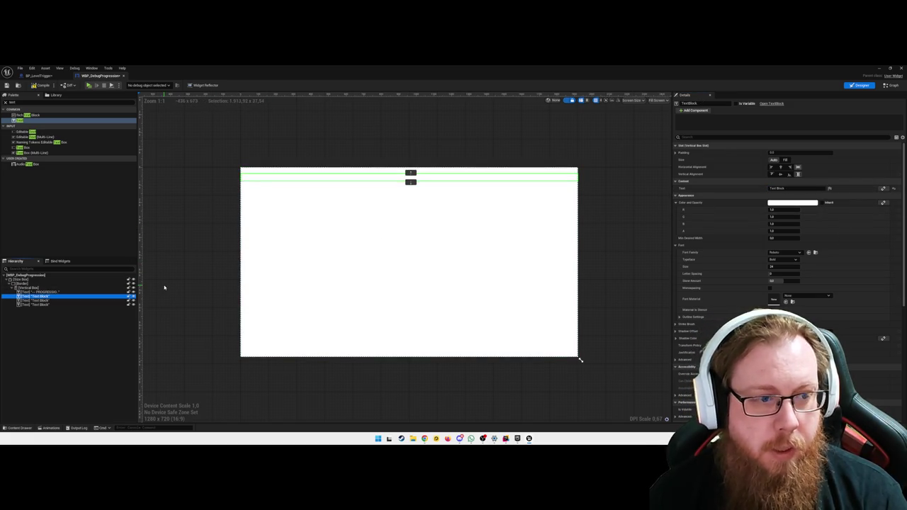
{"action": "left_click", "coordinate": [706, 103]}
{"action": "type", "text": "txt"}
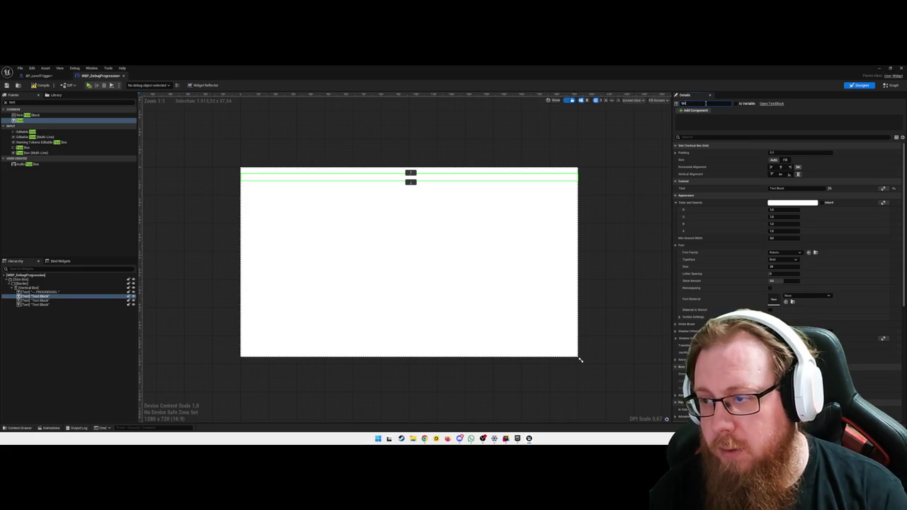
{"action": "key", "text": "BackSpace"}
{"action": "key", "text": "BackSpace"}
{"action": "key", "text": "BackSpace"}
{"action": "type", "text": "Txthapter"}
{"action": "key", "text": "Return"}
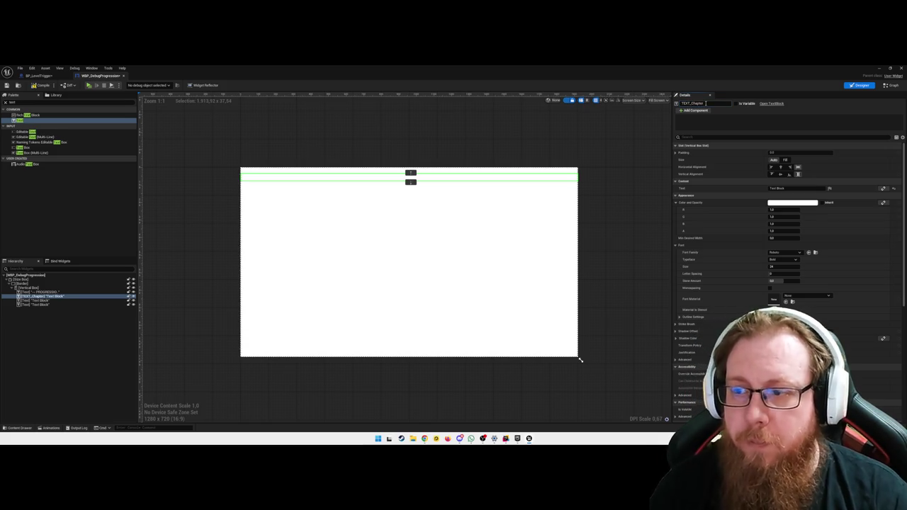
{"action": "left_click", "coordinate": [712, 104]}
{"action": "left_click", "coordinate": [707, 105]}
{"action": "type", "text": "ext"}
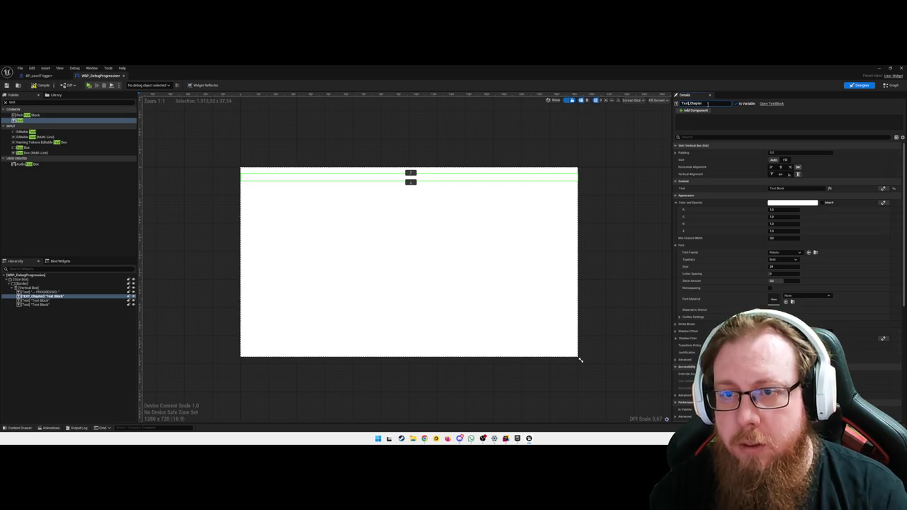
{"action": "left_click", "coordinate": [707, 104]}
{"action": "type", "text": "EXT"}
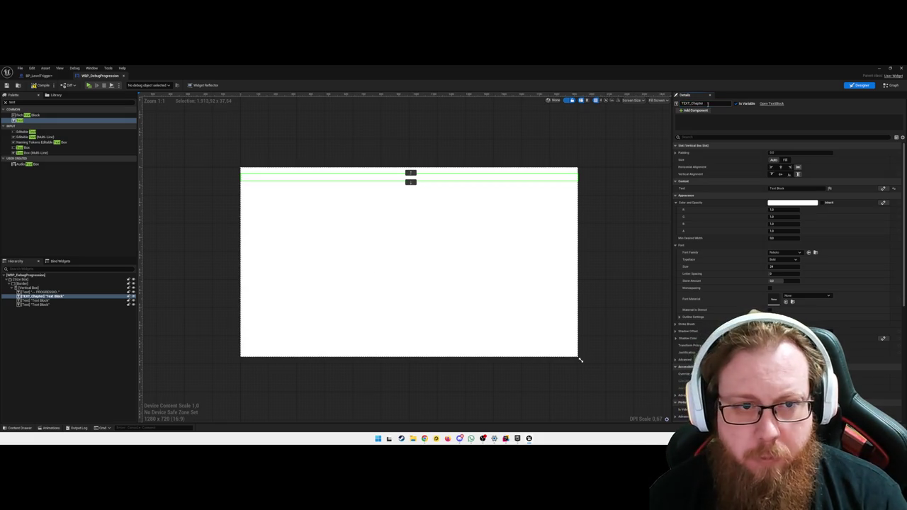
Step: Rename the third and fourth text blocks to Text_WorldEvents and Text_PlayedLines
{"action": "left_click", "coordinate": [411, 186]}
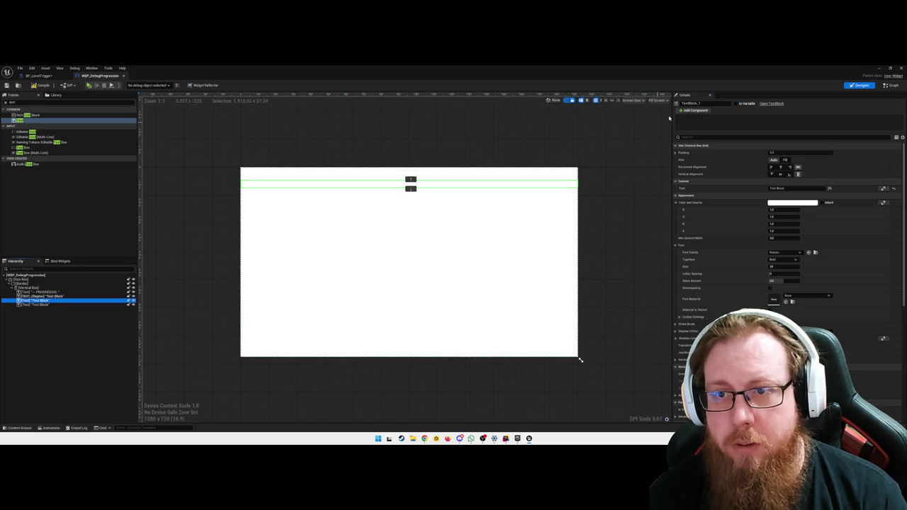
{"action": "left_click", "coordinate": [705, 104]}
{"action": "type", "text": "XT_WorldEvents"}
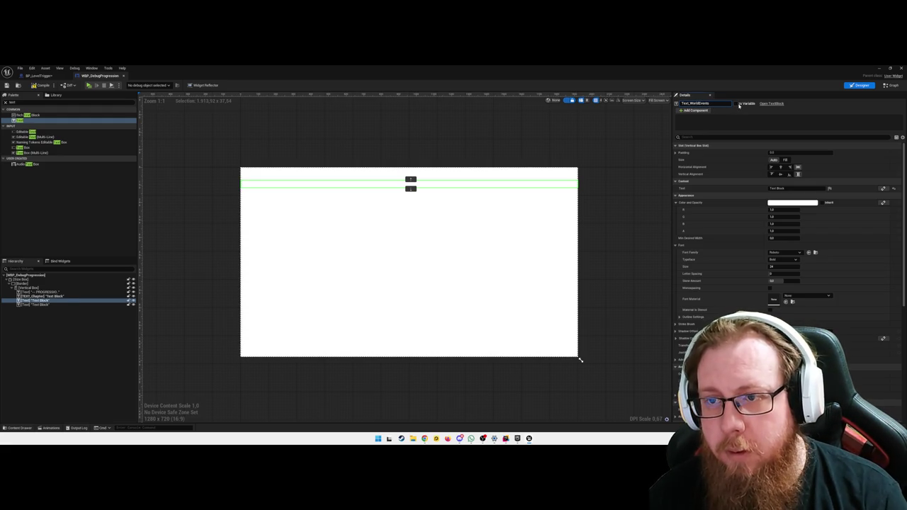
{"action": "key", "text": "Return"}
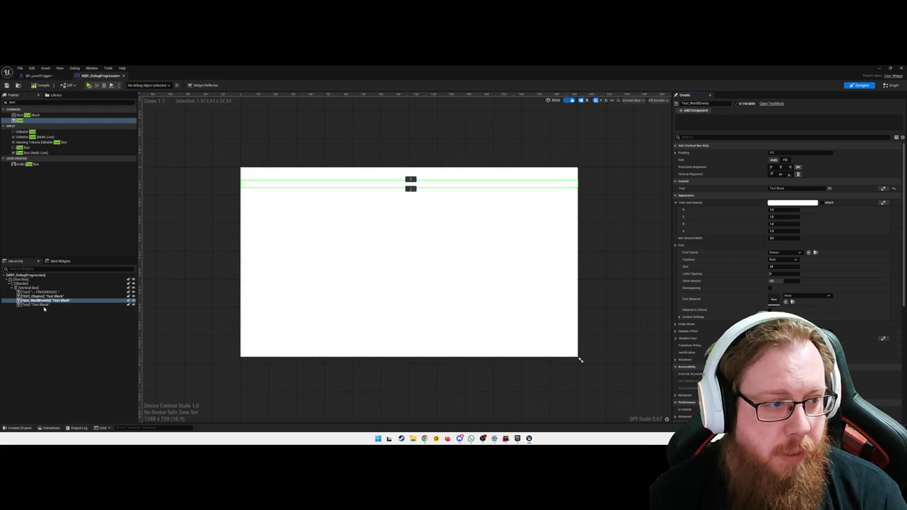
{"action": "left_click", "coordinate": [39, 305]}
{"action": "type", "text": "Text_Pl"}
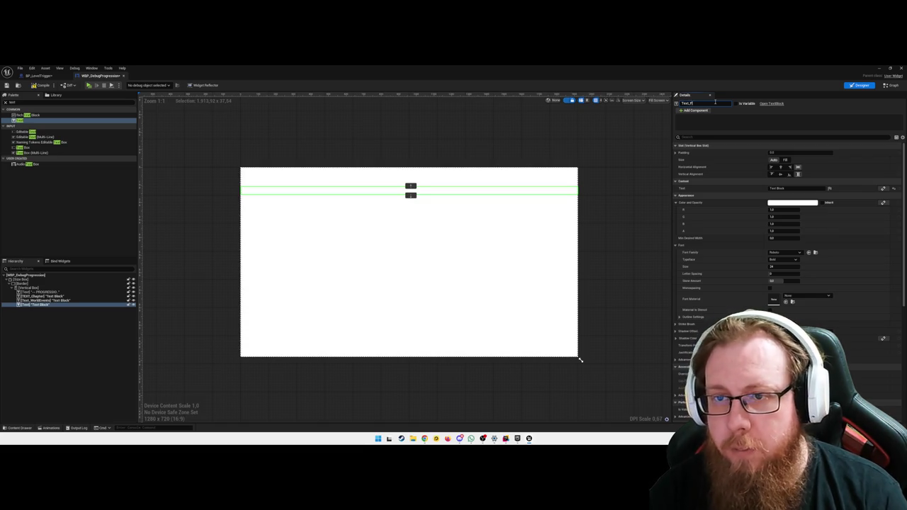
{"action": "type", "text": "ines"}
{"action": "key", "text": "Return"}
Step: Fix the chapter text block's name prefix to match the other blocks
{"action": "left_click", "coordinate": [43, 296]}
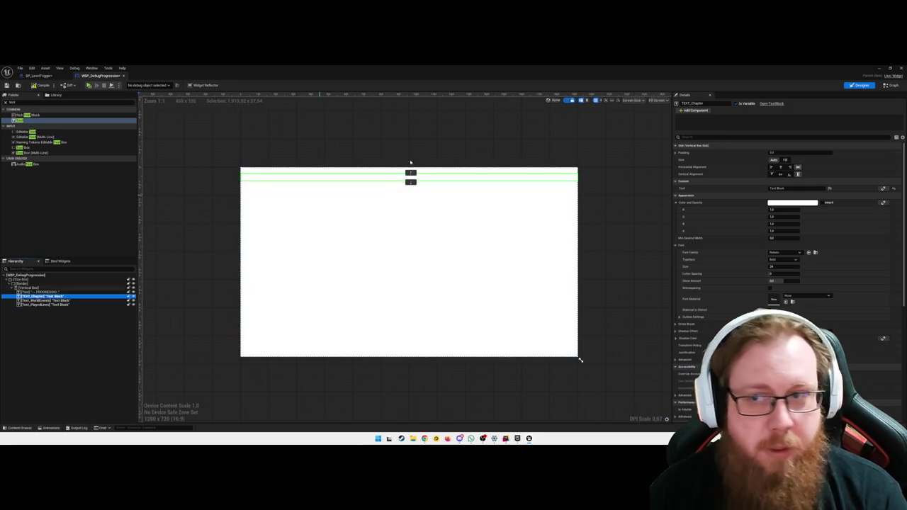
{"action": "left_click", "coordinate": [693, 103]}
{"action": "left_click", "coordinate": [732, 105]}
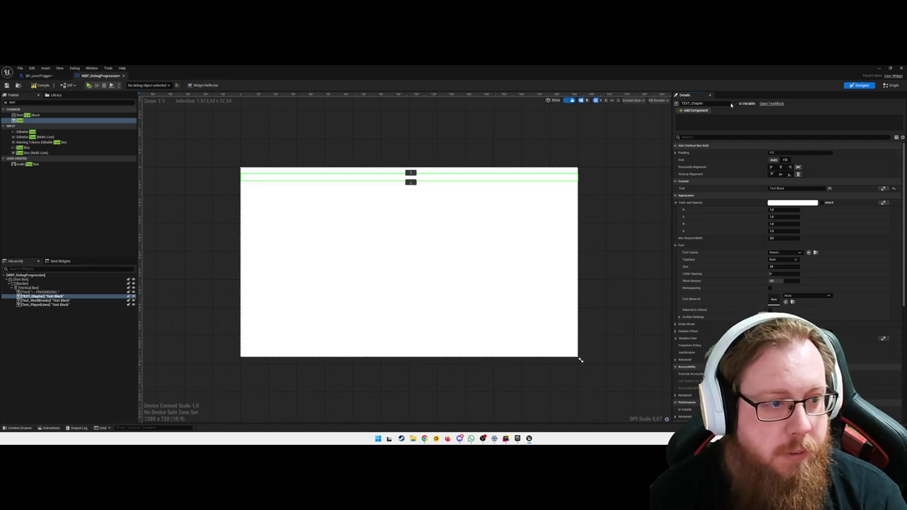
{"action": "left_click", "coordinate": [67, 305]}
{"action": "left_click", "coordinate": [62, 296]}
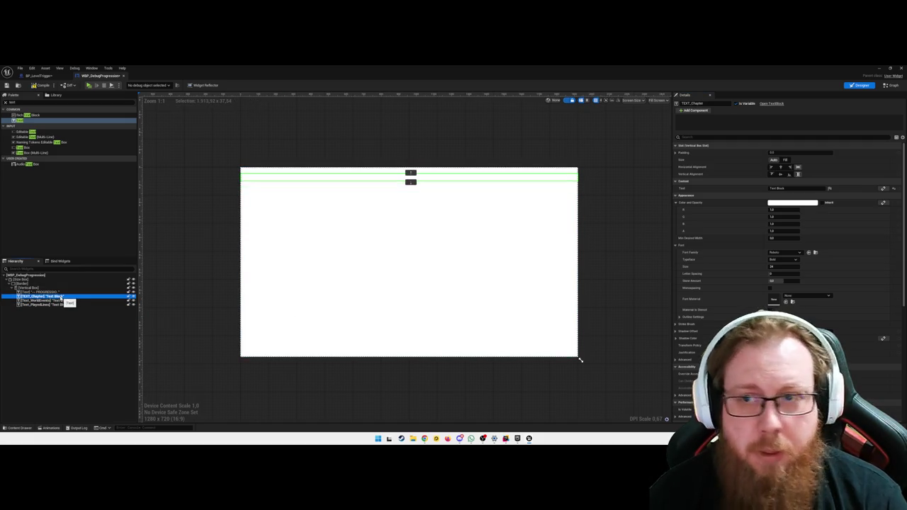
{"action": "left_click", "coordinate": [686, 103]}
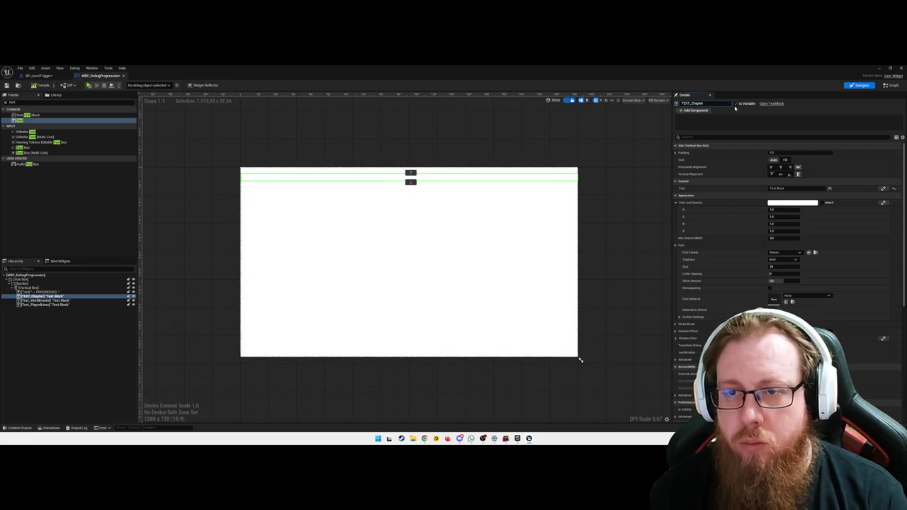
{"action": "key", "text": "BackSpace"}
{"action": "key", "text": "BackSpace"}
{"action": "key", "text": "BackSpace"}
{"action": "type", "text": "ext"}
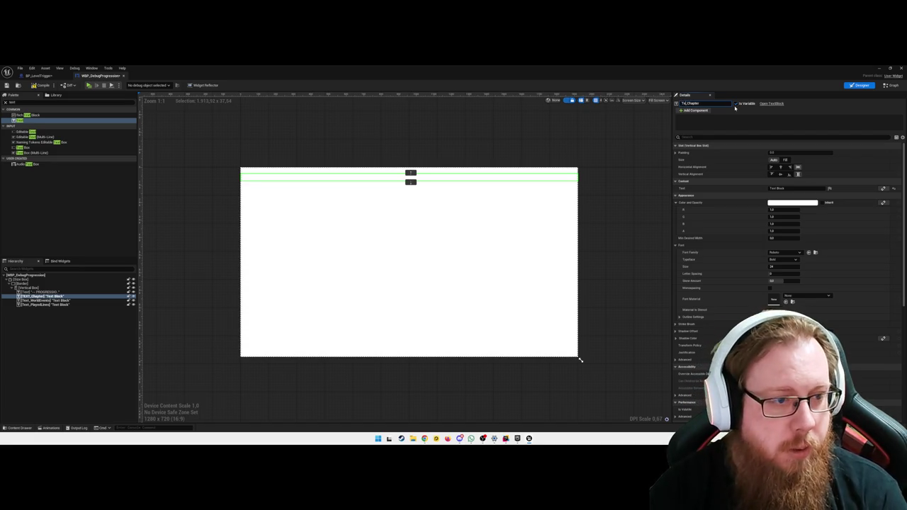
{"action": "key", "text": "Return"}
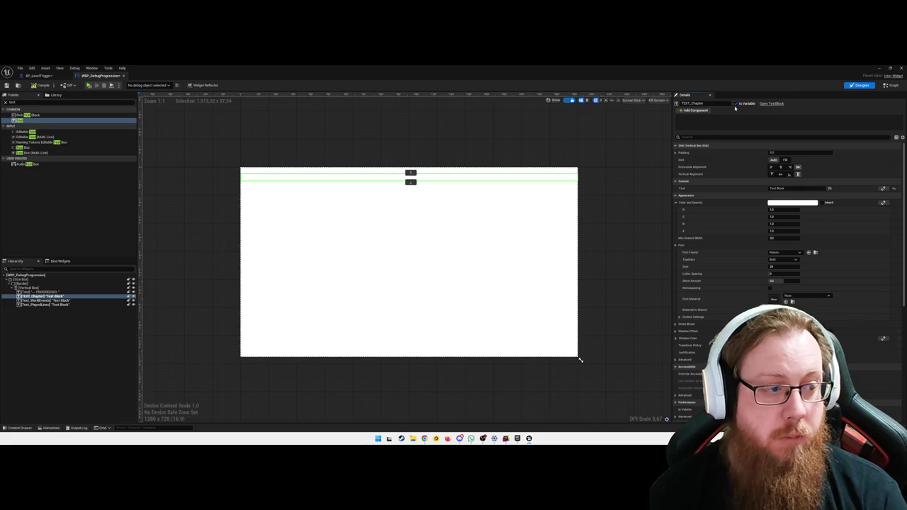
Step: Name the chapter block Text_Chapter and tick Is Variable
{"action": "left_click", "coordinate": [41, 179]}
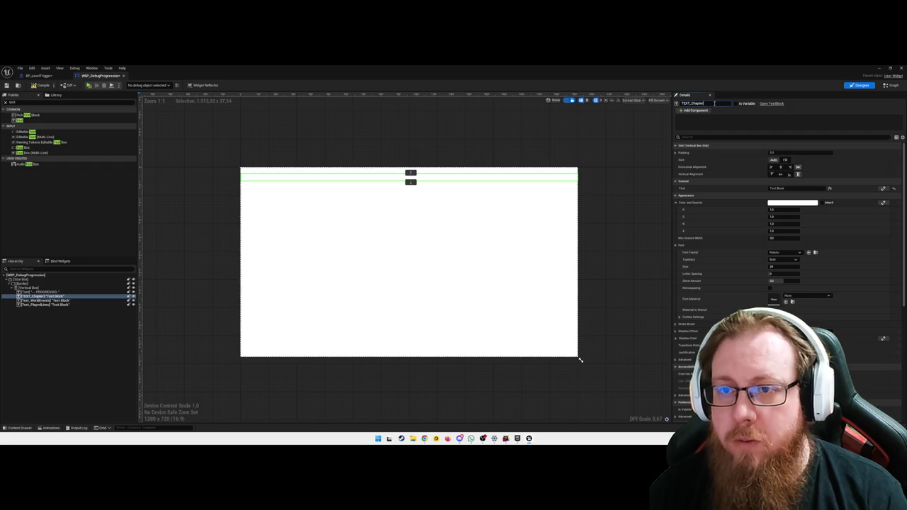
{"action": "left_click", "coordinate": [714, 103]}
{"action": "type", "text": "Text_Ch"}
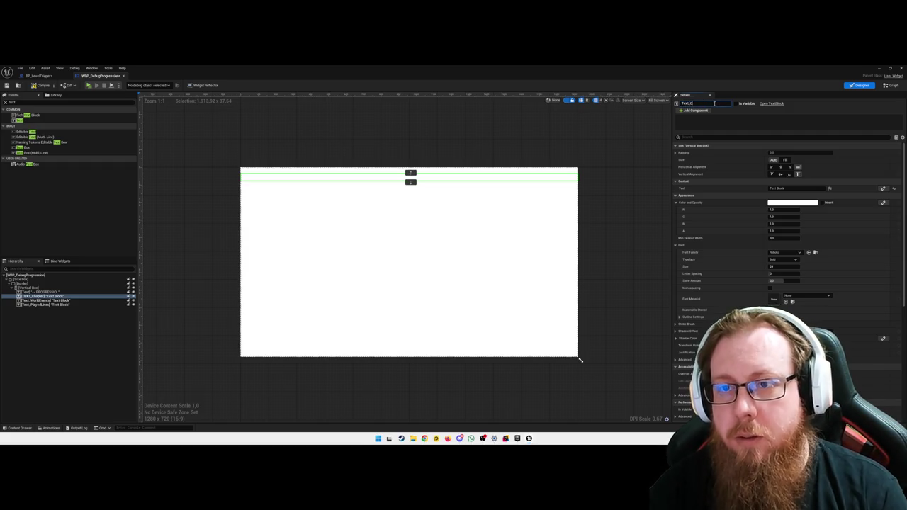
{"action": "type", "text": "apter"}
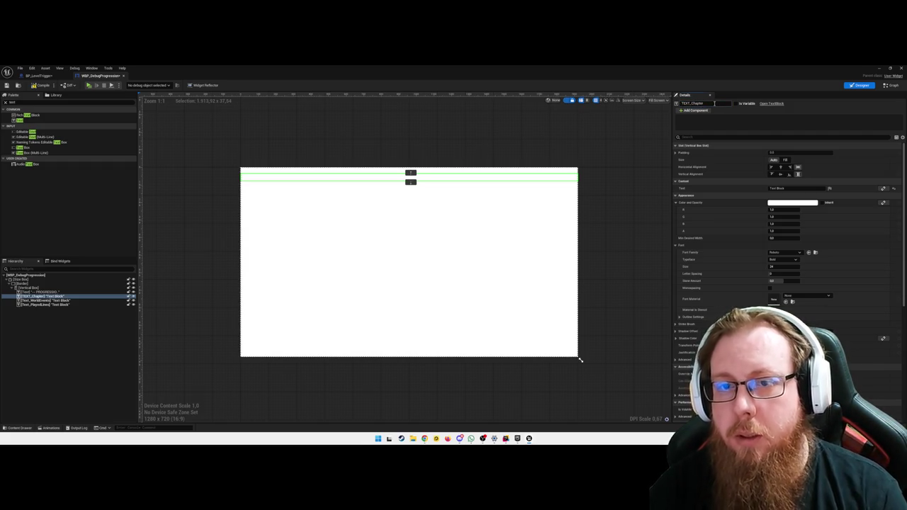
{"action": "key", "text": "Return"}
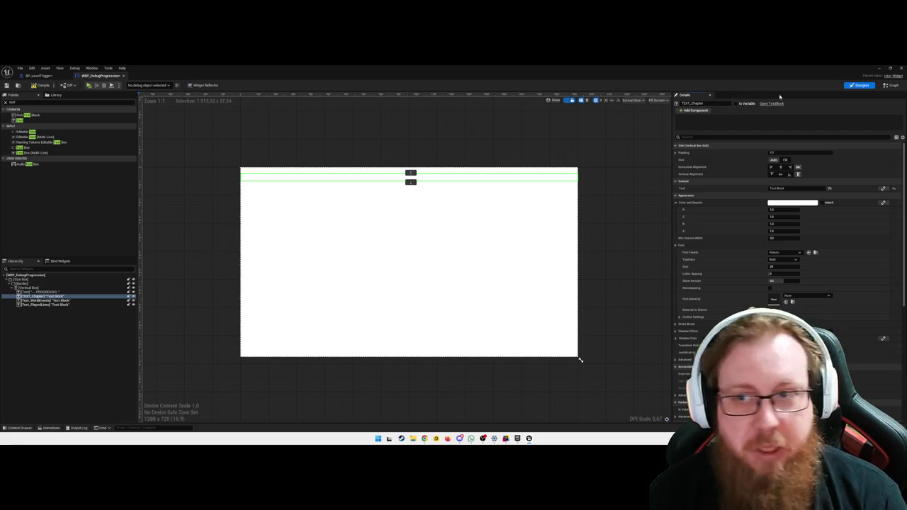
{"action": "left_click", "coordinate": [738, 104]}
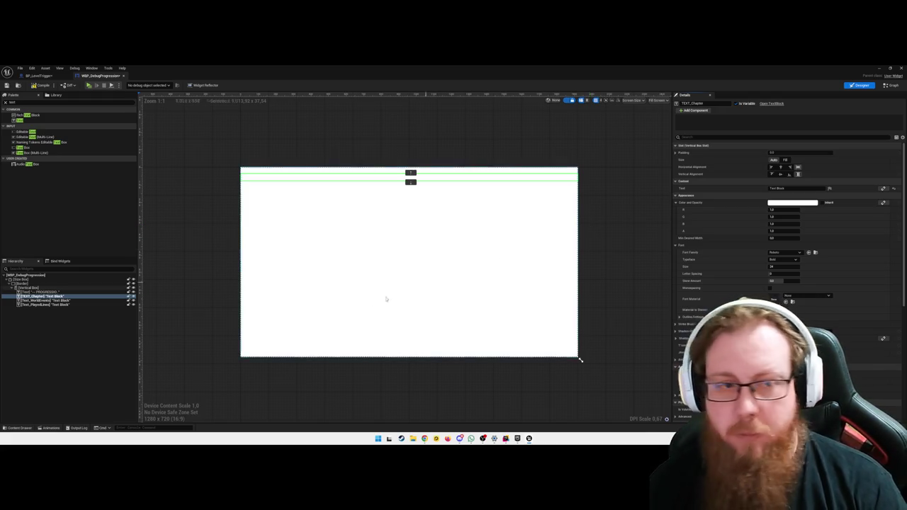
Step: Give the panel's Size Box a width override of 400
{"action": "left_click", "coordinate": [30, 284]}
{"action": "left_click", "coordinate": [29, 280]}
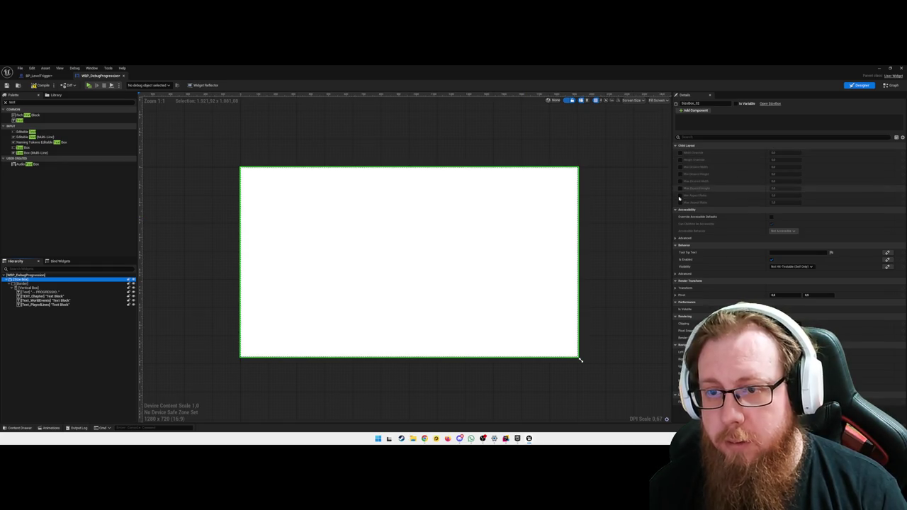
{"action": "left_click", "coordinate": [680, 153]}
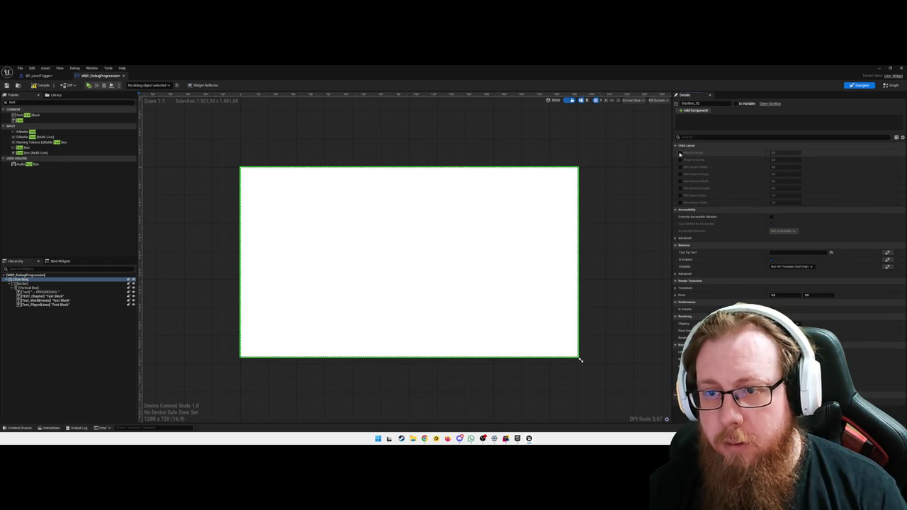
{"action": "type", "text": "400"}
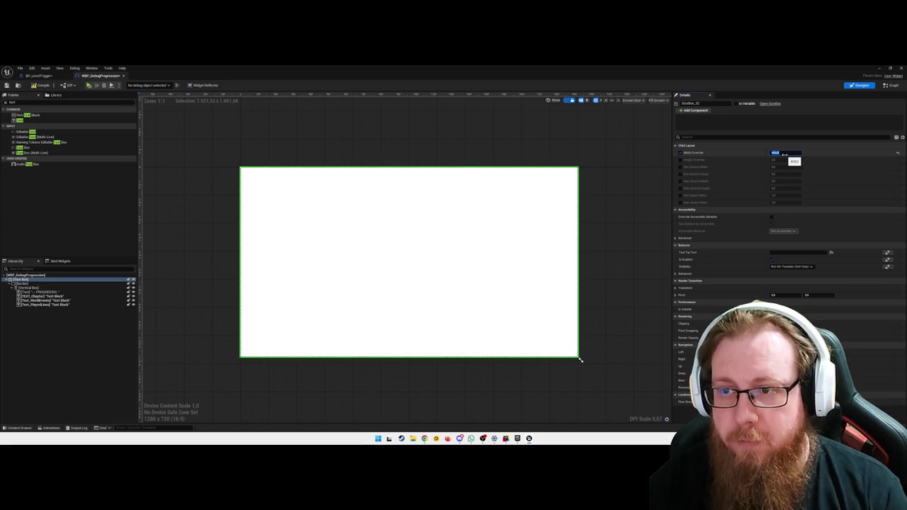
{"action": "key", "text": "Return"}
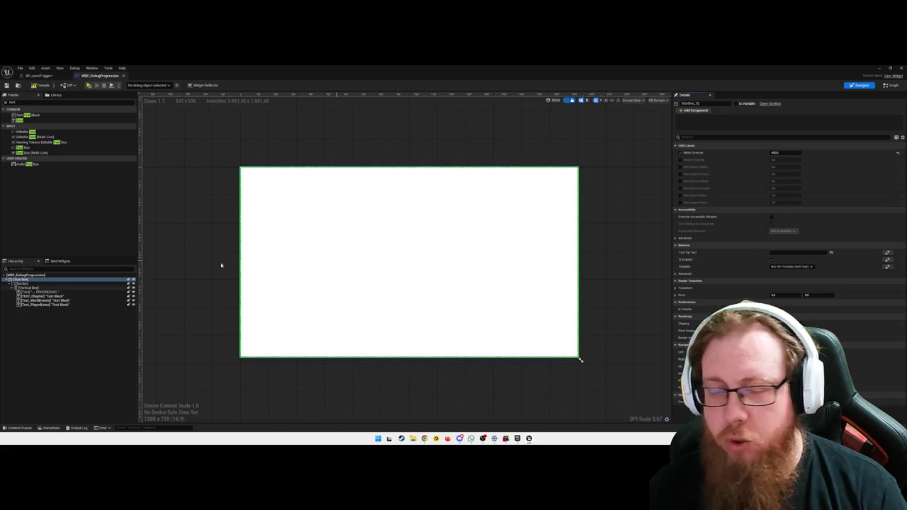
Step: Set the Border's background brush color to black
{"action": "left_click", "coordinate": [23, 284]}
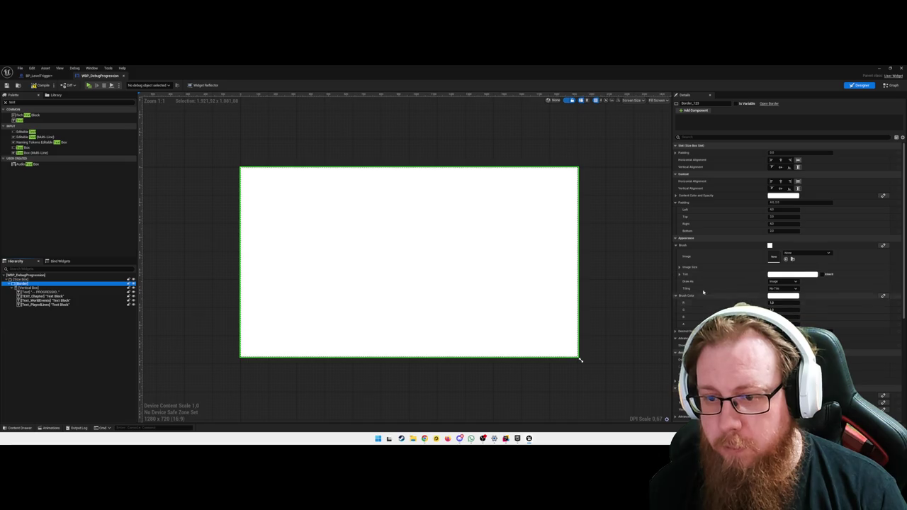
{"action": "left_click", "coordinate": [779, 297]}
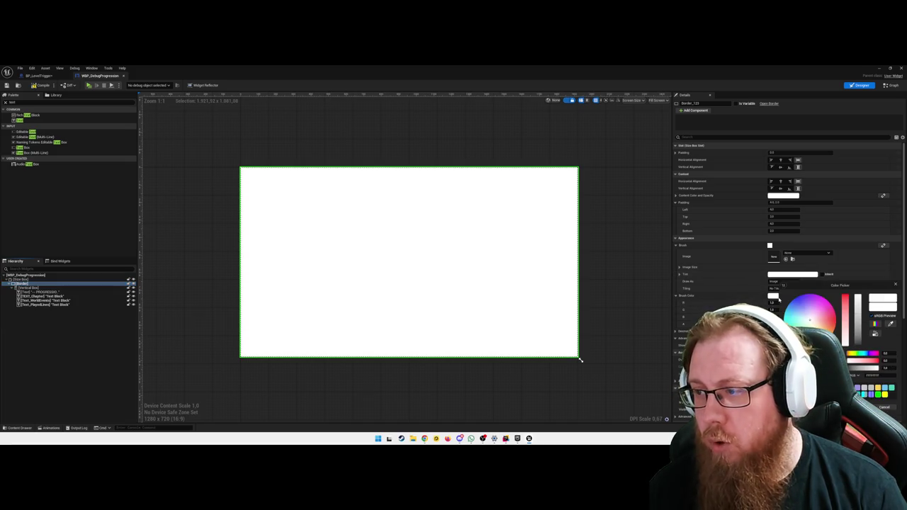
{"action": "left_click_drag", "start_coordinate": [863, 333], "coordinate": [857, 360]}
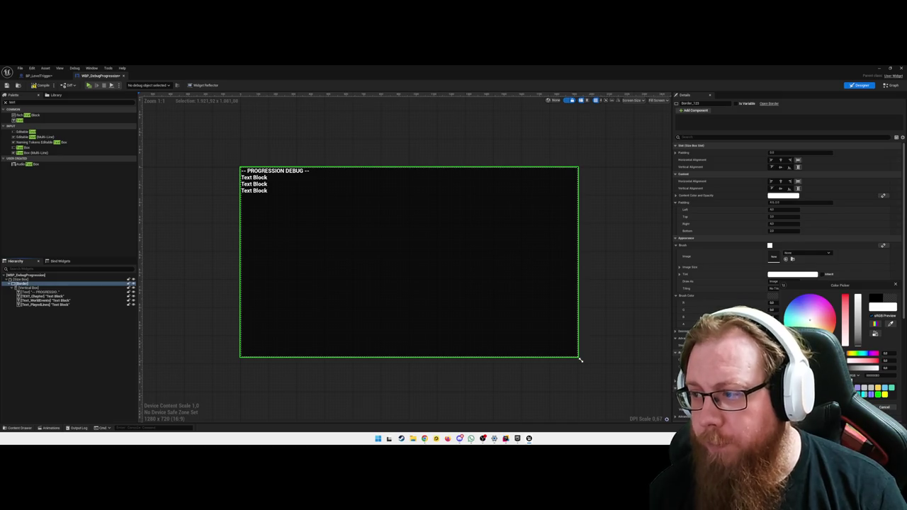
{"action": "key", "text": "Escape"}
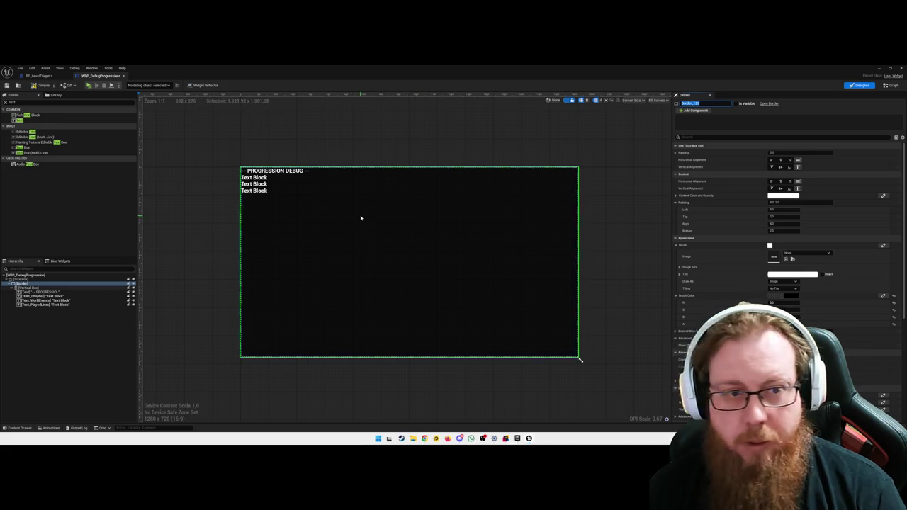
{"action": "left_click", "coordinate": [28, 284]}
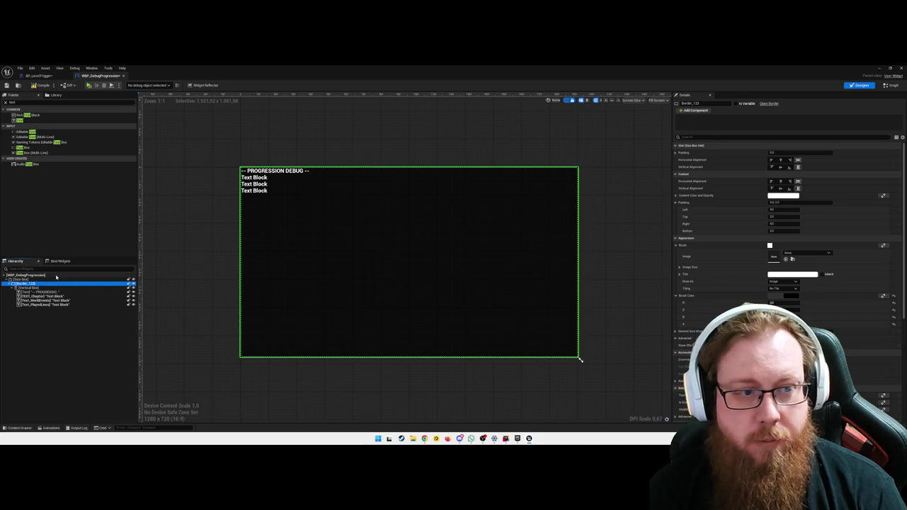
{"action": "left_click", "coordinate": [38, 292]}
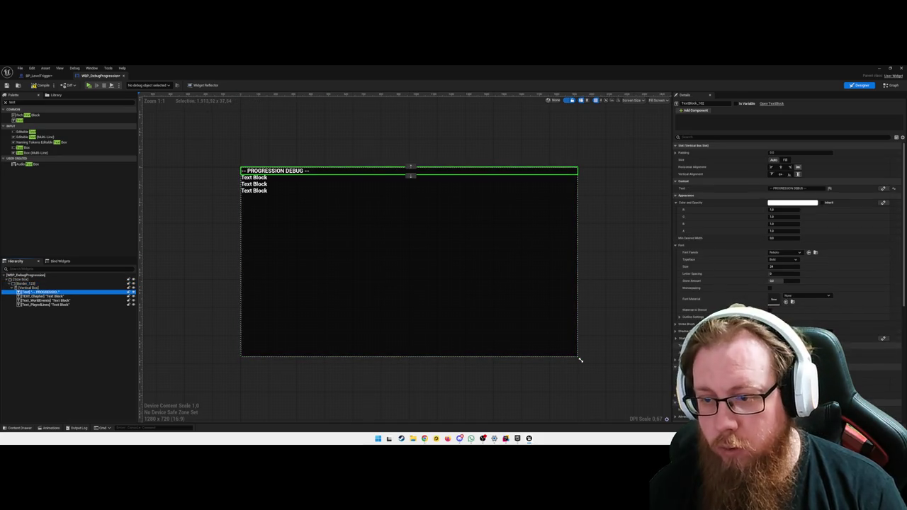
Step: Centre the PROGRESSION DEBUG title horizontally
{"action": "left_click", "coordinate": [780, 352]}
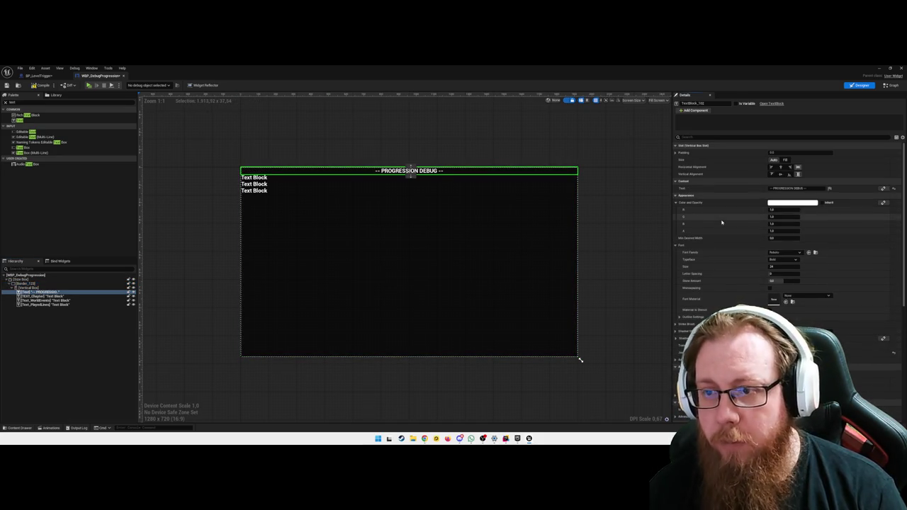
{"action": "left_click", "coordinate": [44, 297]}
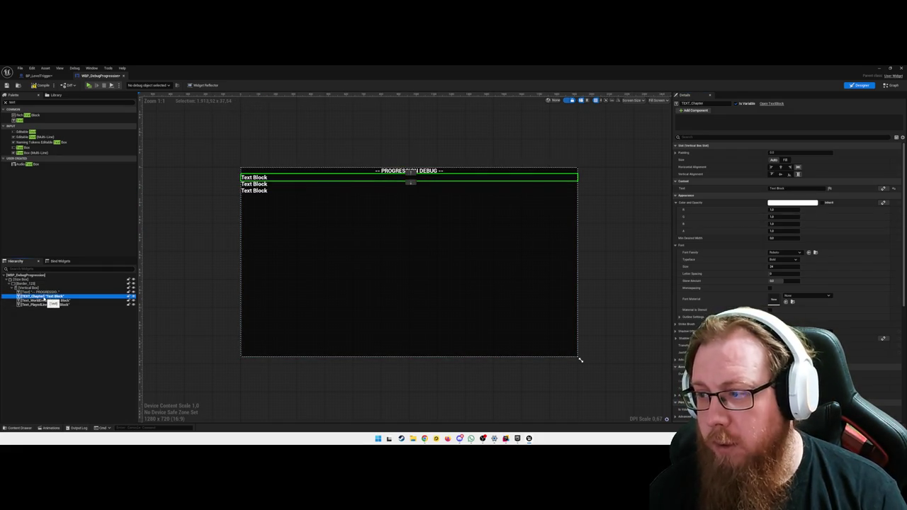
{"action": "left_click", "coordinate": [44, 300]}
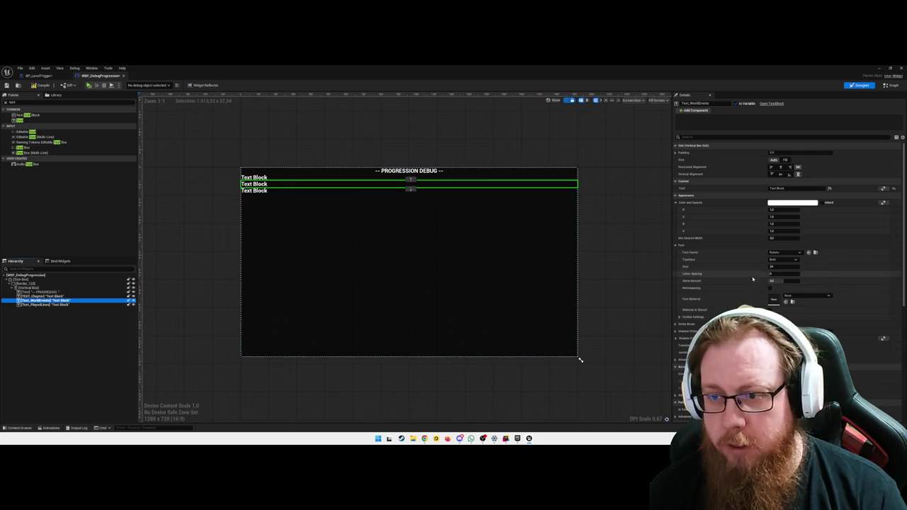
Step: Enable Auto Wrap Text on Text_PlayedLines using the 'wra' property filter, then clear the filter
{"action": "left_click", "coordinate": [744, 137]}
{"action": "type", "text": "wra"}
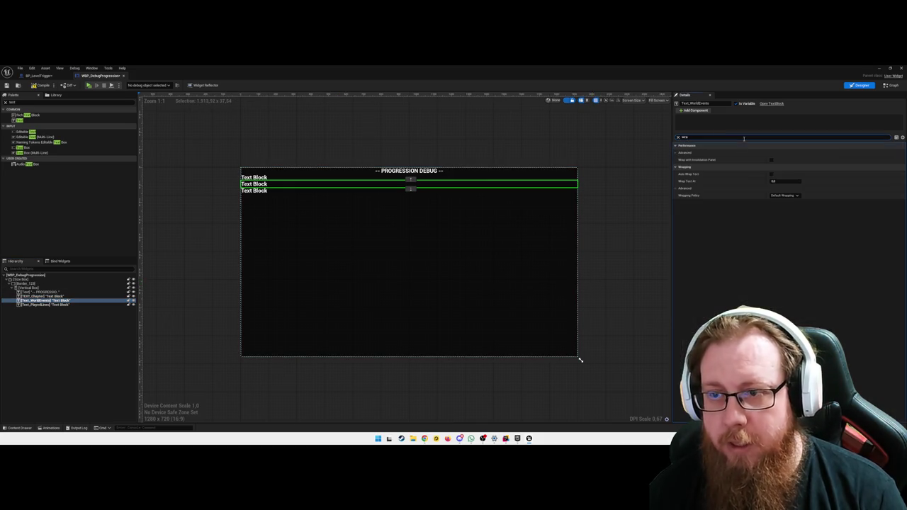
{"action": "left_click", "coordinate": [44, 305]}
{"action": "left_click", "coordinate": [771, 174]}
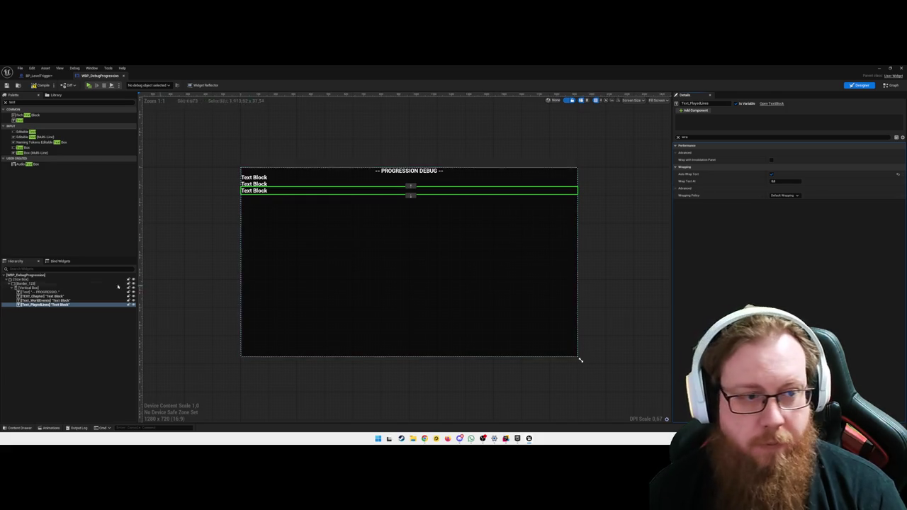
{"action": "left_click", "coordinate": [677, 136]}
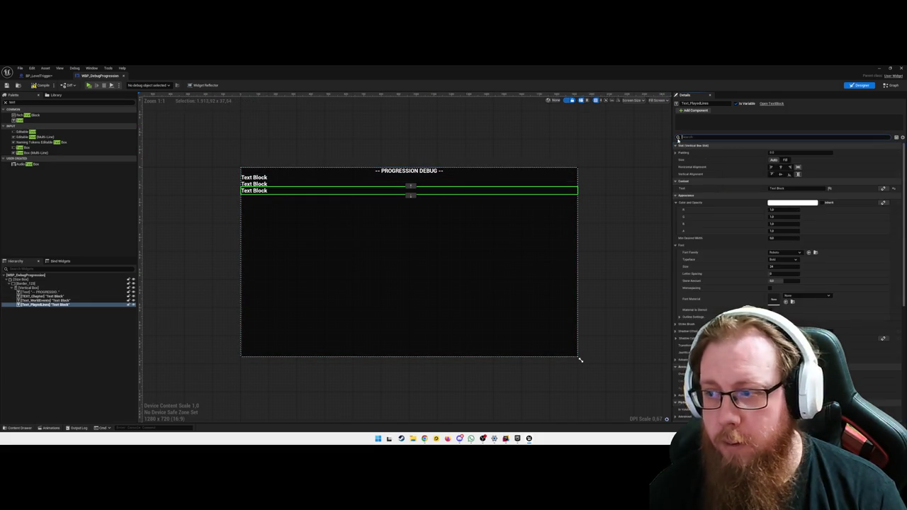
{"action": "left_click", "coordinate": [891, 86]}
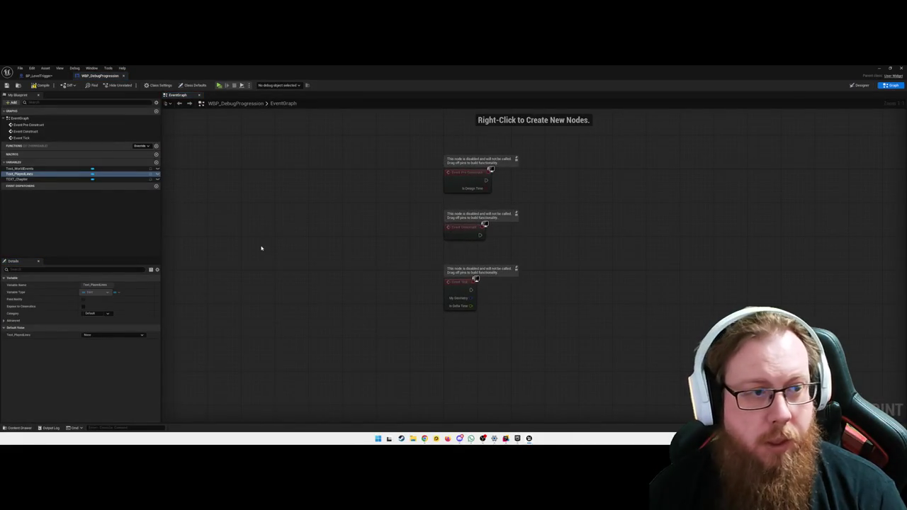
Step: Add an SSEProgression Subsystem getter node and watch its output value
{"action": "left_click_drag", "start_coordinate": [270, 247], "coordinate": [241, 248]}
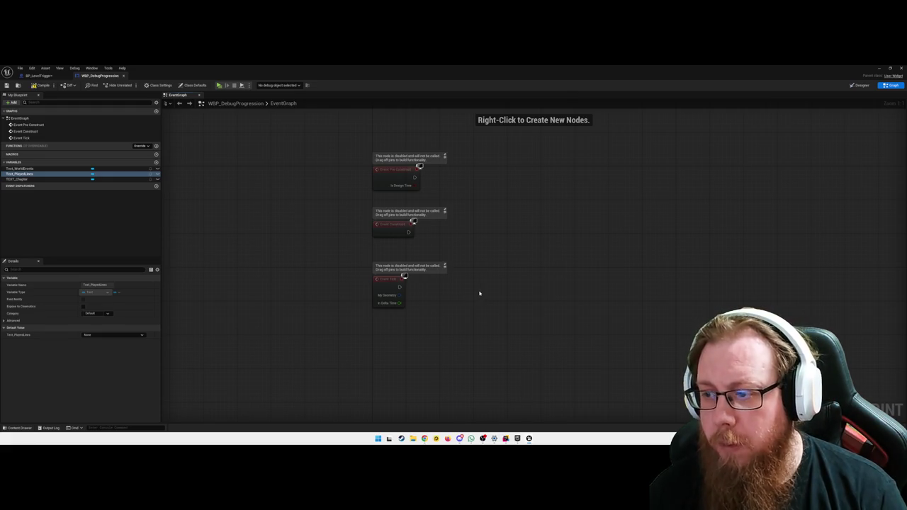
{"action": "left_click_drag", "start_coordinate": [493, 304], "coordinate": [501, 286]}
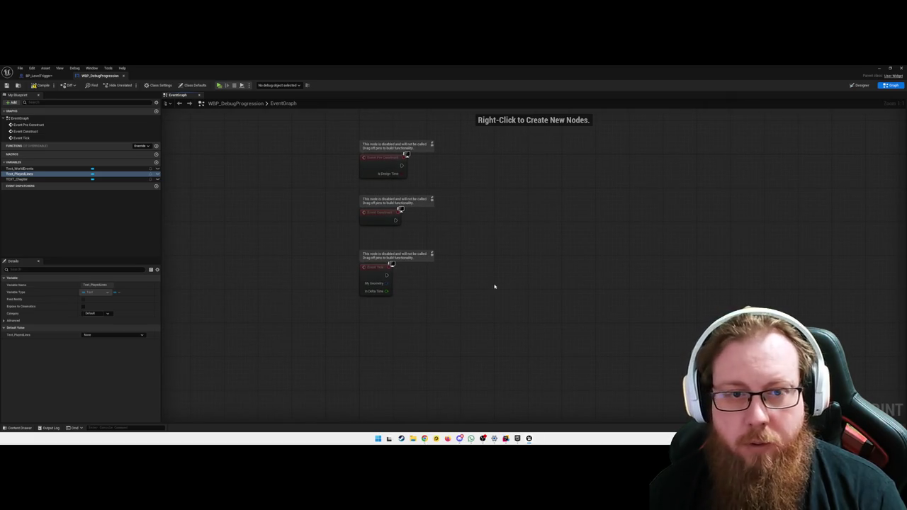
{"action": "right_click", "coordinate": [493, 224]}
{"action": "type", "text": "get all"}
{"action": "type", "text": "e"}
{"action": "left_click", "coordinate": [536, 243]}
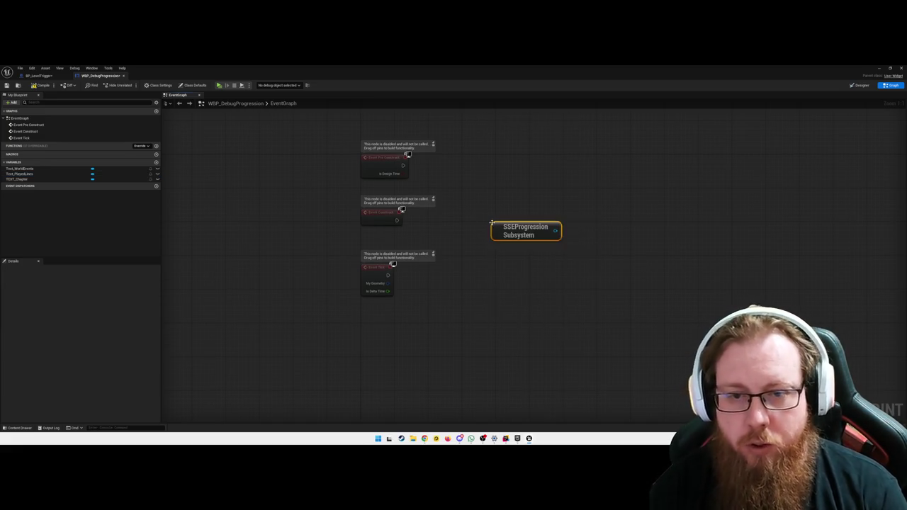
{"action": "left_click_drag", "start_coordinate": [538, 234], "coordinate": [522, 242]}
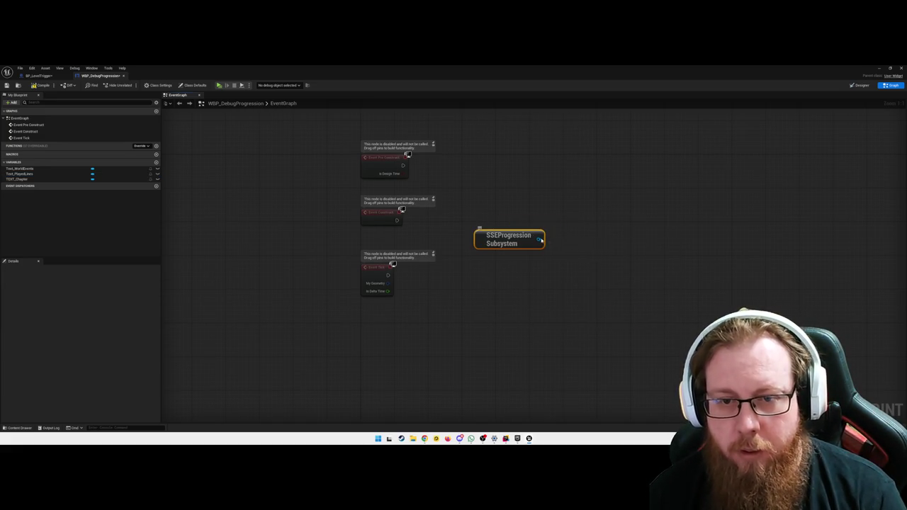
{"action": "right_click", "coordinate": [539, 240]}
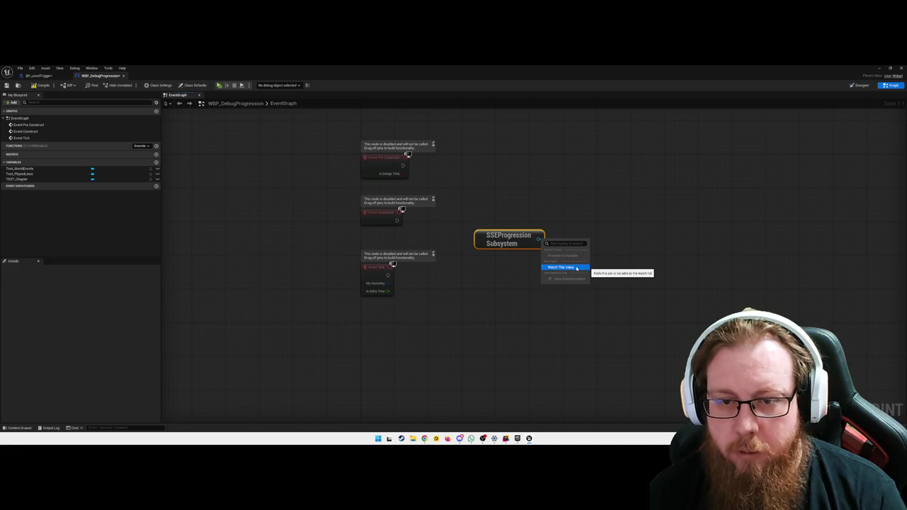
{"action": "left_click", "coordinate": [577, 268]}
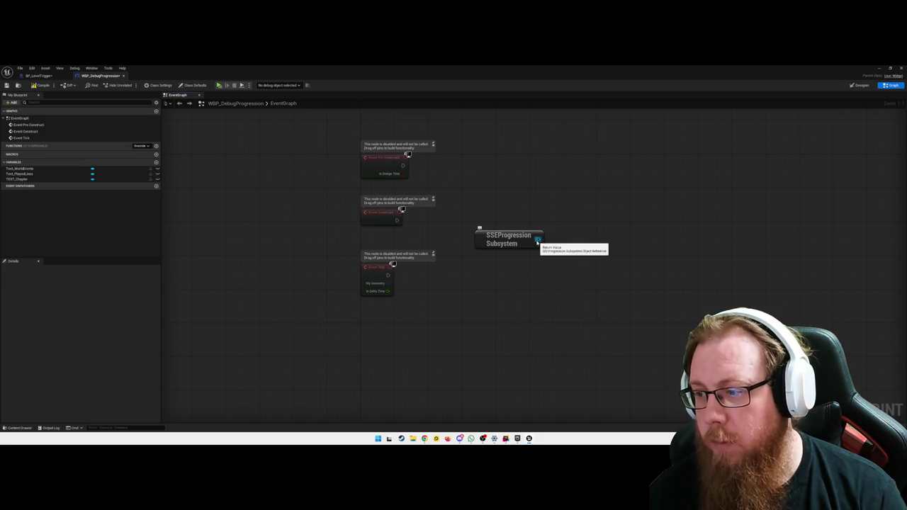
Step: Search for a cast node from the subsystem output, then cancel without adding one
{"action": "left_click_drag", "start_coordinate": [538, 241], "coordinate": [572, 243]}
{"action": "type", "text": "get sub"}
{"action": "key", "text": "BackSpace"}
{"action": "key", "text": "BackSpace"}
{"action": "key", "text": "BackSpace"}
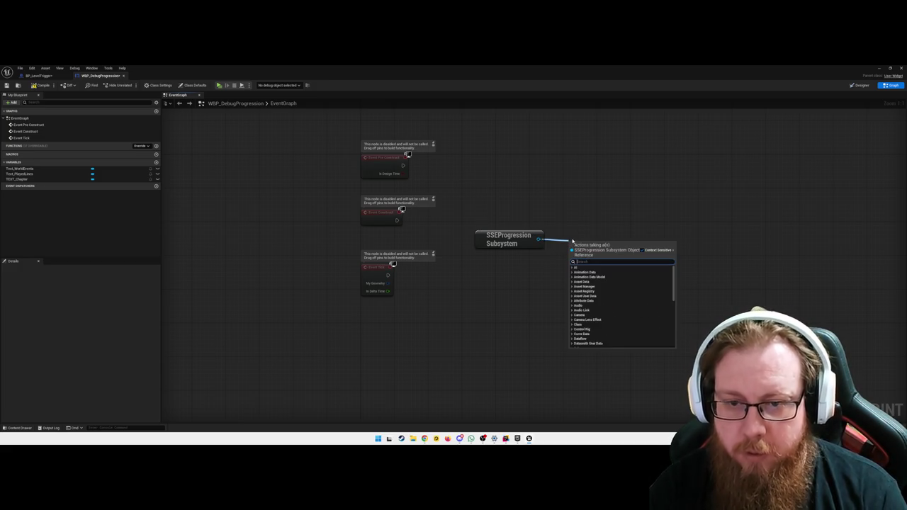
{"action": "type", "text": "cast t"}
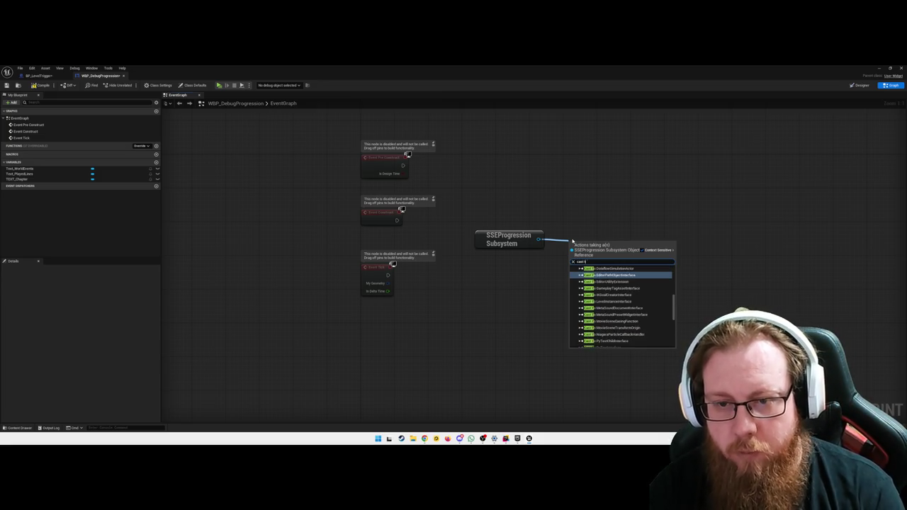
{"action": "type", "text": "o bp_"}
{"action": "key", "text": "BackSpace"}
{"action": "key", "text": "BackSpace"}
{"action": "key", "text": "BackSpace"}
{"action": "type", "text": "subs"}
{"action": "key", "text": "ctrl+a"}
{"action": "key", "text": "Escape"}
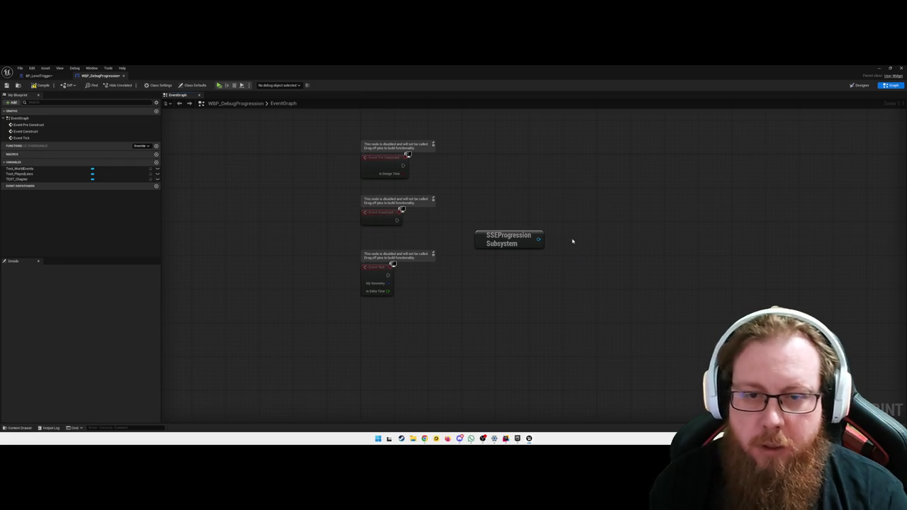
Step: Dismiss the subsystem node's context menu and move the node slightly lower
{"action": "left_click", "coordinate": [491, 244]}
{"action": "right_click", "coordinate": [517, 243]}
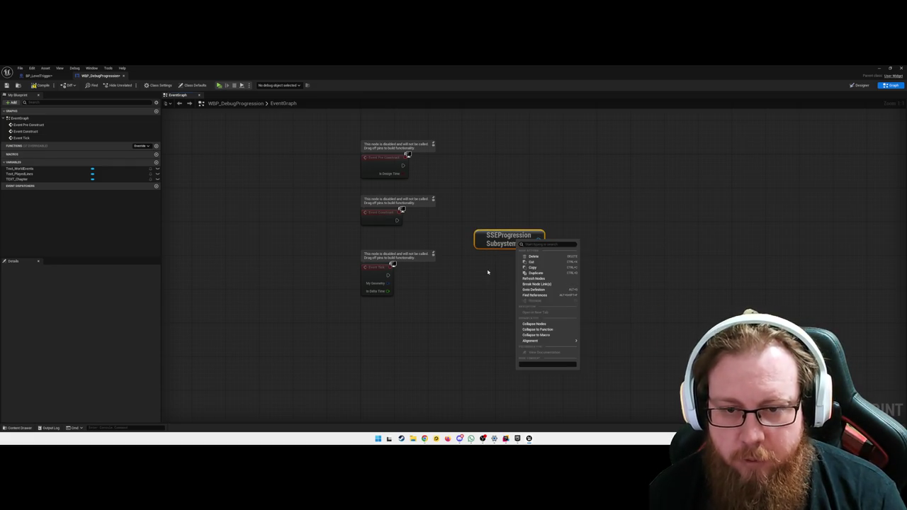
{"action": "mouse_move", "coordinate": [557, 342]}
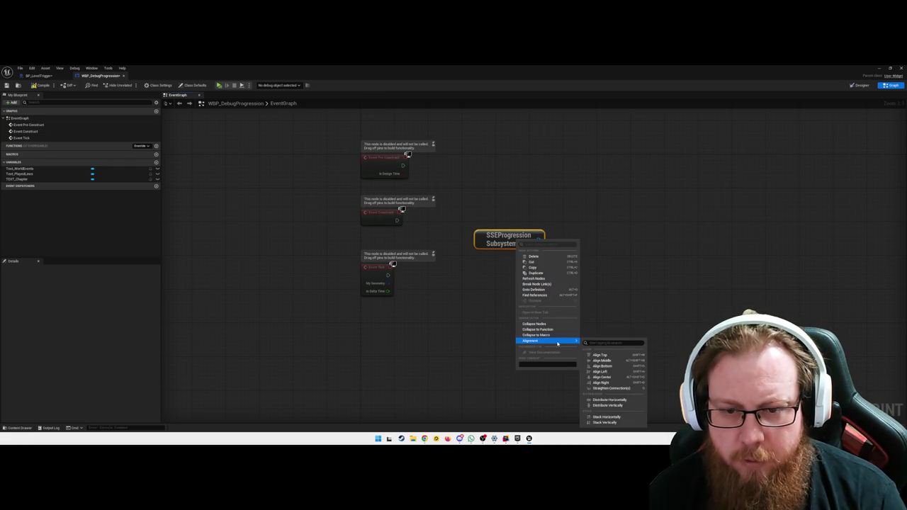
{"action": "left_click", "coordinate": [429, 323]}
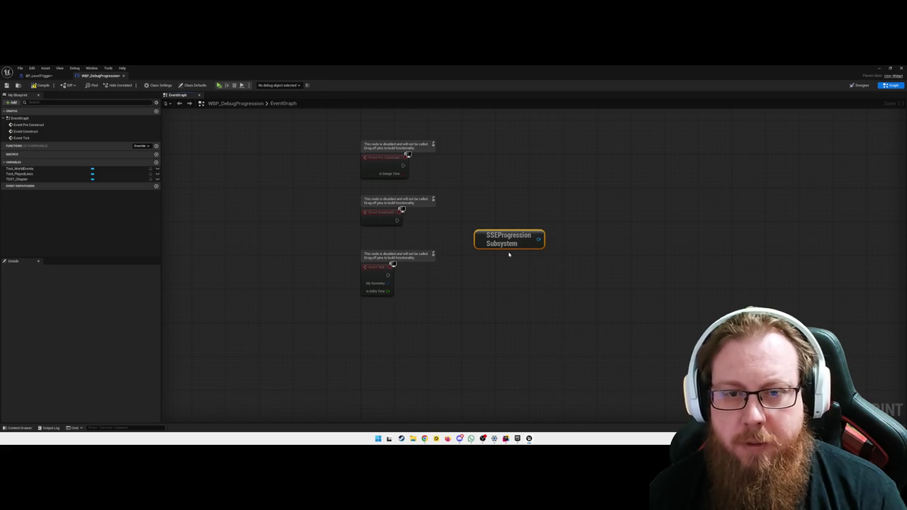
{"action": "left_click_drag", "start_coordinate": [505, 239], "coordinate": [497, 257]}
{"action": "left_click", "coordinate": [589, 239]}
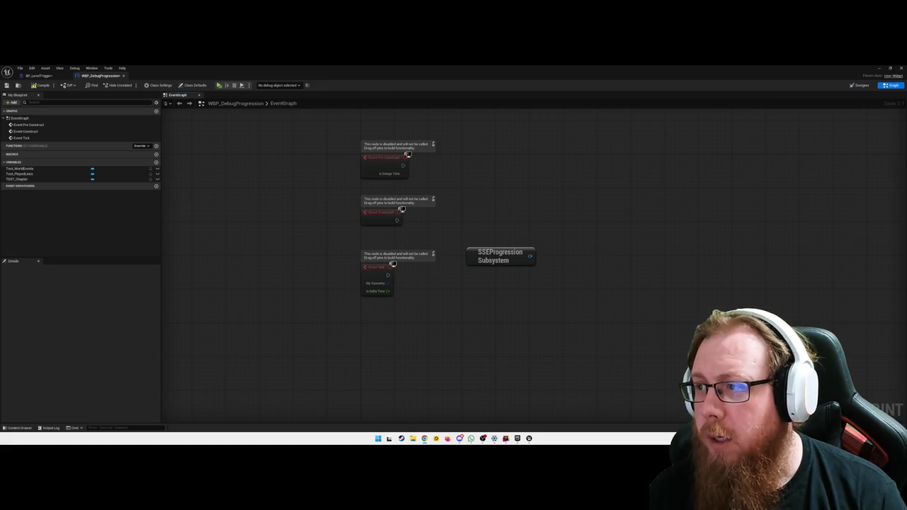
Step: Look for a 'promote' action on the subsystem output, then dismiss it without promoting
{"action": "left_click", "coordinate": [491, 262]}
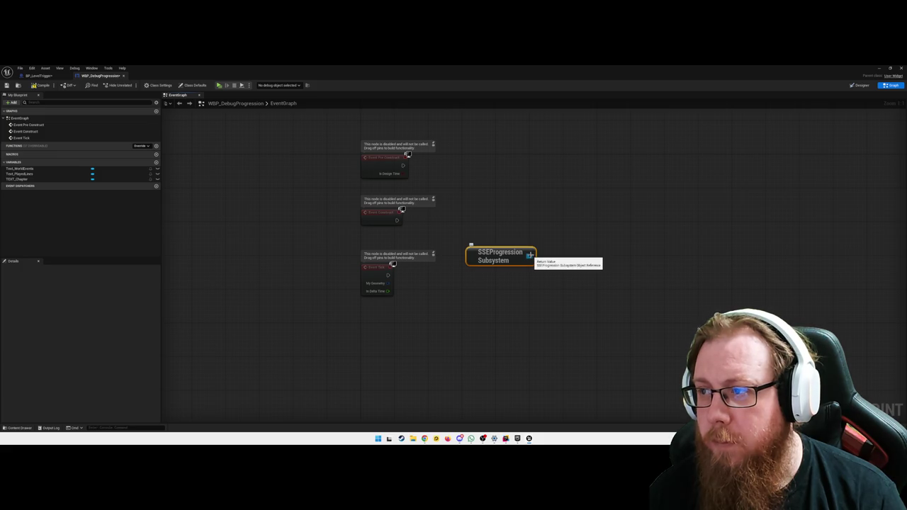
{"action": "left_click_drag", "start_coordinate": [529, 255], "coordinate": [579, 259]}
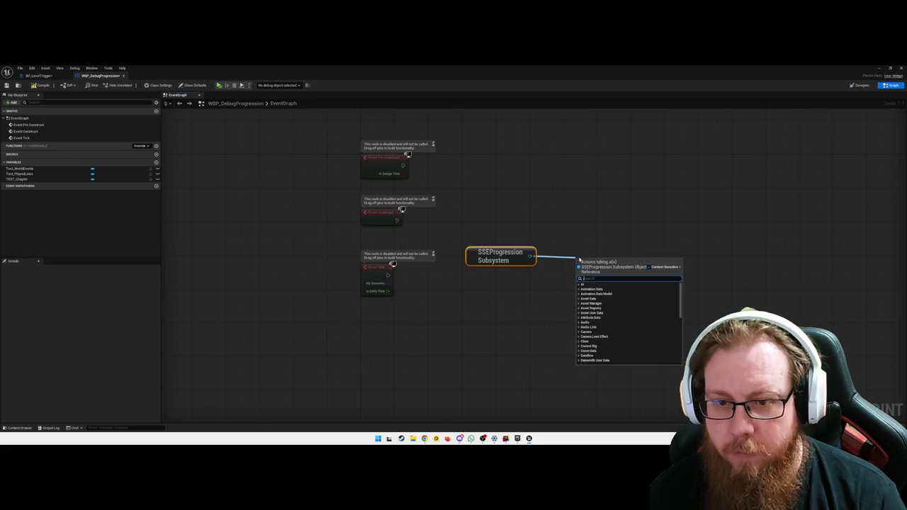
{"action": "type", "text": "promote to"}
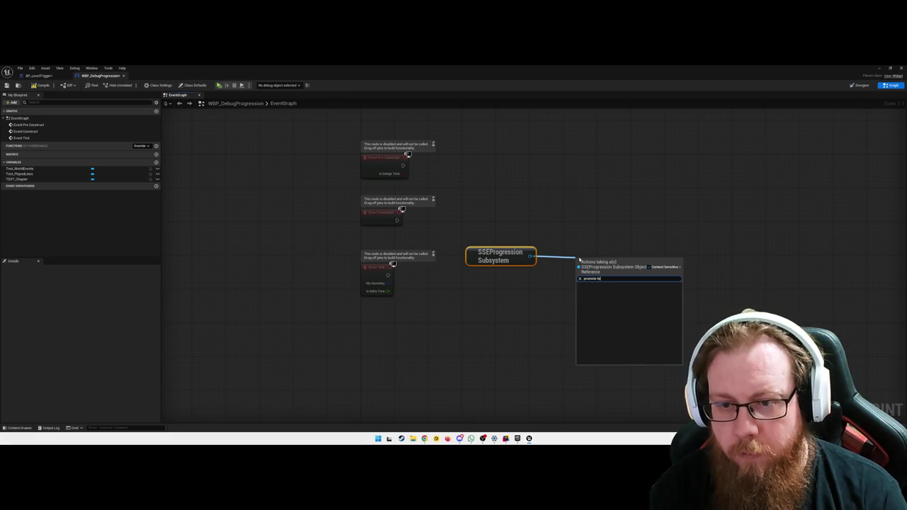
{"action": "key", "text": "ctrl+a"}
{"action": "key", "text": "BackSpace"}
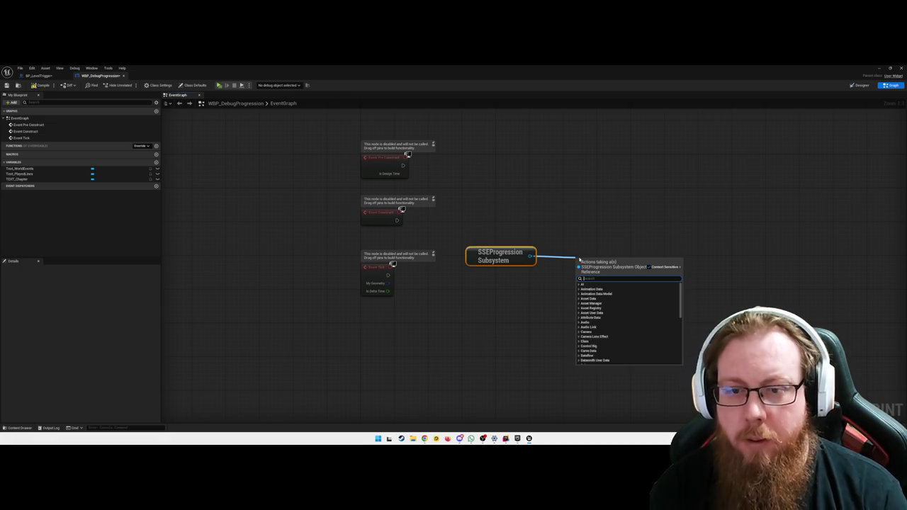
{"action": "scroll", "coordinate": [622, 343], "scroll_direction": "down", "scroll_amount": 10}
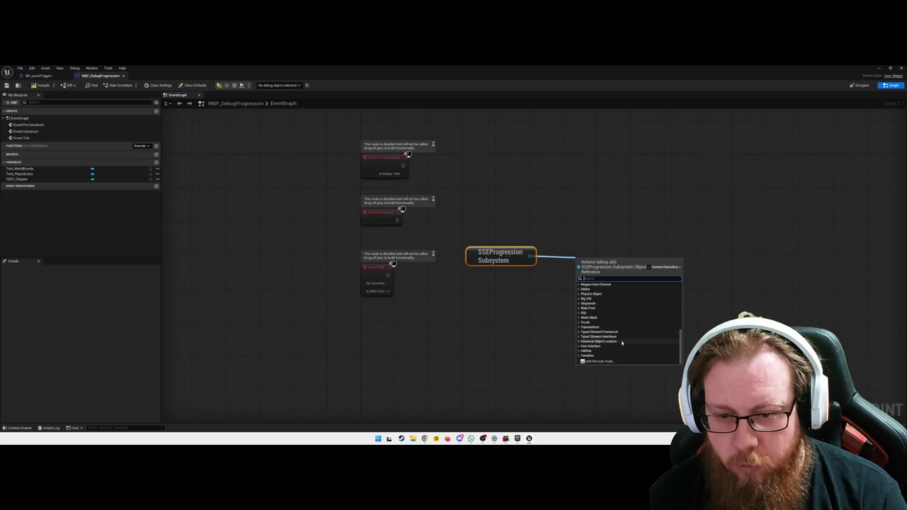
{"action": "left_click", "coordinate": [529, 318]}
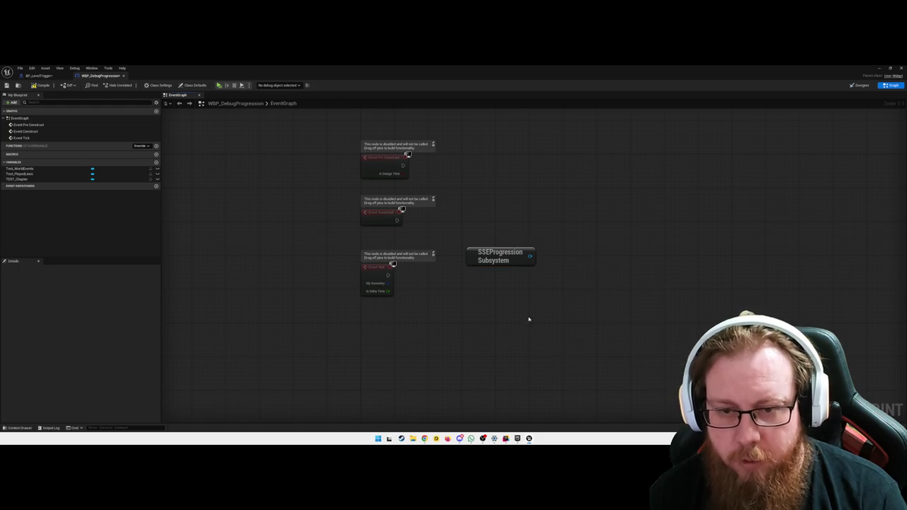
{"action": "right_click", "coordinate": [530, 256]}
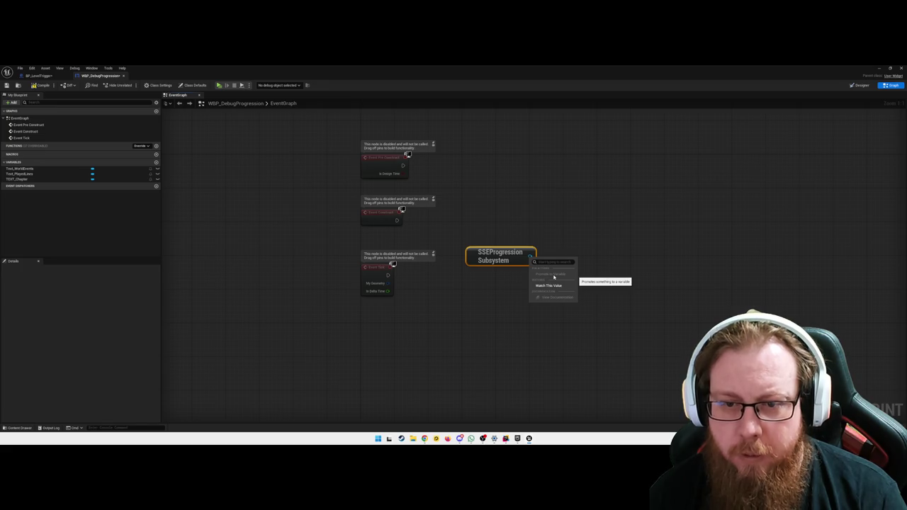
{"action": "key", "text": "Escape"}
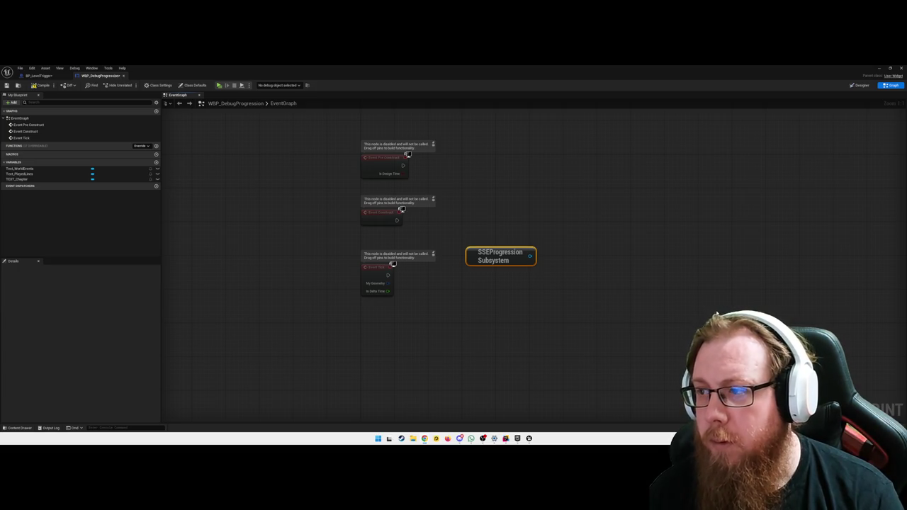
Step: Delete the SSEProgression Subsystem node from the graph
{"action": "key", "text": "Escape"}
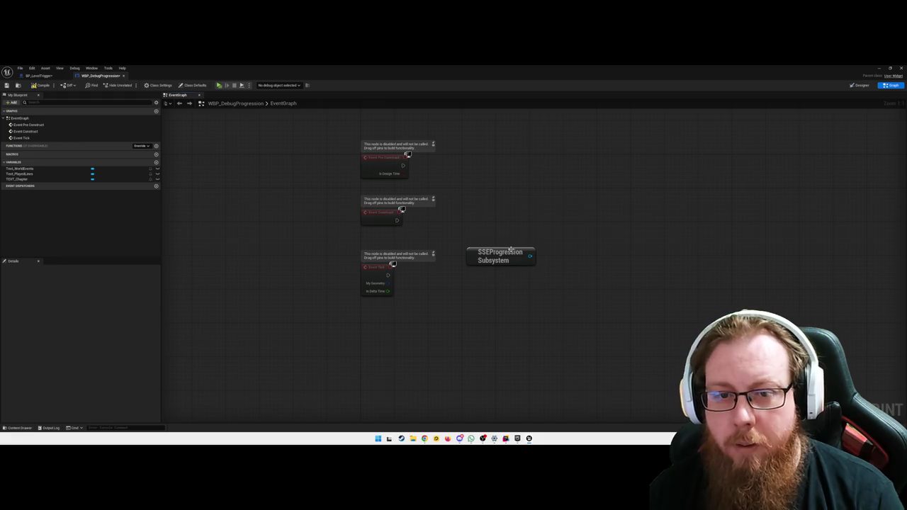
{"action": "left_click", "coordinate": [503, 256]}
{"action": "key", "text": "Delete"}
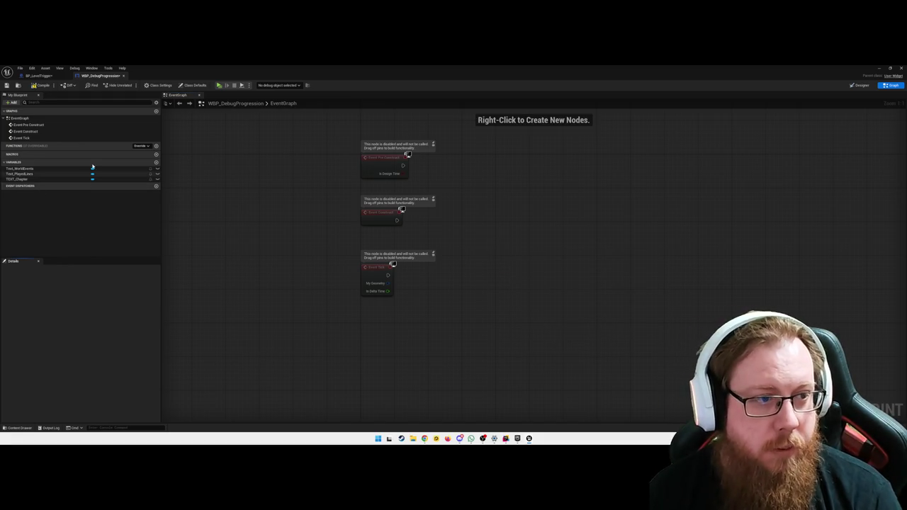
Step: Add a new variable named SSEProgressionSubSystem, leaving its type Boolean
{"action": "left_click", "coordinate": [155, 163]}
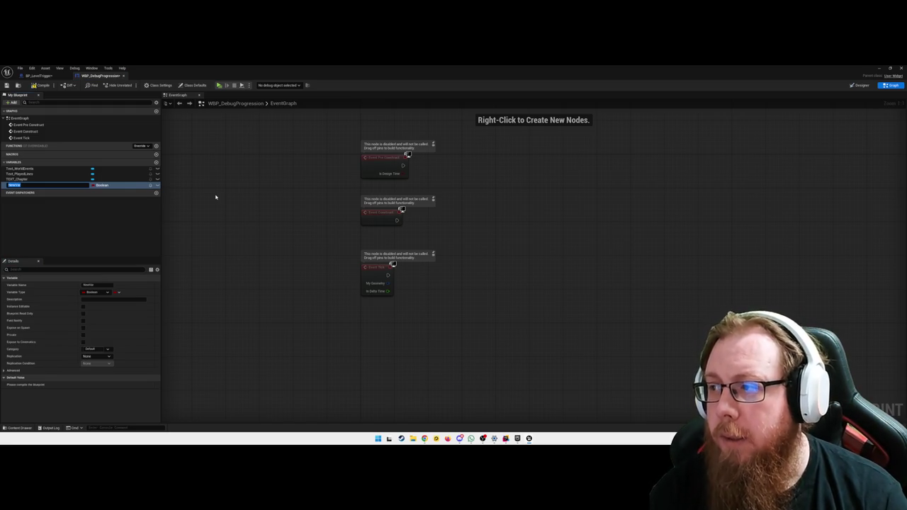
{"action": "type", "text": "bShProgressionSubtitle"}
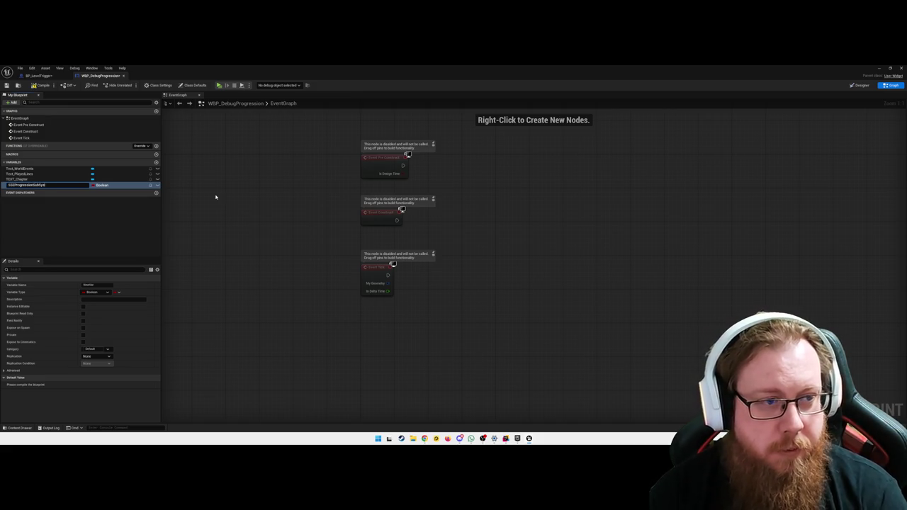
{"action": "key", "text": "Return"}
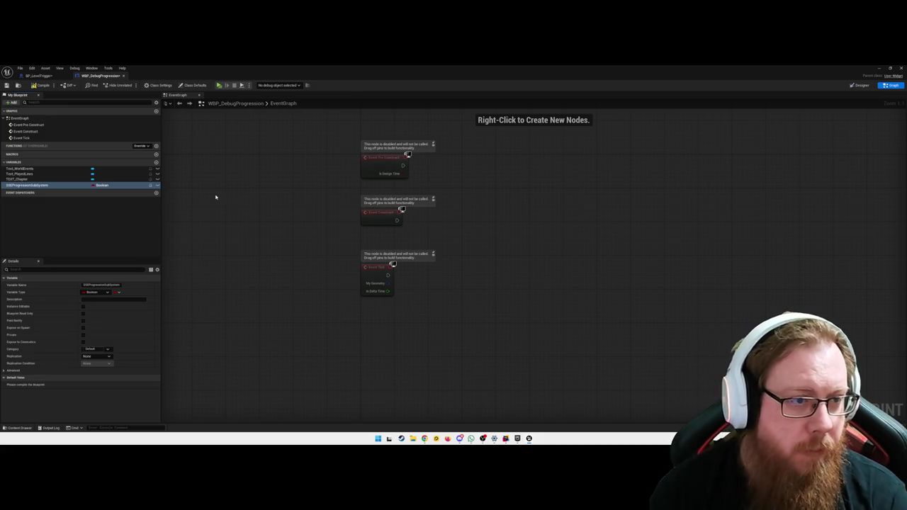
{"action": "left_click", "coordinate": [107, 187]}
{"action": "type", "text": "ess"}
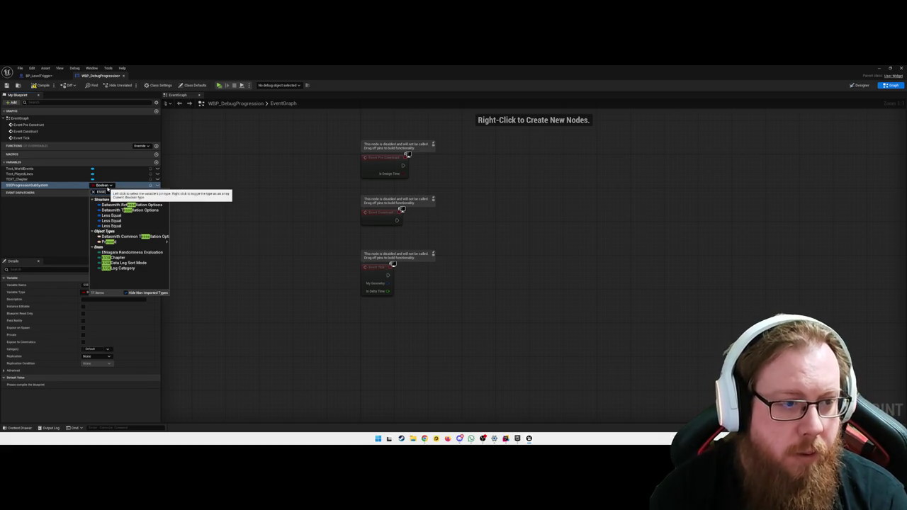
{"action": "type", "text": "b"}
{"action": "key", "text": "BackSpace"}
{"action": "key", "text": "BackSpace"}
{"action": "key", "text": "BackSpace"}
{"action": "type", "text": "sub"}
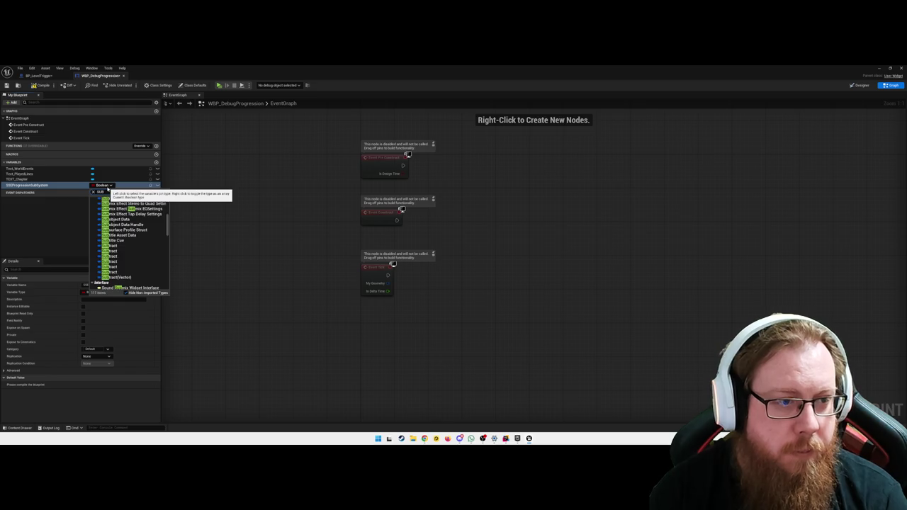
{"action": "type", "text": "system"}
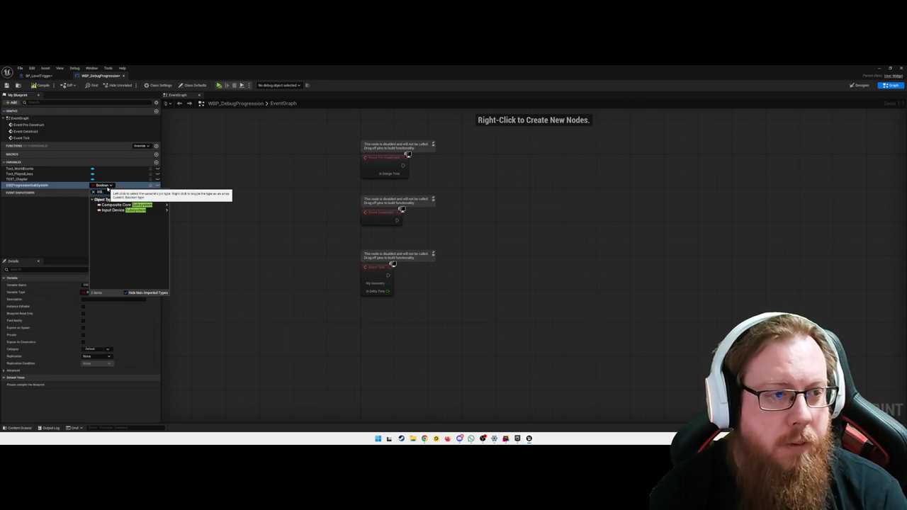
{"action": "type", "text": "SSEPro"}
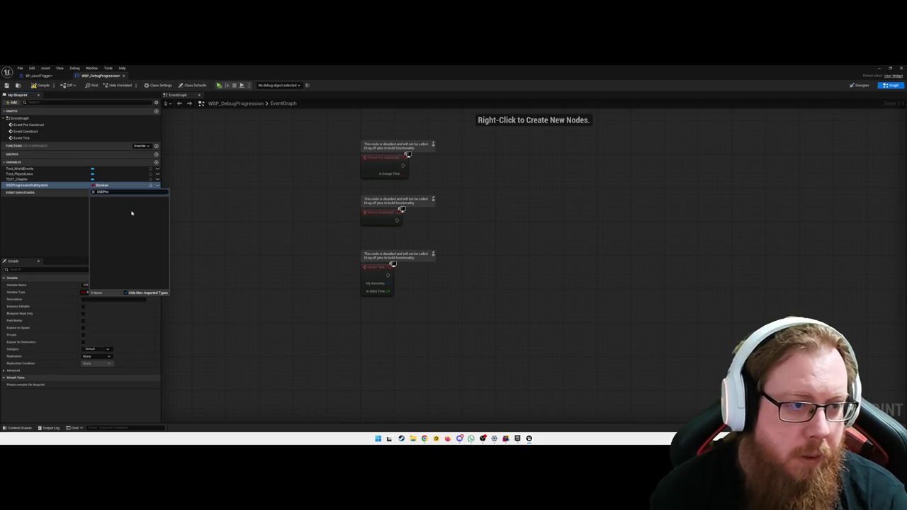
{"action": "type", "text": "gression"}
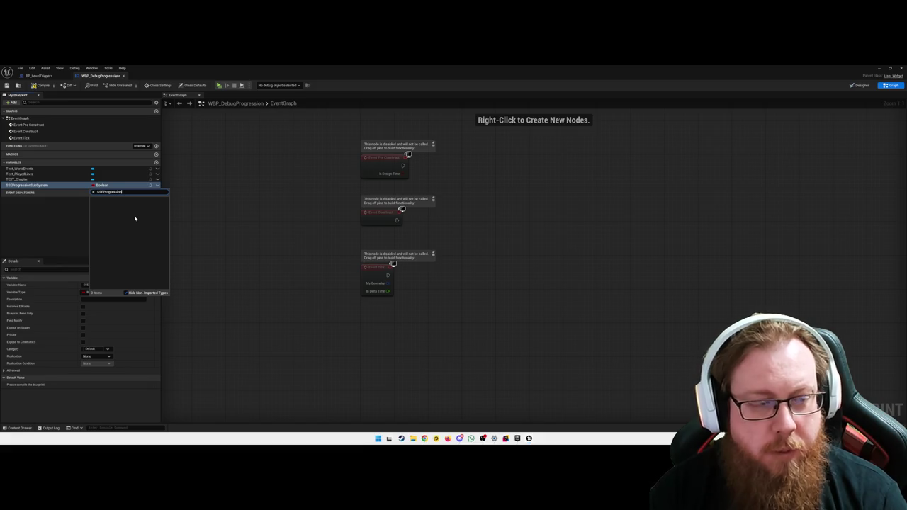
{"action": "left_click", "coordinate": [450, 266]}
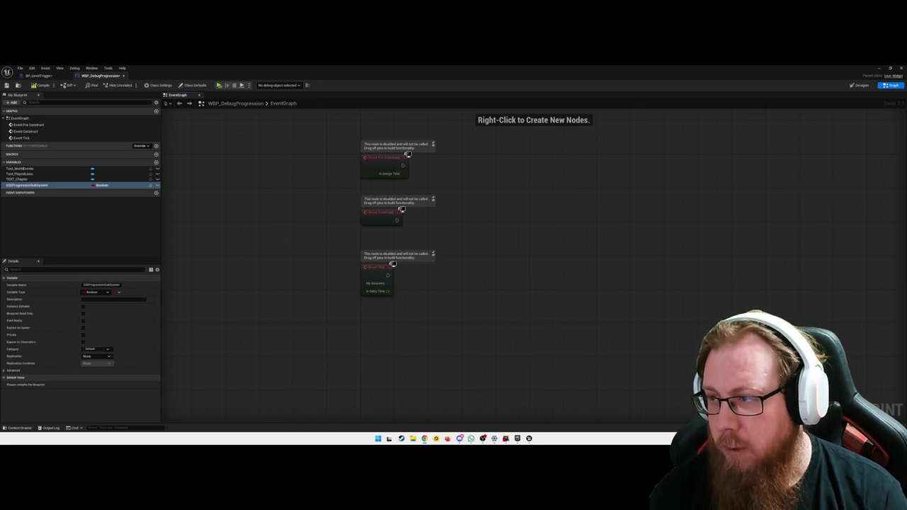
Step: Delete the SSEProgressionSubSystem variable and place a Get Game Instance node
{"action": "left_click", "coordinate": [67, 186]}
{"action": "key", "text": "Delete"}
{"action": "left_click", "coordinate": [338, 285]}
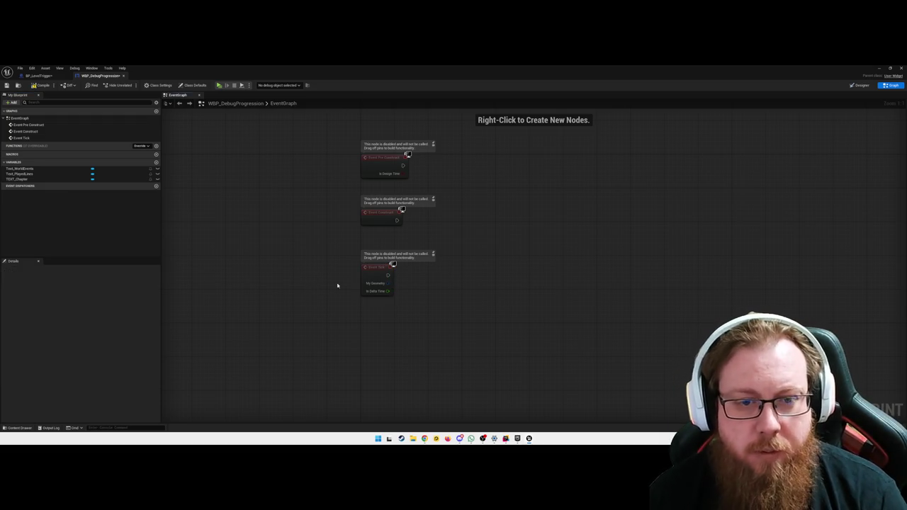
{"action": "right_click", "coordinate": [502, 286]}
{"action": "type", "text": "get game instance"}
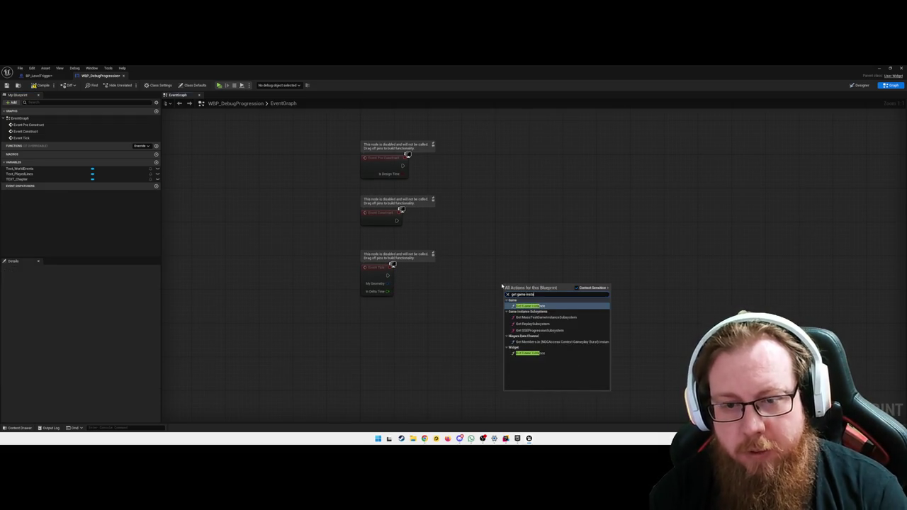
{"action": "key", "text": "Return"}
Step: Abandon the subsystem search from Get Game Instance, delete that node, and switch to Rider
{"action": "left_click_drag", "start_coordinate": [541, 292], "coordinate": [573, 293]}
{"action": "type", "text": "get sub"}
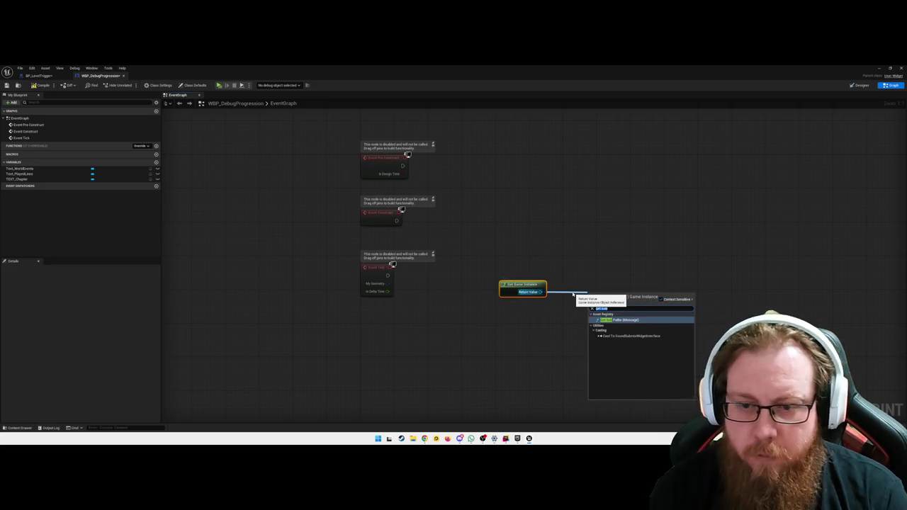
{"action": "type", "text": "subsy"}
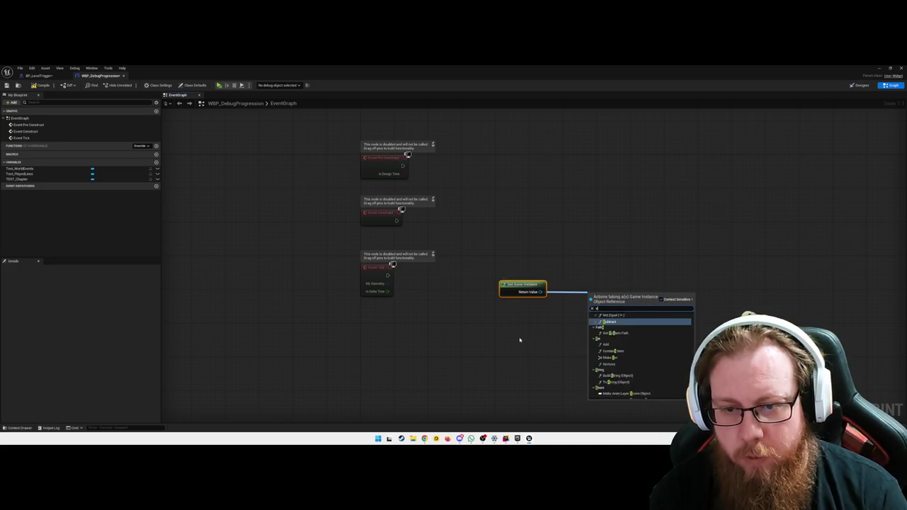
{"action": "key", "text": "BackSpace"}
{"action": "key", "text": "BackSpace"}
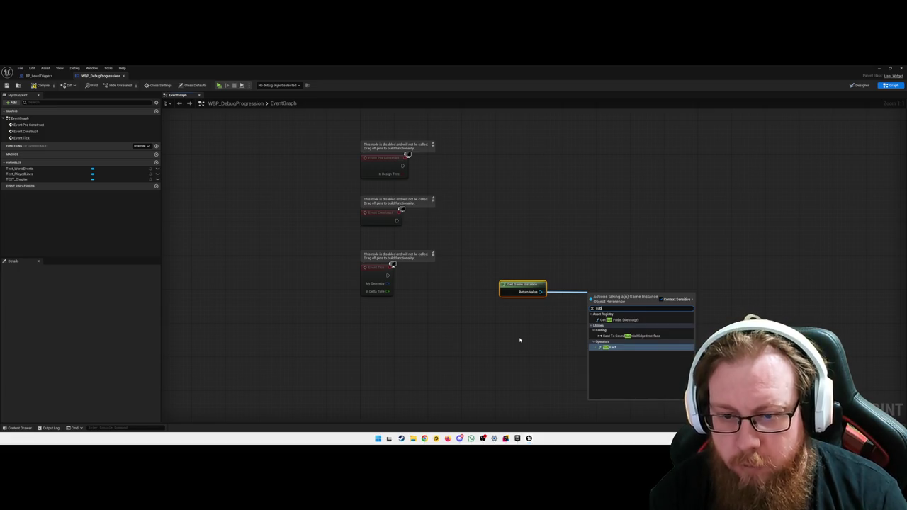
{"action": "key", "text": "BackSpace"}
{"action": "key", "text": "BackSpace"}
{"action": "key", "text": "BackSpace"}
{"action": "key", "text": "Escape"}
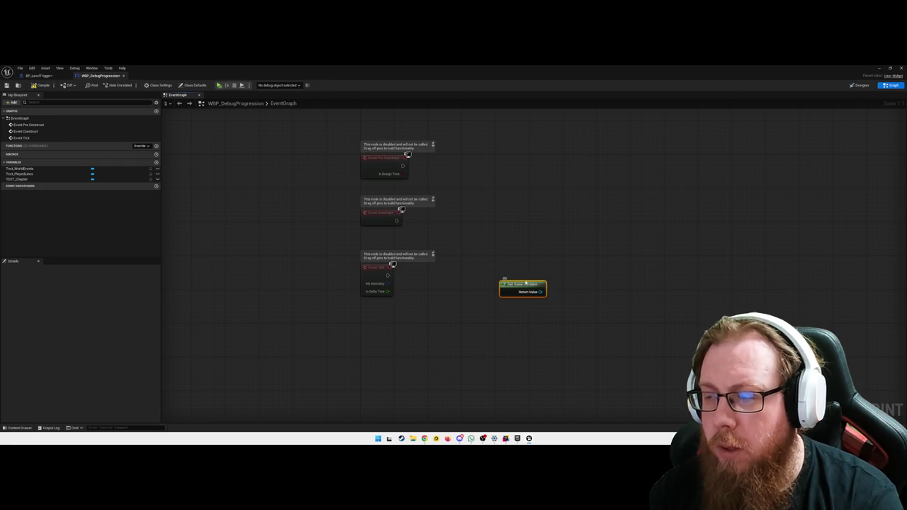
{"action": "key", "text": "Delete"}
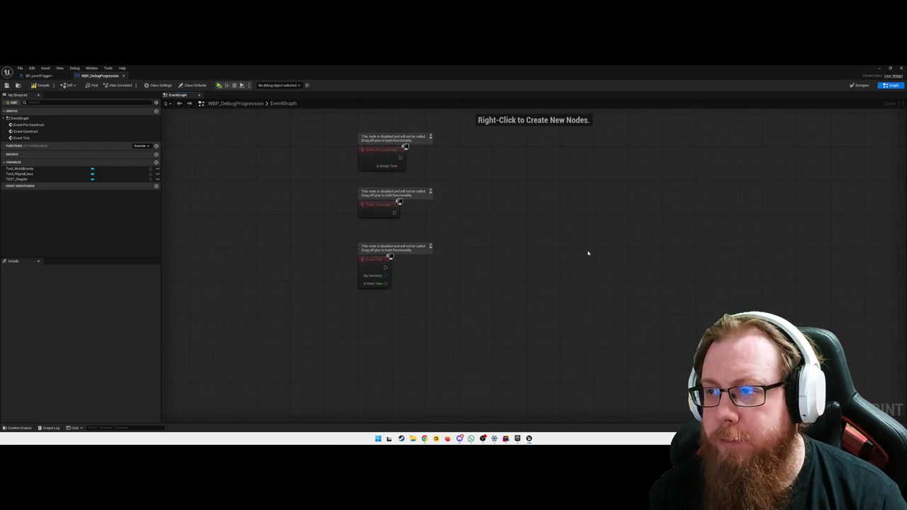
{"action": "left_click", "coordinate": [505, 439]}
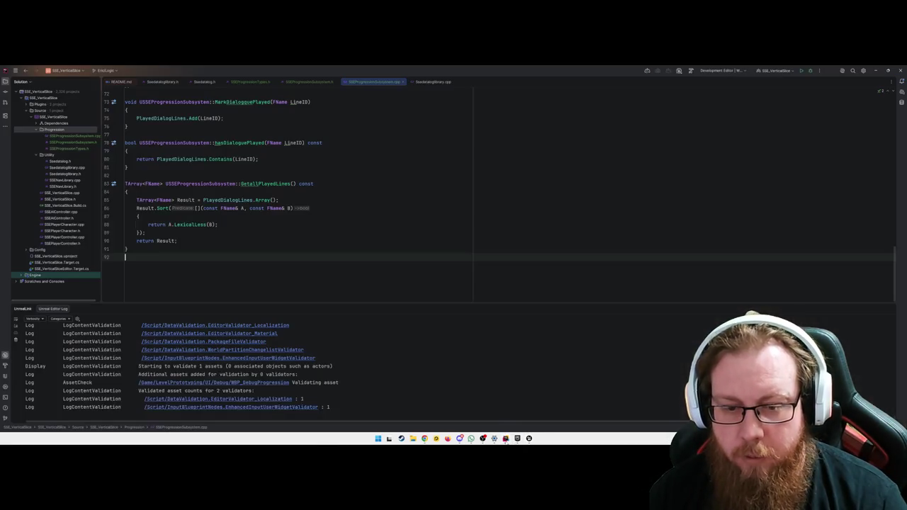
Step: Declare USSEProgressionSubsystem as UCLASS(BlueprintType) in SSEProgressionSubsystem.h, then return to Unreal
{"action": "right_click", "coordinate": [373, 271]}
{"action": "left_click", "coordinate": [280, 200]}
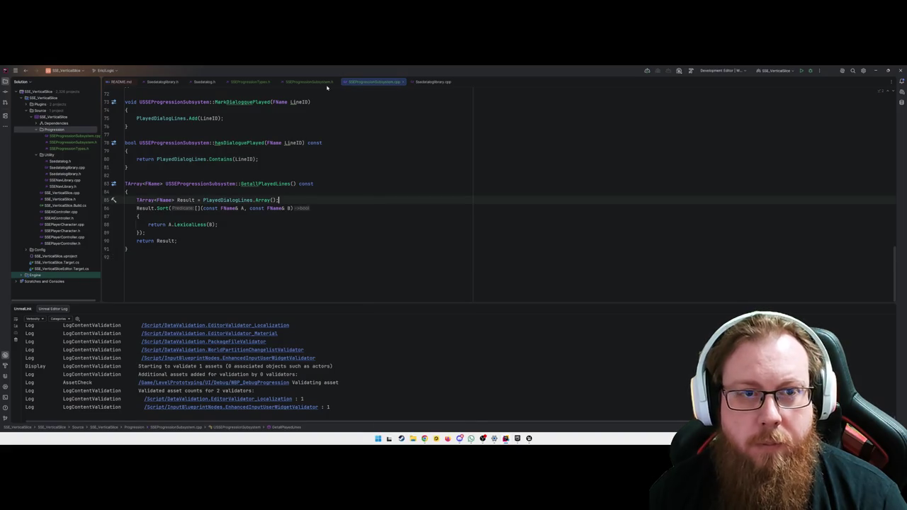
{"action": "left_click", "coordinate": [305, 82]}
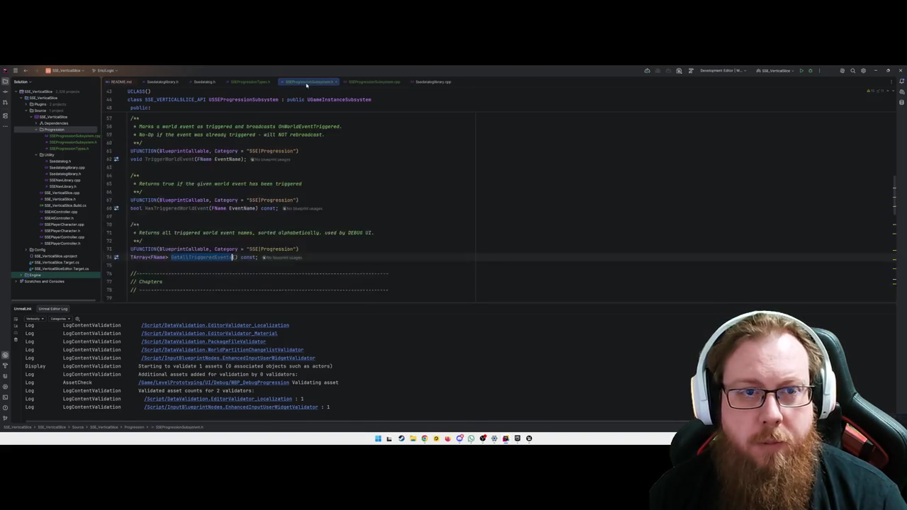
{"action": "scroll", "coordinate": [242, 198], "scroll_direction": "up", "scroll_amount": 10}
{"action": "scroll", "coordinate": [241, 197], "scroll_direction": "down", "scroll_amount": 7}
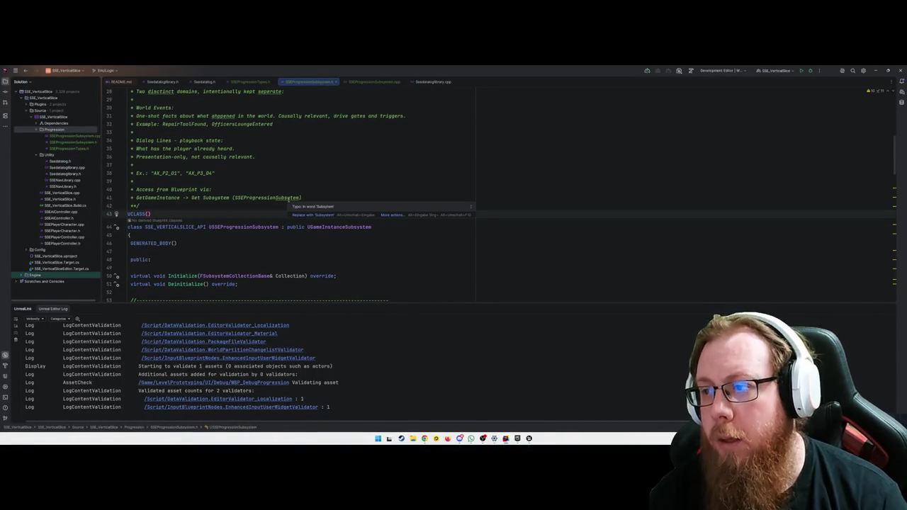
{"action": "type", "text": "Blueprint"}
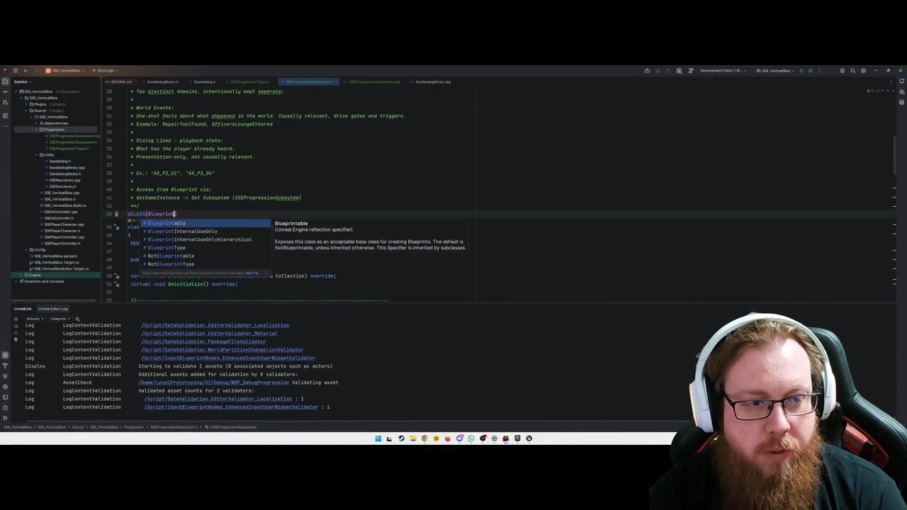
{"action": "type", "text": "Type"}
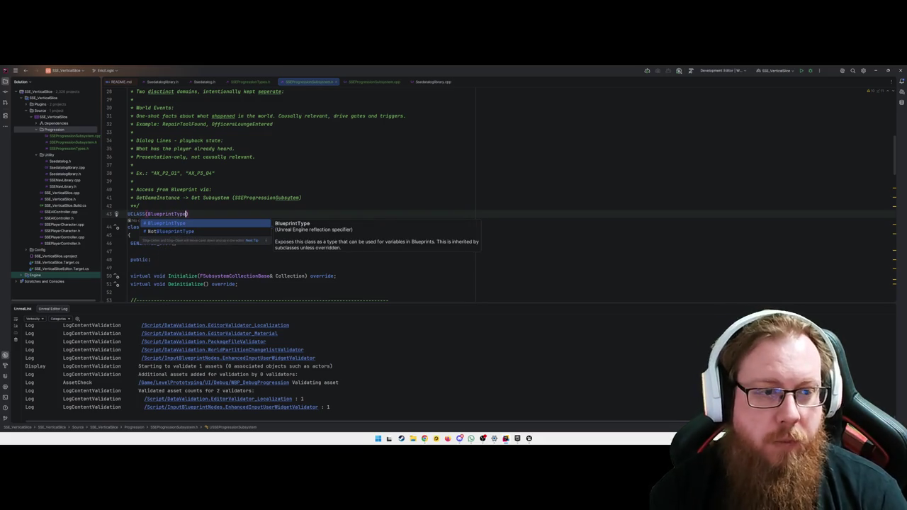
{"action": "type", "text": ")"}
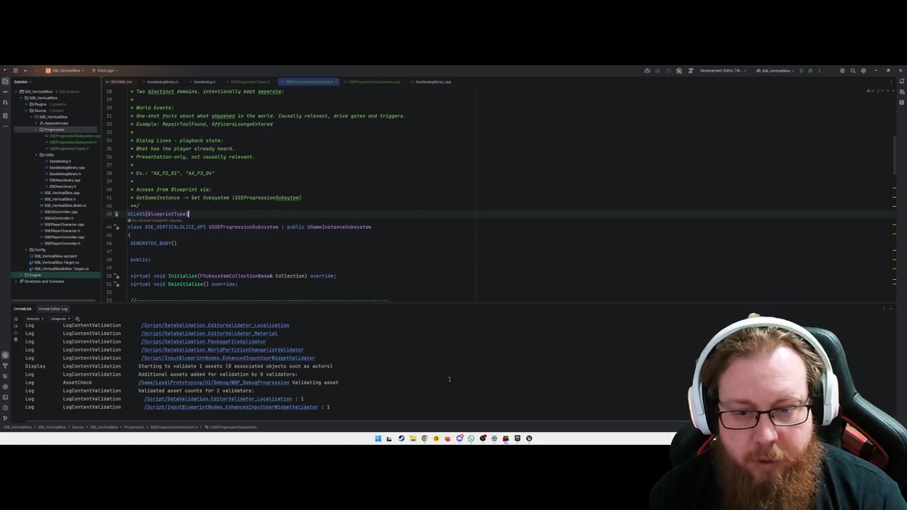
{"action": "mouse_move", "coordinate": [529, 438]}
{"action": "left_click", "coordinate": [557, 411]}
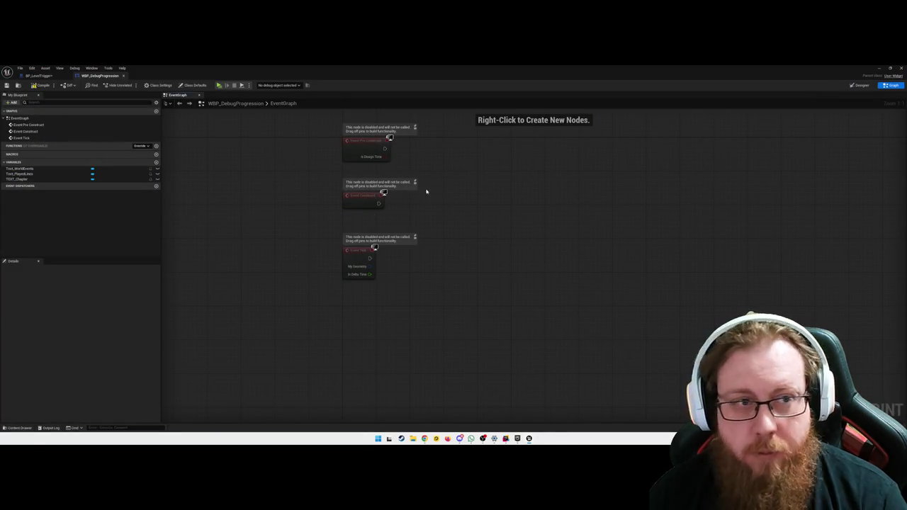
Step: Compile BP_LevelTrigger, widen its graph, return to WBP_DebugProgression, and close Unreal Editor
{"action": "left_click", "coordinate": [39, 75]}
{"action": "left_click", "coordinate": [40, 85]}
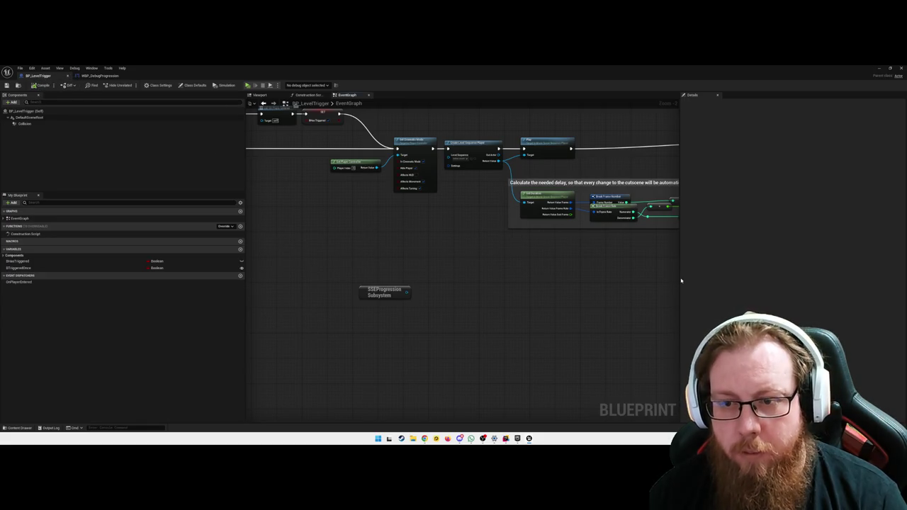
{"action": "mouse_move", "coordinate": [681, 282]}
{"action": "left_mouse_down"}
{"action": "mouse_move", "coordinate": [811, 281]}
{"action": "mouse_move", "coordinate": [801, 281]}
{"action": "left_mouse_up"}
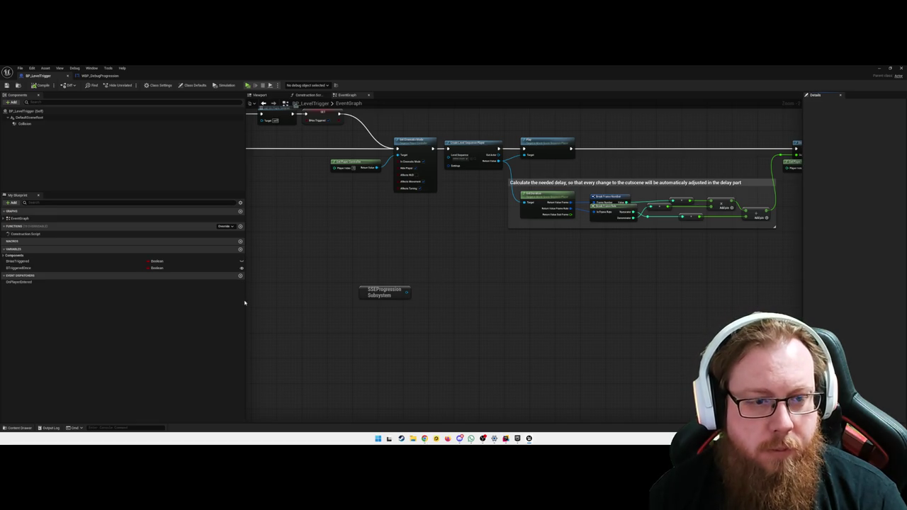
{"action": "left_click_drag", "start_coordinate": [245, 302], "coordinate": [137, 302]}
{"action": "scroll", "coordinate": [439, 283], "scroll_direction": "down", "scroll_amount": 3}
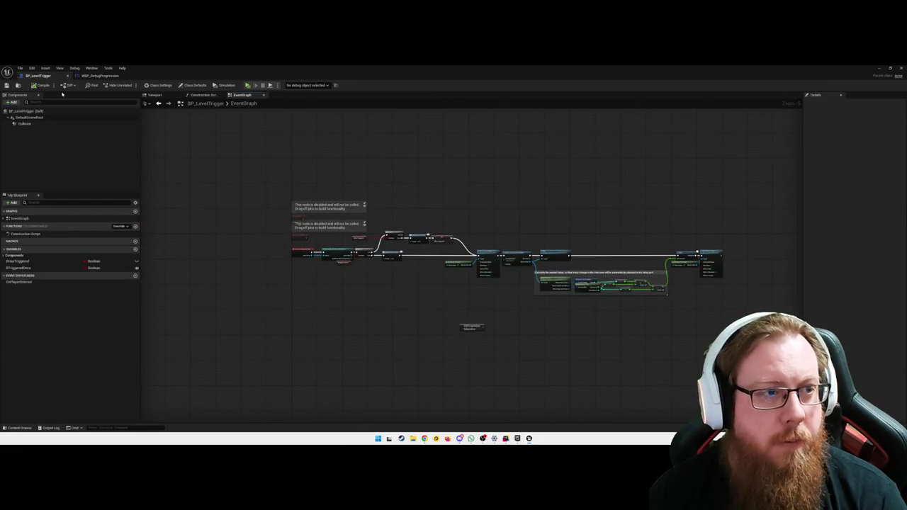
{"action": "left_click", "coordinate": [98, 76]}
{"action": "double_click", "coordinate": [850, 73]}
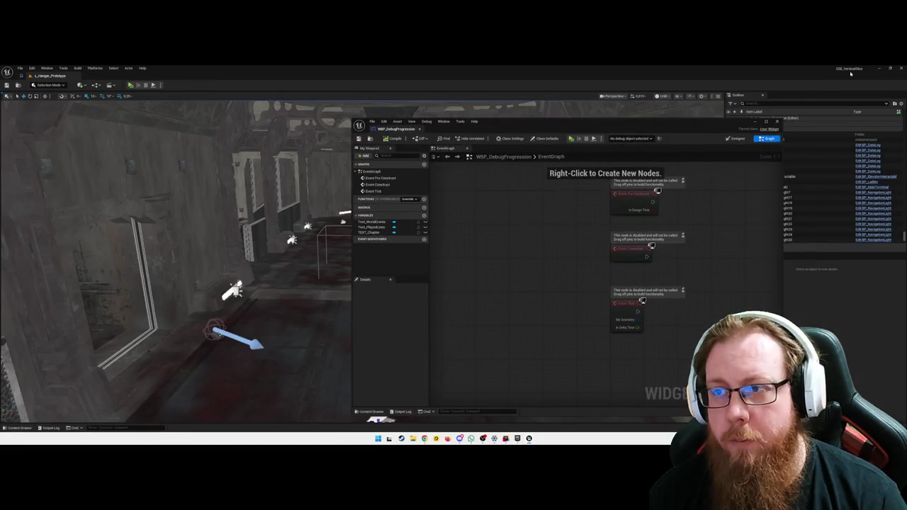
{"action": "left_click", "coordinate": [900, 68]}
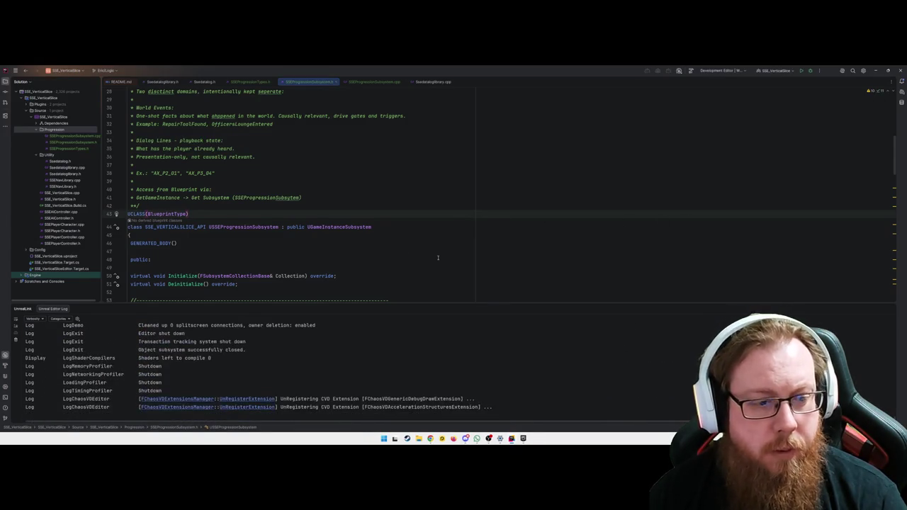
Step: Compile the project, then run Rebuild Solution
{"action": "left_click", "coordinate": [479, 258]}
{"action": "key", "text": "ctrl+shift+b"}
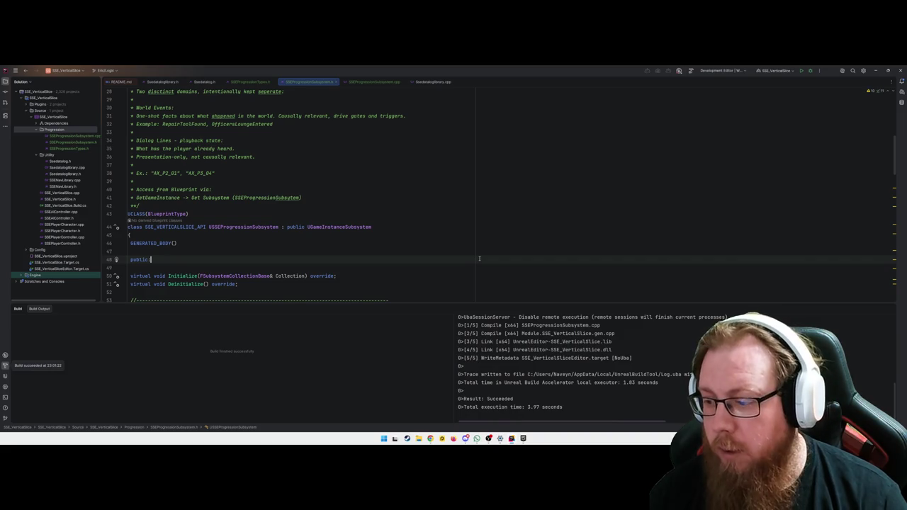
{"action": "left_click", "coordinate": [6, 70]}
{"action": "left_click", "coordinate": [105, 70]}
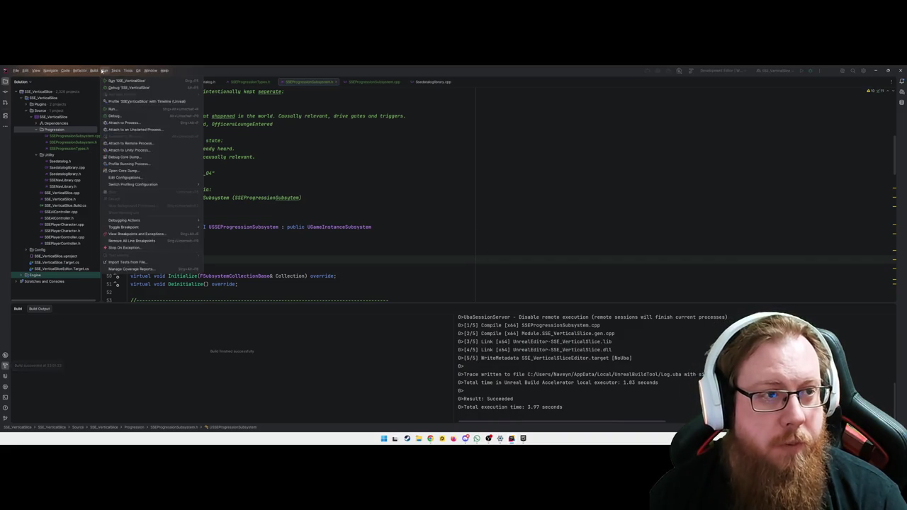
{"action": "mouse_move", "coordinate": [94, 70]}
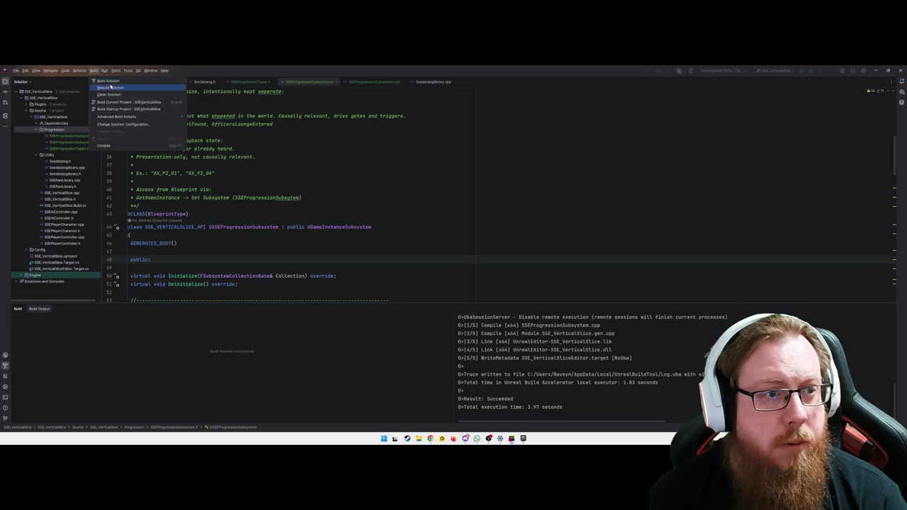
{"action": "left_click", "coordinate": [106, 87]}
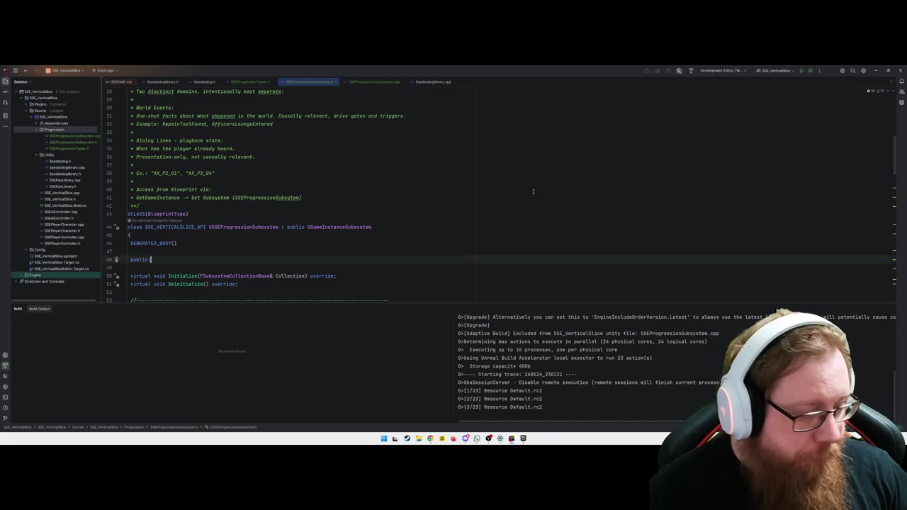
Step: Check the build output once the rebuild succeeds, then open the Epic Games Launcher
{"action": "double_click", "coordinate": [183, 213]}
{"action": "left_click", "coordinate": [227, 210]}
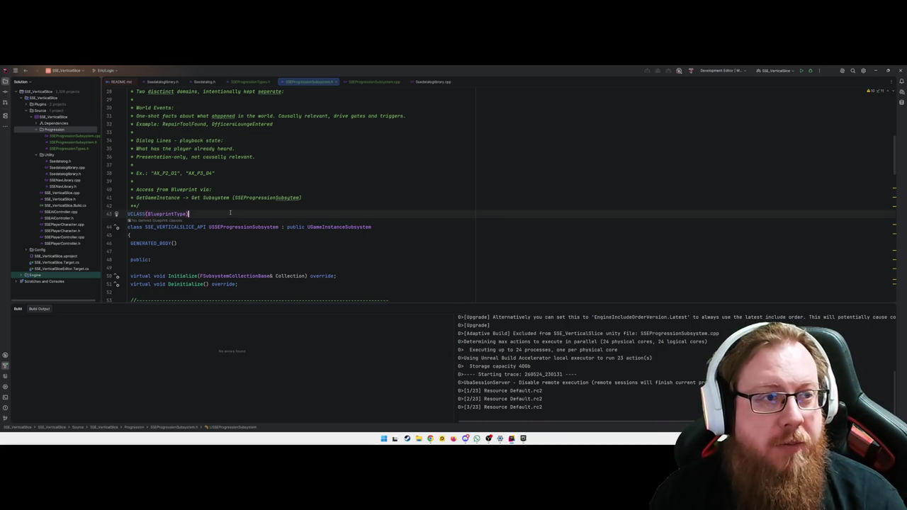
{"action": "left_click", "coordinate": [162, 198]}
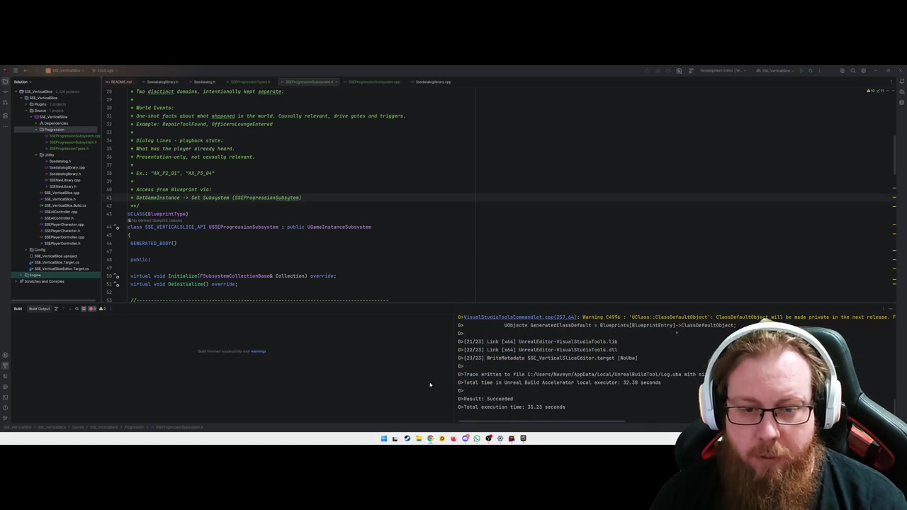
{"action": "left_click", "coordinate": [623, 399]}
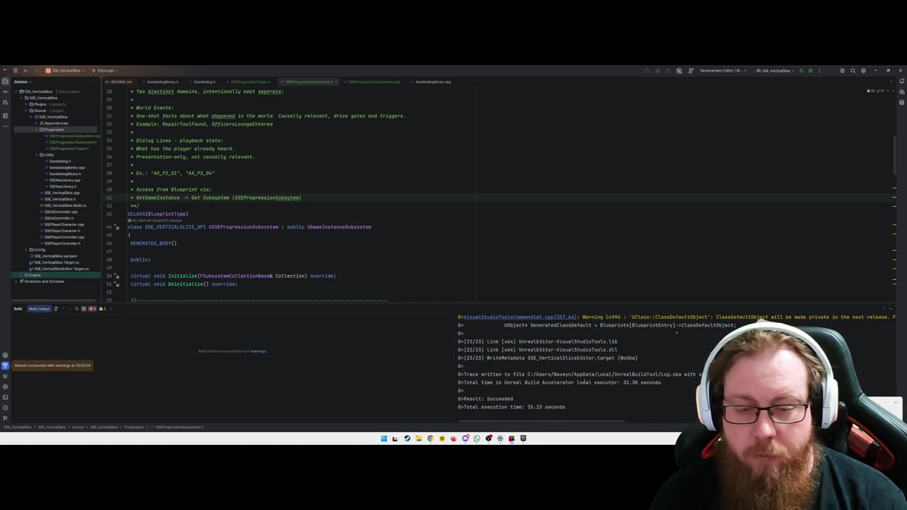
{"action": "left_click", "coordinate": [523, 438]}
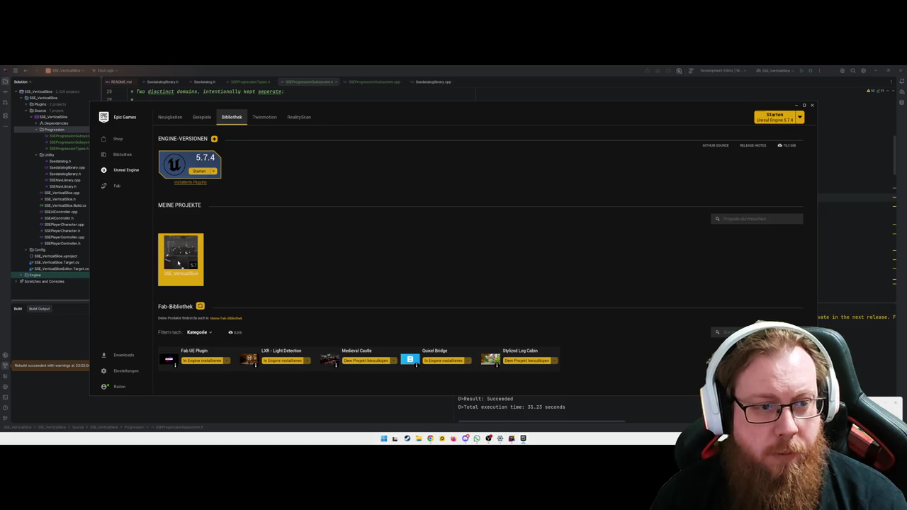
Step: Launch SSE_VerticalSlice from the launcher Library so Unreal Editor reopens WBP_DebugProgression
{"action": "left_click", "coordinate": [798, 105]}
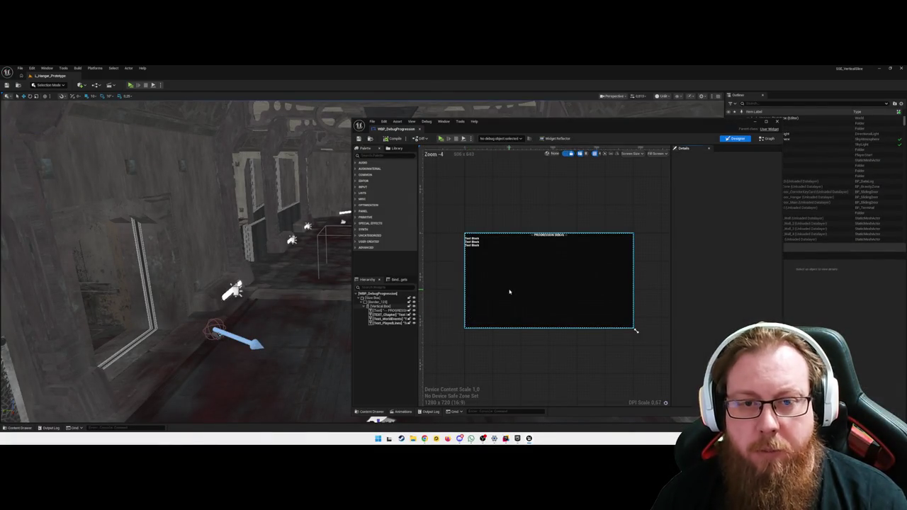
Step: In the maximized widget Event Graph, add a Get SSEProgression Subsystem node
{"action": "scroll", "coordinate": [531, 371], "scroll_direction": "up", "scroll_amount": 2}
{"action": "scroll", "coordinate": [558, 311], "scroll_direction": "down", "scroll_amount": 2}
{"action": "left_click", "coordinate": [766, 139]}
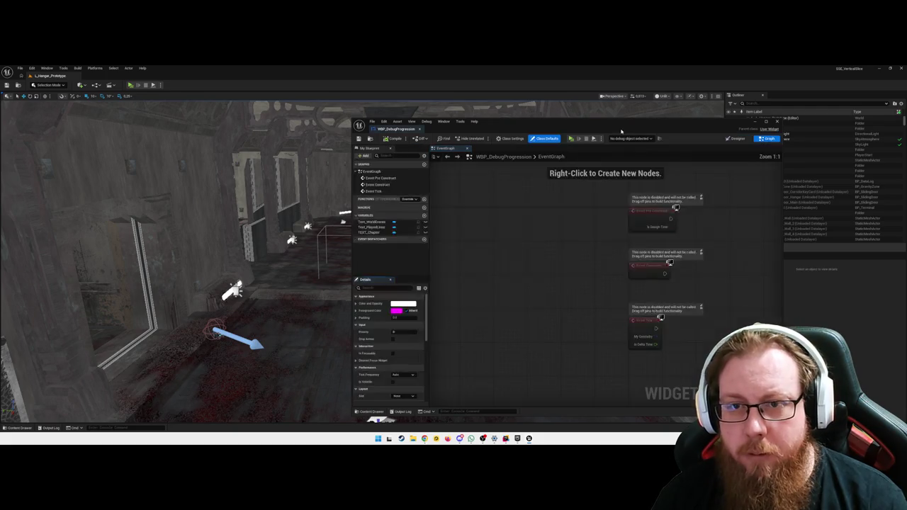
{"action": "left_click", "coordinate": [766, 121]}
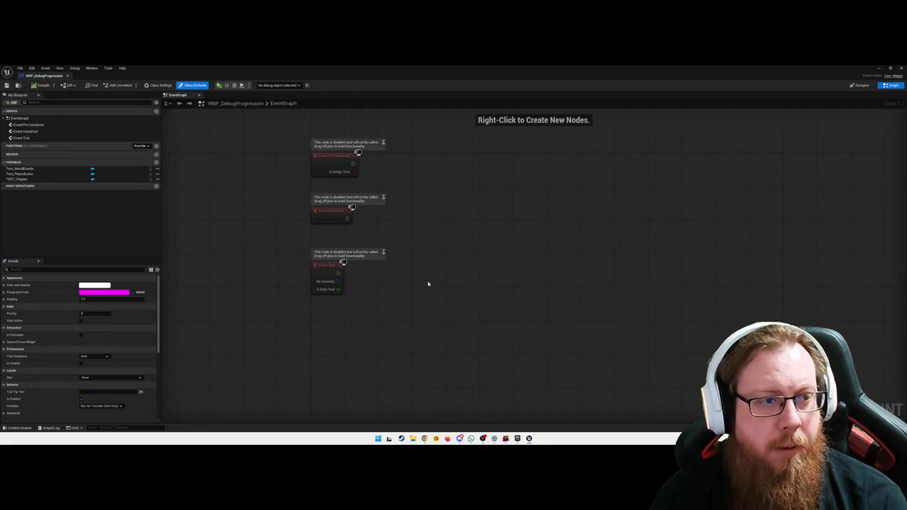
{"action": "right_click", "coordinate": [424, 248]}
{"action": "type", "text": "get subsystem"}
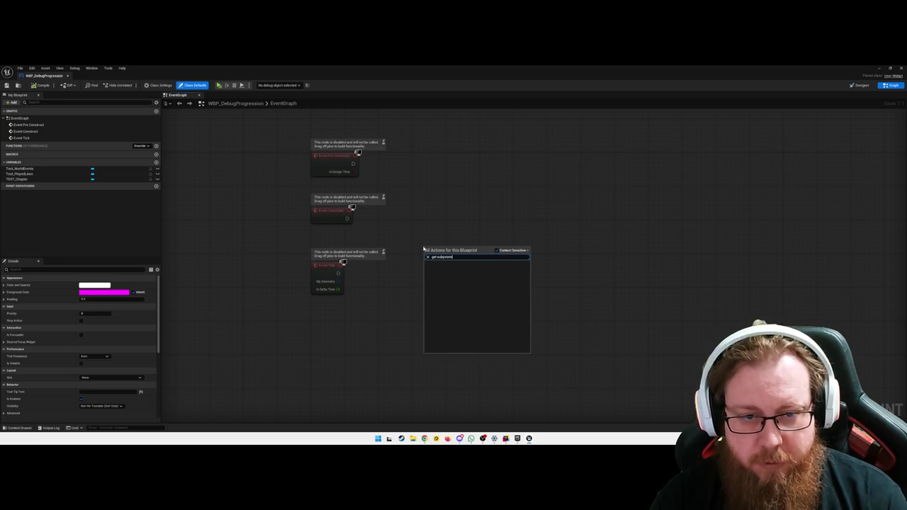
{"action": "key", "text": "Return"}
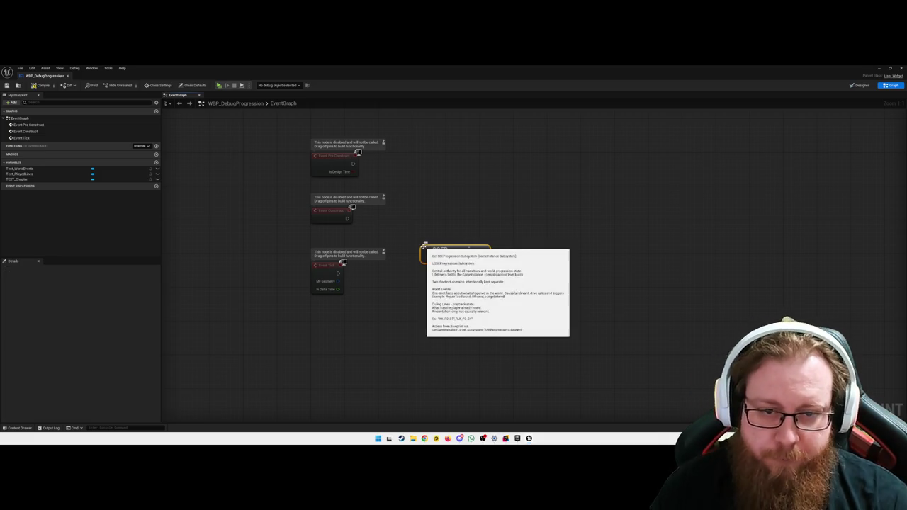
Step: Promote the subsystem output to a variable set on Event Construct, and rename it SSEProgressionVar
{"action": "right_click", "coordinate": [484, 254]}
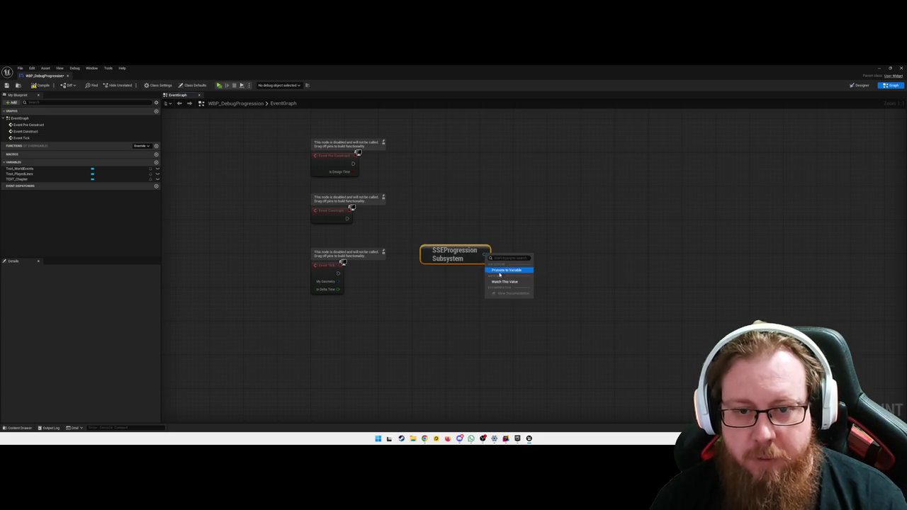
{"action": "left_click", "coordinate": [499, 273]}
{"action": "key", "text": "Return"}
{"action": "left_click_drag", "start_coordinate": [546, 251], "coordinate": [551, 243]}
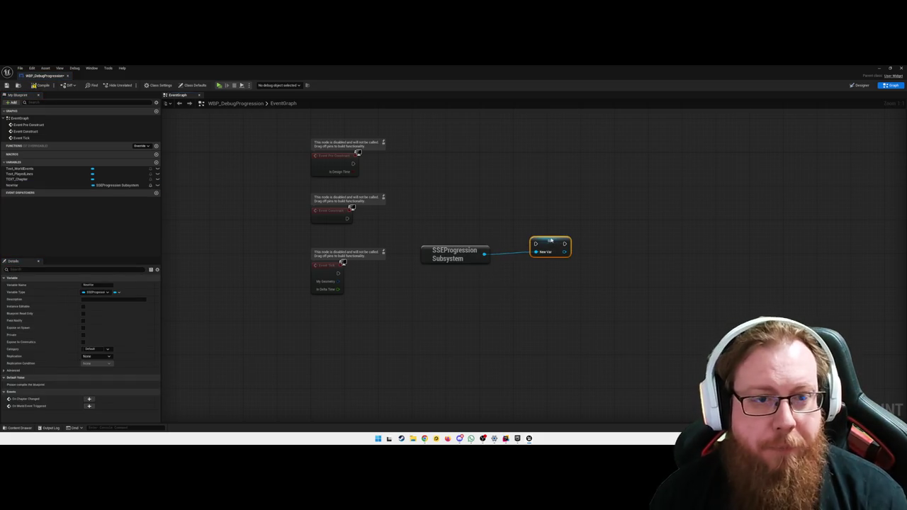
{"action": "left_click_drag", "start_coordinate": [346, 218], "coordinate": [535, 243]}
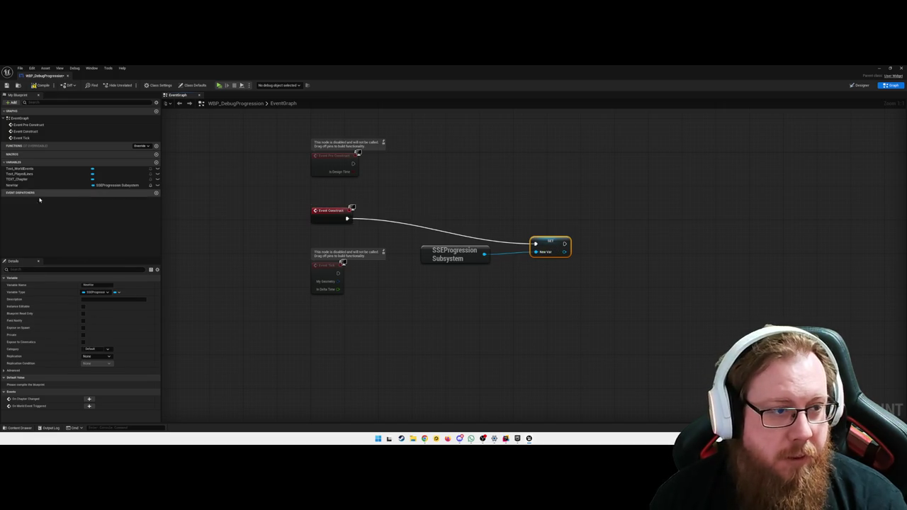
{"action": "left_click", "coordinate": [85, 185]}
{"action": "key", "text": "F2"}
{"action": "type", "text": "SSEProgressi"}
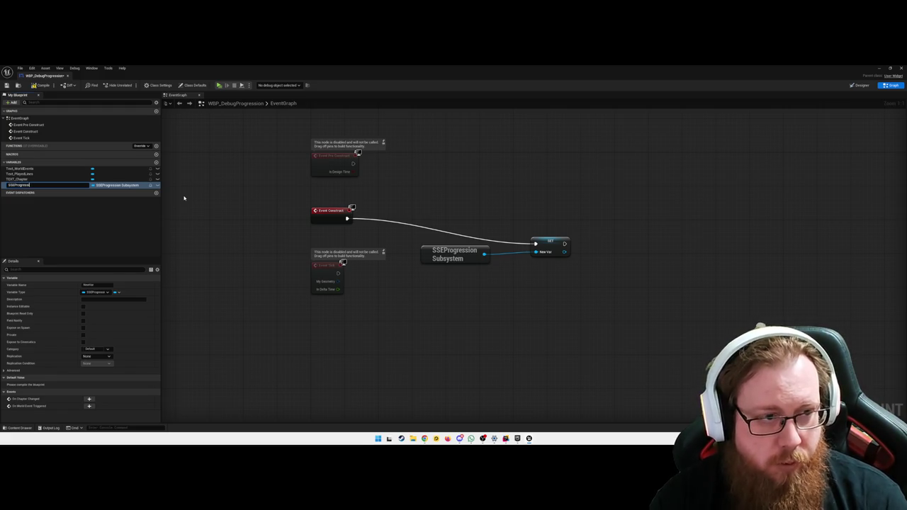
{"action": "type", "text": "nVar"}
{"action": "key", "text": "Return"}
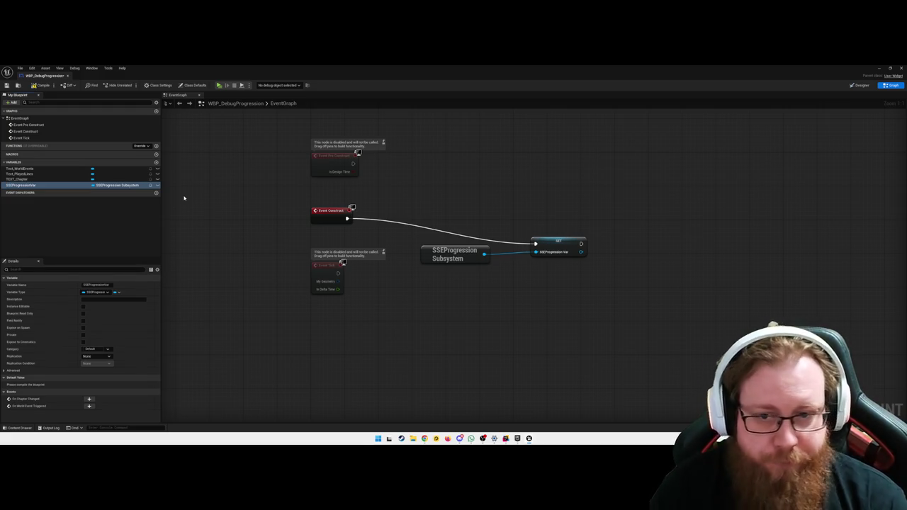
Step: Straighten the Event Construct, subsystem and SET nodes into one row and move them down
{"action": "left_click", "coordinate": [535, 304]}
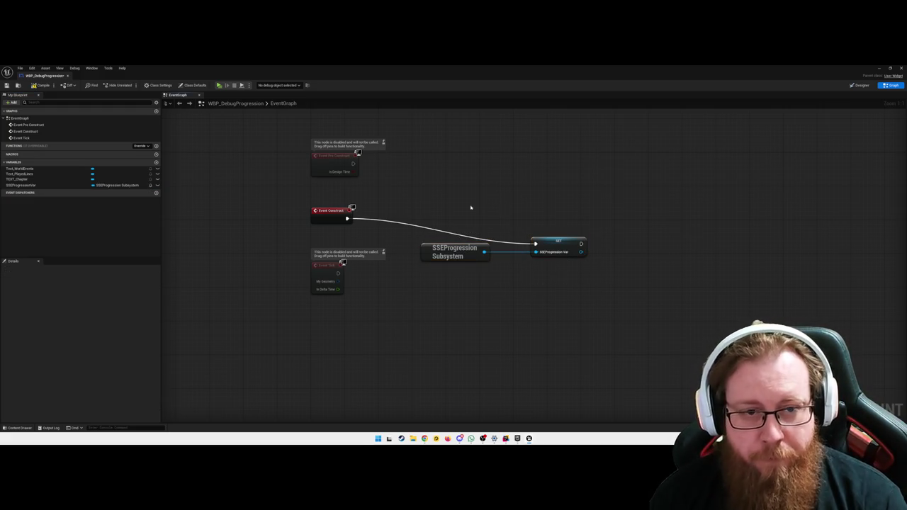
{"action": "left_click_drag", "start_coordinate": [333, 202], "coordinate": [550, 263]}
{"action": "key", "text": "q"}
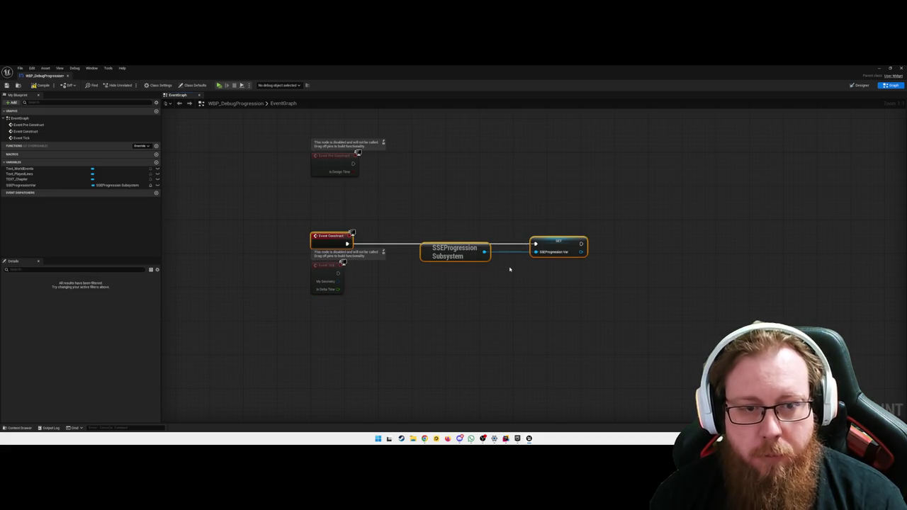
{"action": "left_click_drag", "start_coordinate": [447, 248], "coordinate": [447, 329]}
{"action": "left_click", "coordinate": [489, 231]}
{"action": "left_click_drag", "start_coordinate": [489, 232], "coordinate": [428, 175]}
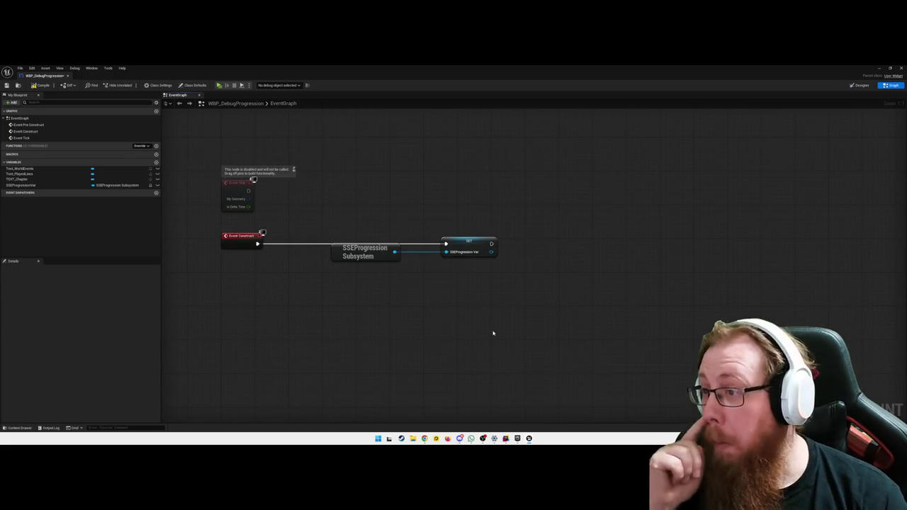
{"action": "left_click_drag", "start_coordinate": [493, 333], "coordinate": [478, 314]}
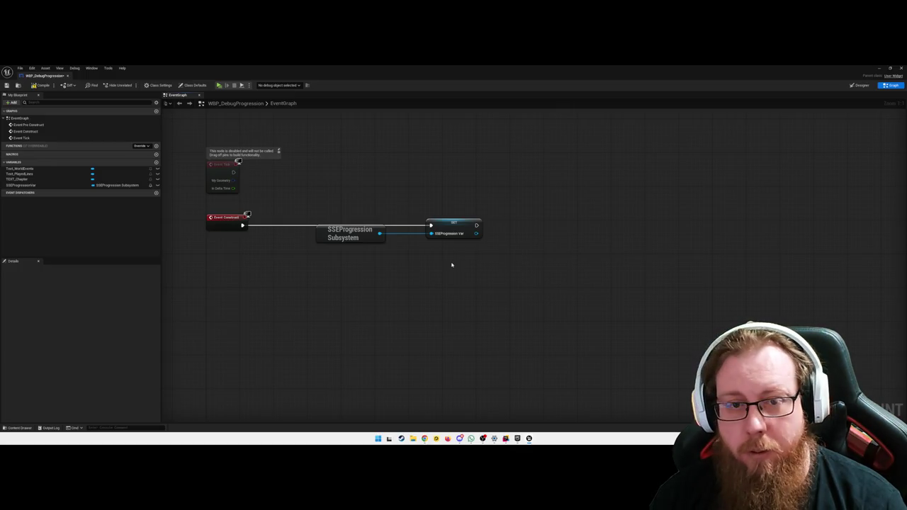
{"action": "left_click_drag", "start_coordinate": [453, 266], "coordinate": [455, 264]}
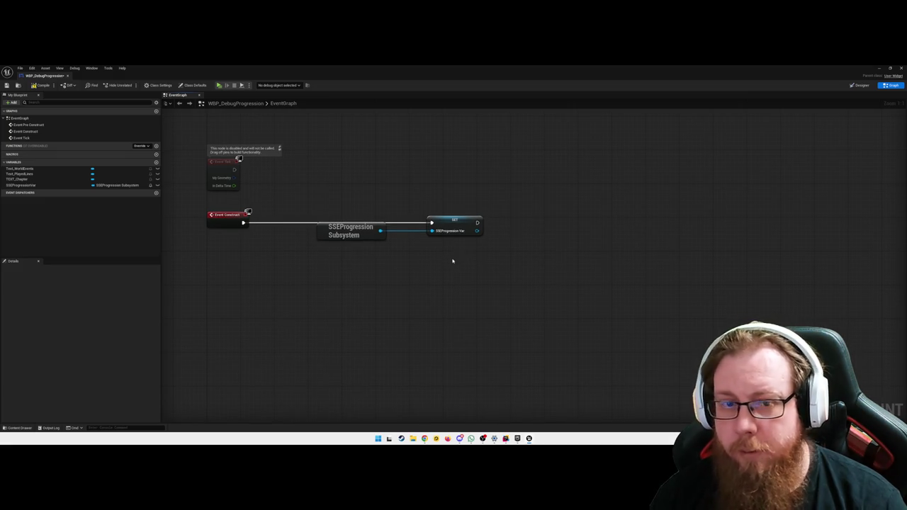
{"action": "left_click_drag", "start_coordinate": [477, 231], "coordinate": [509, 242]}
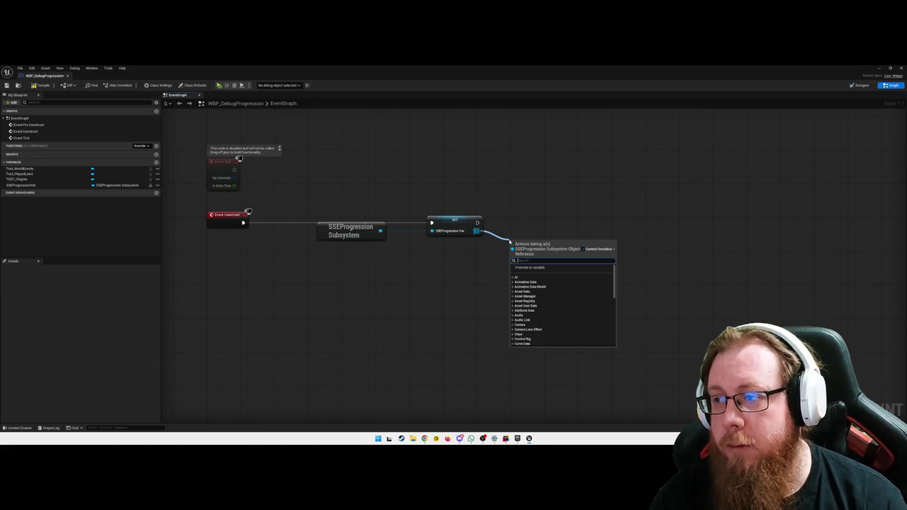
Step: Add a Bind Event to On Chapter Changed node after SET, aligned with it
{"action": "type", "text": "bind event t"}
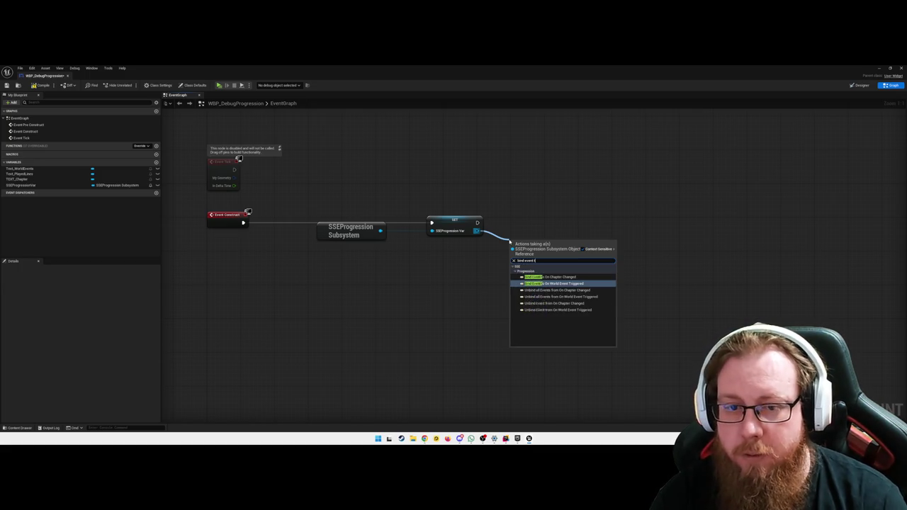
{"action": "type", "text": "o on"}
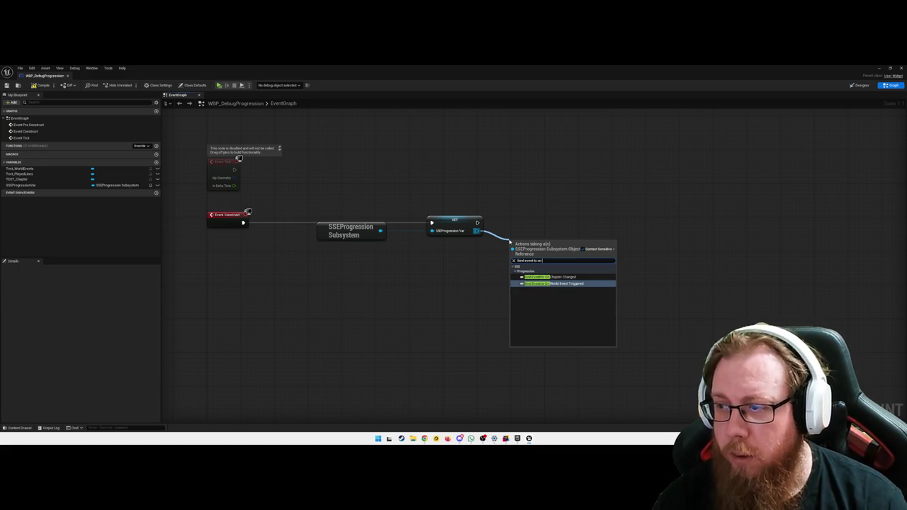
{"action": "key", "text": "Up"}
{"action": "key", "text": "Return"}
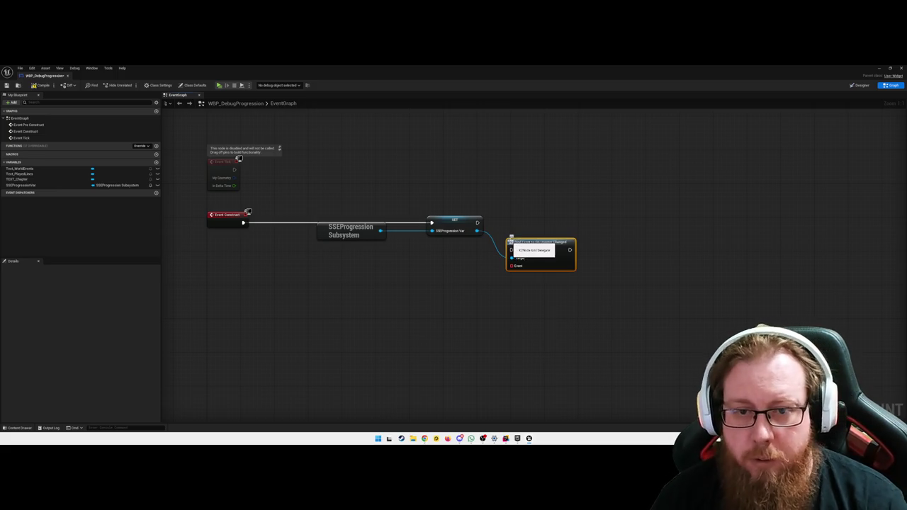
{"action": "mouse_move", "coordinate": [532, 244]}
{"action": "left_mouse_down"}
{"action": "mouse_move", "coordinate": [548, 211]}
{"action": "mouse_move", "coordinate": [523, 243]}
{"action": "mouse_move", "coordinate": [473, 264]}
{"action": "left_mouse_up"}
Step: Bind a new custom event named OnChapterUpdated to the chapter binding's Event pin
{"action": "type", "text": "custom"}
{"action": "key", "text": "Return"}
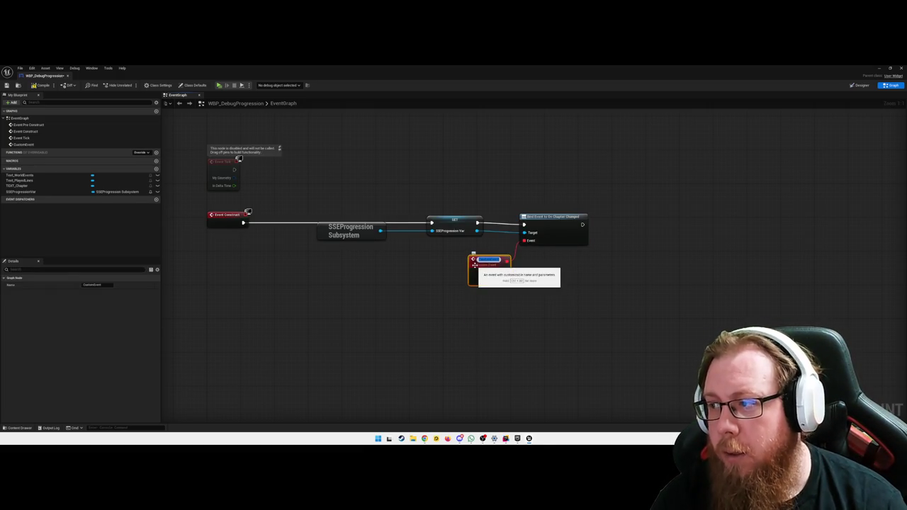
{"action": "type", "text": "OnChapterChanged"}
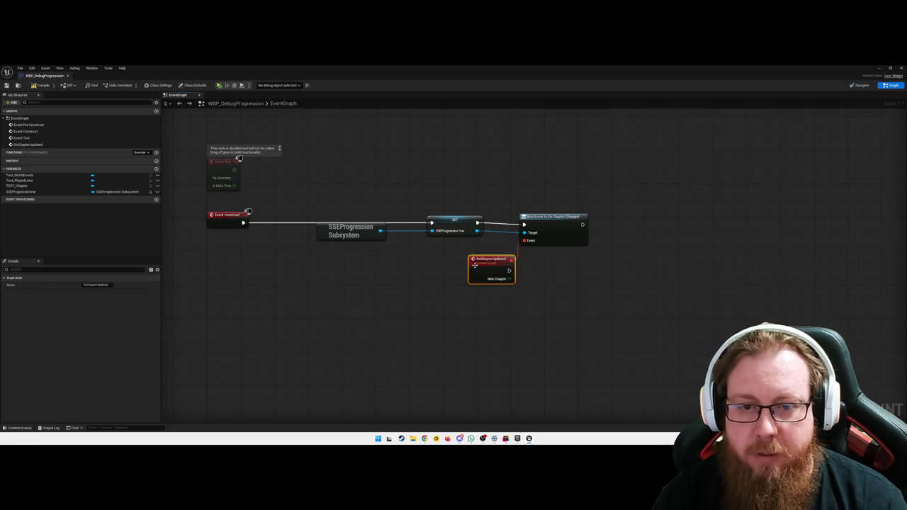
{"action": "key", "text": "Return"}
{"action": "left_click_drag", "start_coordinate": [544, 220], "coordinate": [545, 216]}
{"action": "left_click", "coordinate": [505, 207]}
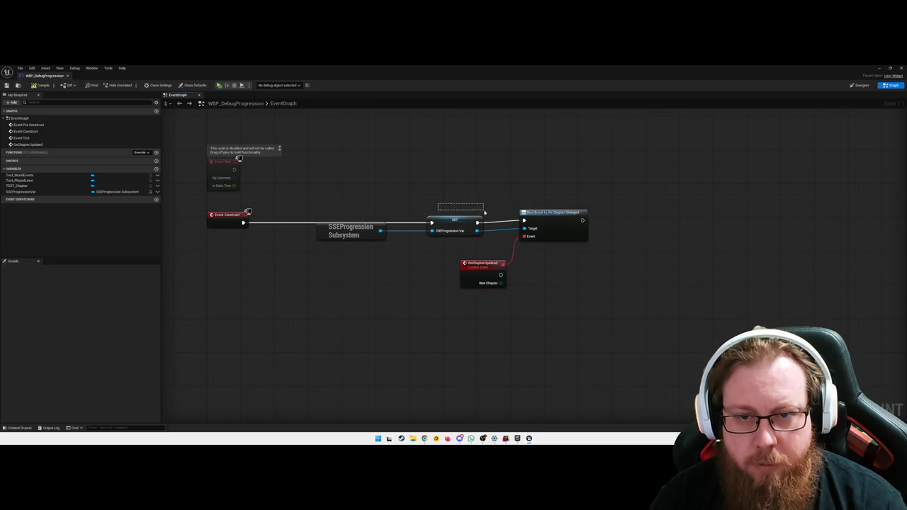
{"action": "left_click_drag", "start_coordinate": [228, 203], "coordinate": [557, 247]}
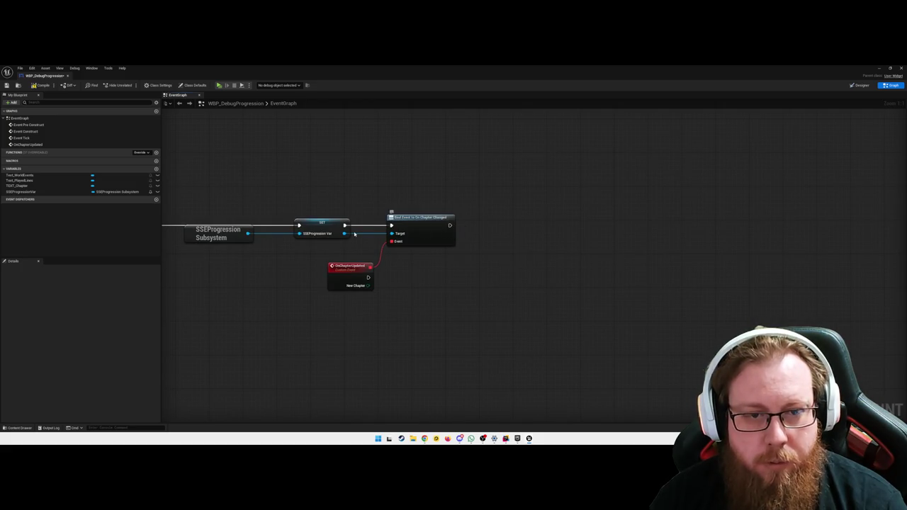
{"action": "left_click_drag", "start_coordinate": [343, 234], "coordinate": [476, 269]}
Step: Add a Bind Event to On World Event Triggered node after the chapter binding
{"action": "type", "text": "bi"}
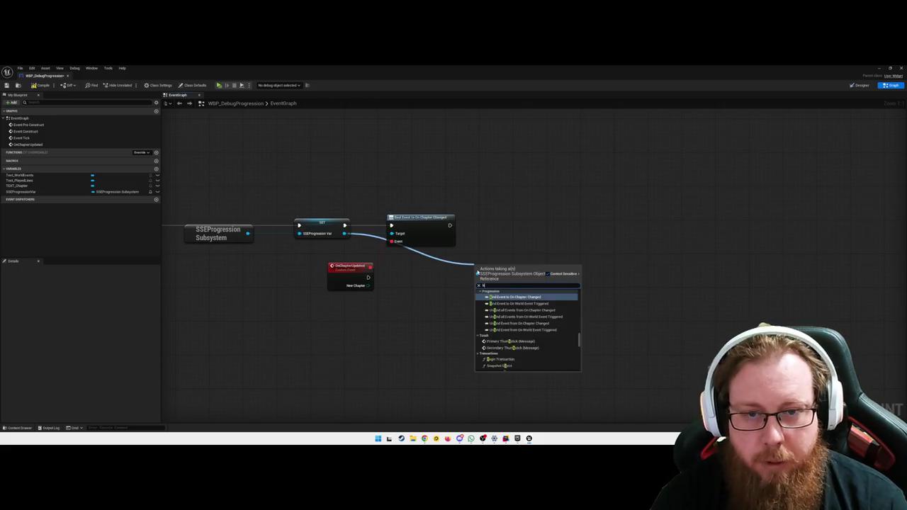
{"action": "type", "text": "nd world"}
{"action": "key", "text": "Return"}
{"action": "mouse_move", "coordinate": [477, 270]}
{"action": "left_mouse_down"}
{"action": "mouse_move", "coordinate": [494, 226]}
{"action": "mouse_move", "coordinate": [482, 228]}
{"action": "mouse_move", "coordinate": [492, 227]}
{"action": "left_mouse_up"}
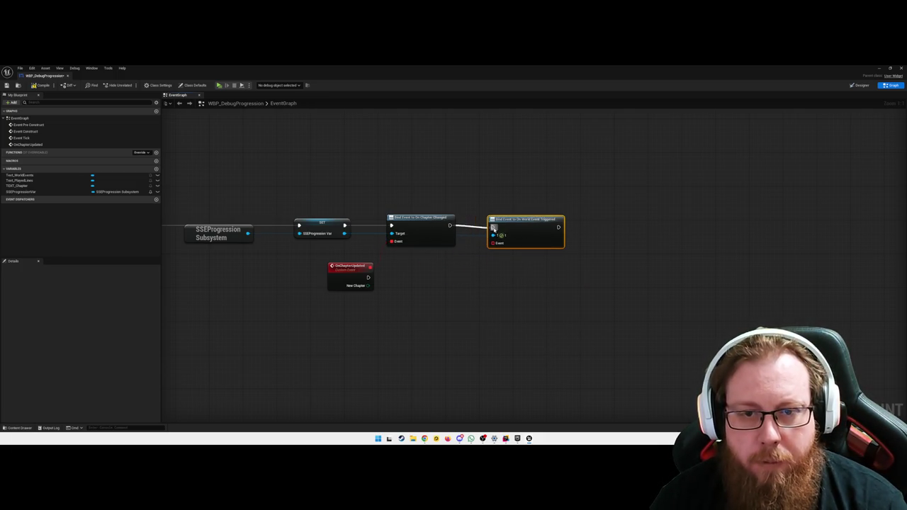
{"action": "left_click", "coordinate": [474, 237]}
Step: Reroute the world-event bind's Target wire with two knots and straighten both bind nodes
{"action": "double_click", "coordinate": [472, 233]}
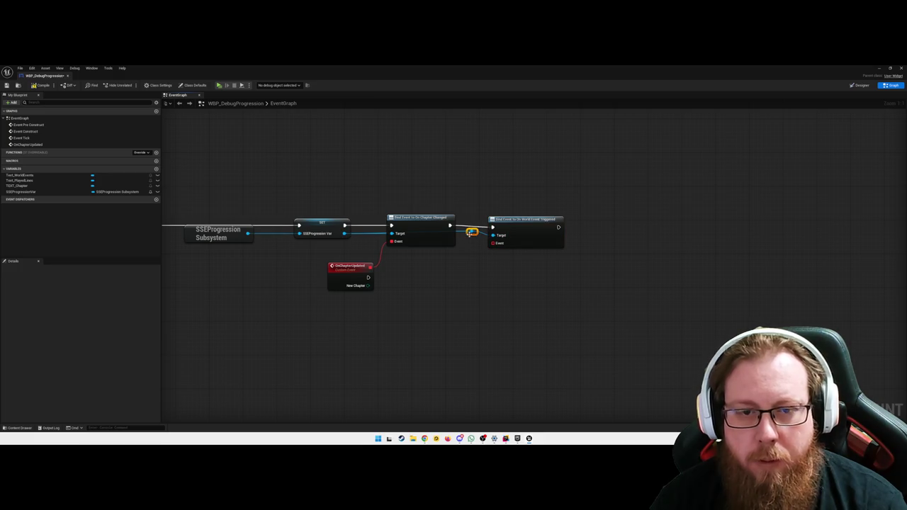
{"action": "mouse_move", "coordinate": [471, 232]}
{"action": "left_mouse_down"}
{"action": "mouse_move", "coordinate": [467, 205]}
{"action": "mouse_move", "coordinate": [375, 207]}
{"action": "left_mouse_up"}
{"action": "double_click", "coordinate": [471, 231]}
{"action": "left_click_drag", "start_coordinate": [471, 231], "coordinate": [471, 206]}
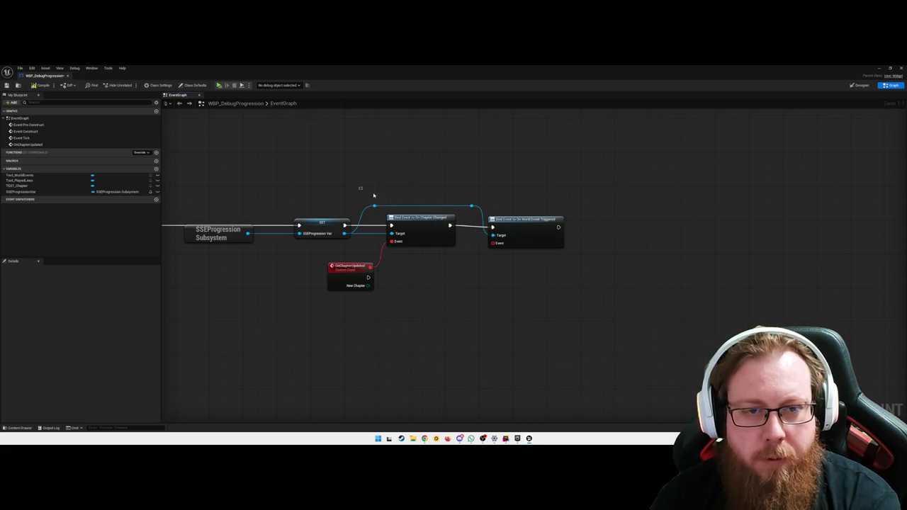
{"action": "left_click_drag", "start_coordinate": [362, 192], "coordinate": [405, 210]}
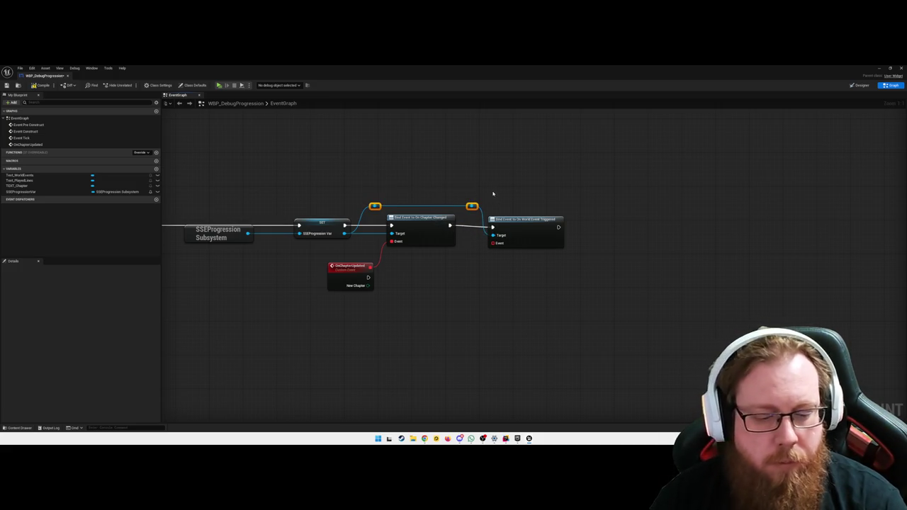
{"action": "left_click", "coordinate": [488, 277]}
{"action": "left_click_drag", "start_coordinate": [443, 208], "coordinate": [535, 251]}
{"action": "key", "text": "q"}
{"action": "mouse_move", "coordinate": [526, 254]}
{"action": "left_mouse_down"}
{"action": "mouse_move", "coordinate": [453, 284]}
{"action": "mouse_move", "coordinate": [462, 255]}
{"action": "left_mouse_up"}
{"action": "key", "text": "q"}
{"action": "left_click", "coordinate": [465, 248]}
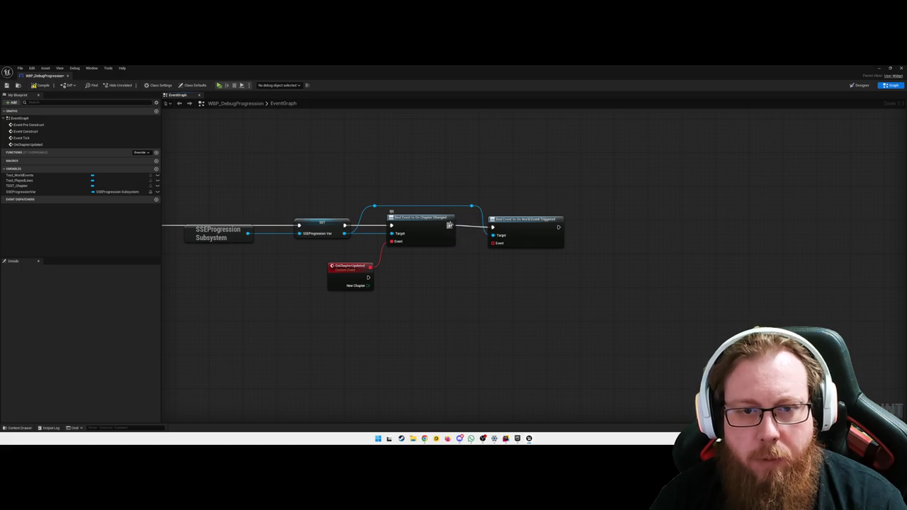
Step: Bind a new OnEventTriggered custom event to the world-event bind's Event pin, placed beneath it
{"action": "right_click", "coordinate": [449, 225]}
{"action": "left_click", "coordinate": [502, 256]}
{"action": "left_click_drag", "start_coordinate": [492, 243], "coordinate": [479, 264]}
{"action": "type", "text": "add cus"}
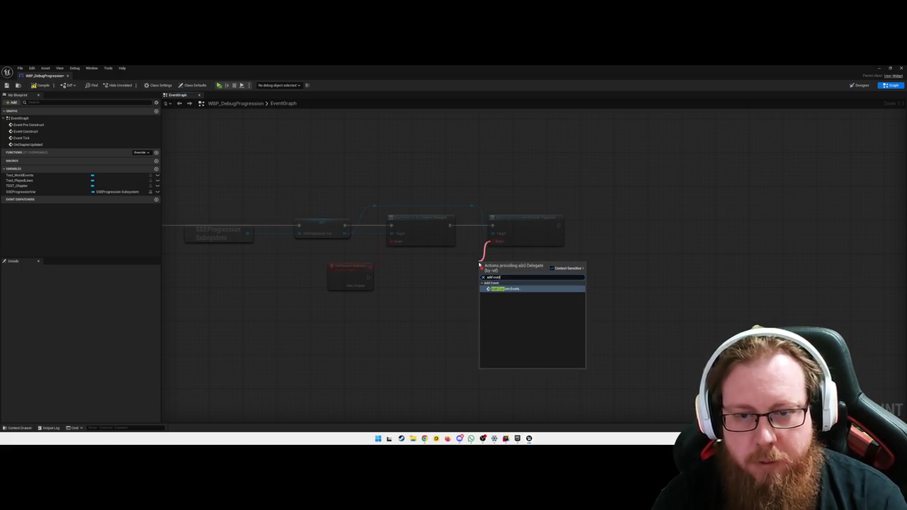
{"action": "key", "text": "Return"}
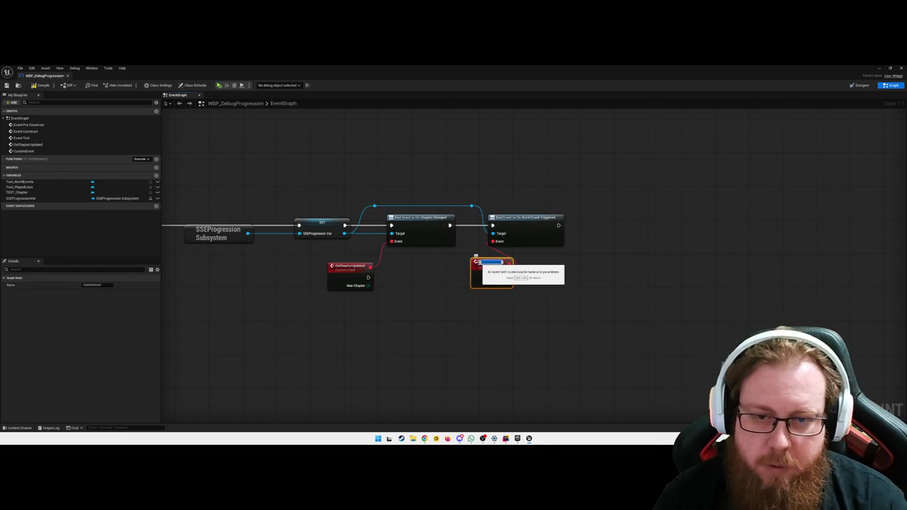
{"action": "type", "text": "OnEvent"}
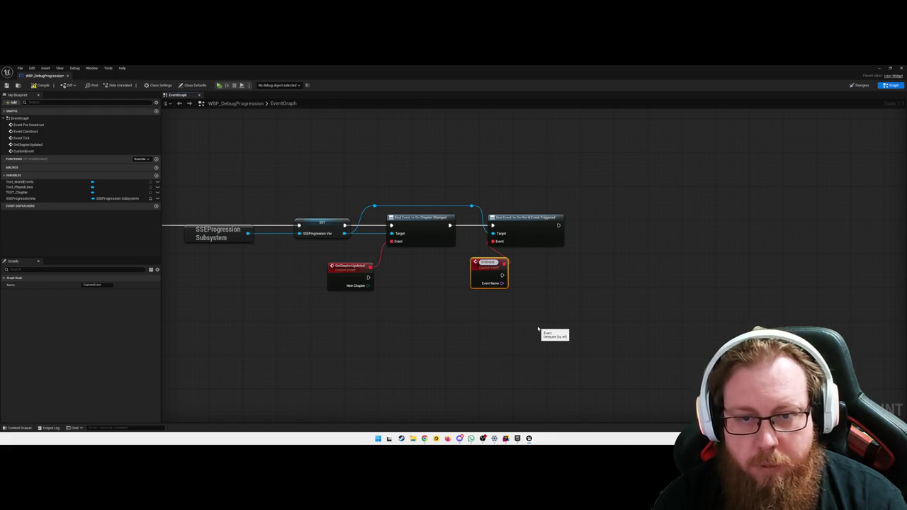
{"action": "type", "text": "Triggered"}
{"action": "key", "text": "Return"}
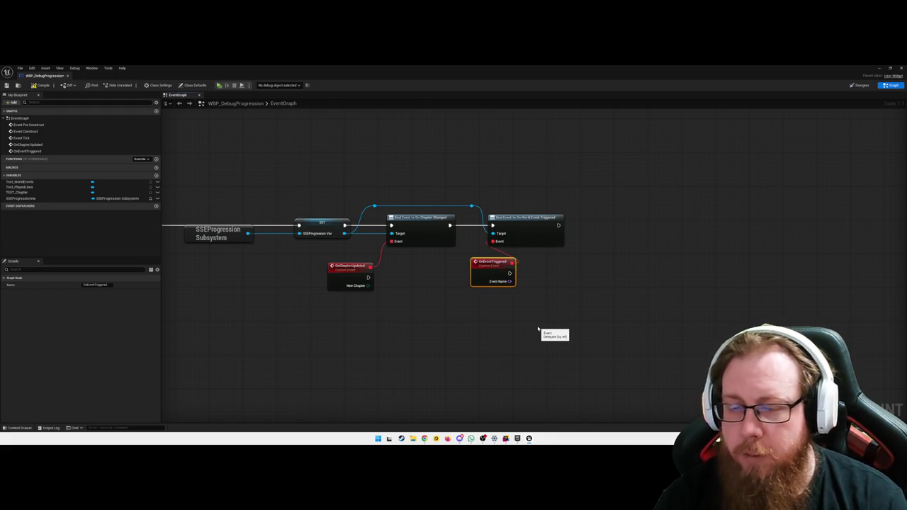
{"action": "left_click_drag", "start_coordinate": [489, 267], "coordinate": [453, 269]}
{"action": "left_click", "coordinate": [430, 311]}
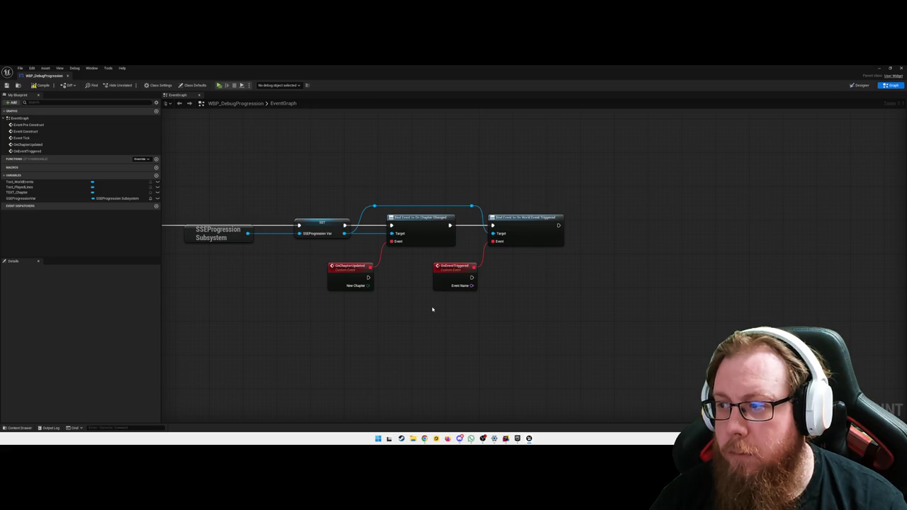
{"action": "left_click_drag", "start_coordinate": [558, 225], "coordinate": [591, 230]}
{"action": "type", "text": "cal"}
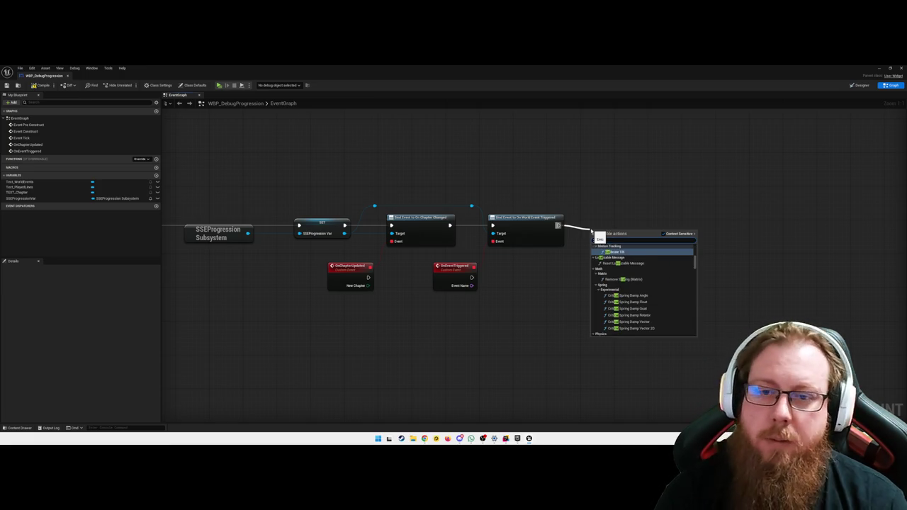
Step: Add a new custom event named RefreshAll
{"action": "left_click", "coordinate": [530, 335]}
{"action": "right_click", "coordinate": [358, 356]}
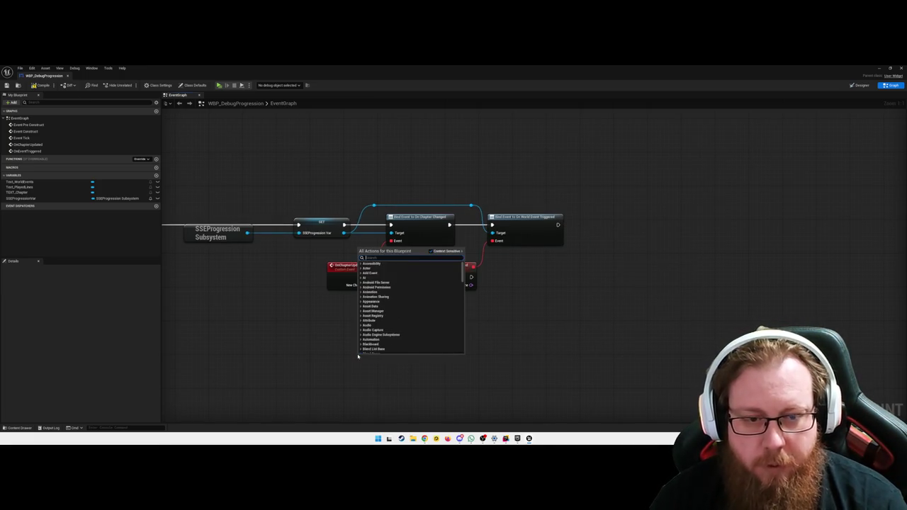
{"action": "type", "text": "mu"}
{"action": "type", "text": "stom ev"}
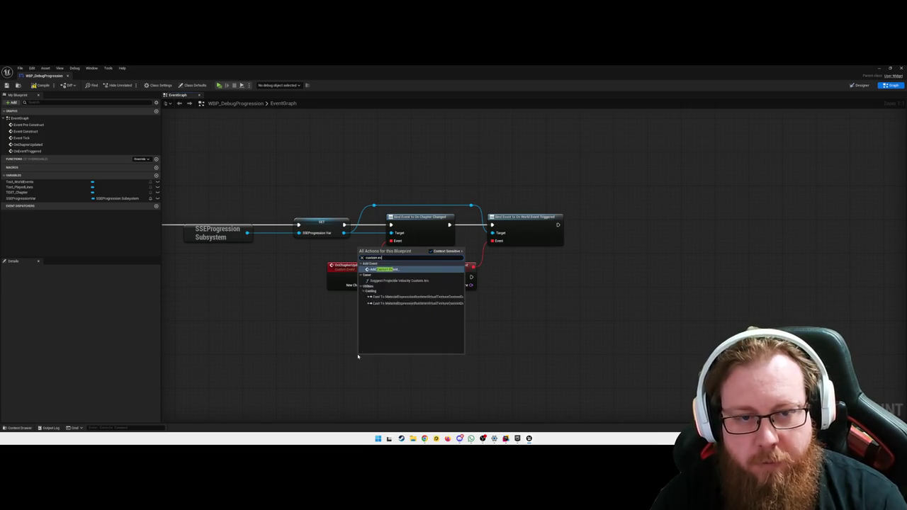
{"action": "key", "text": "Return"}
{"action": "type", "text": "OnEventAdd"}
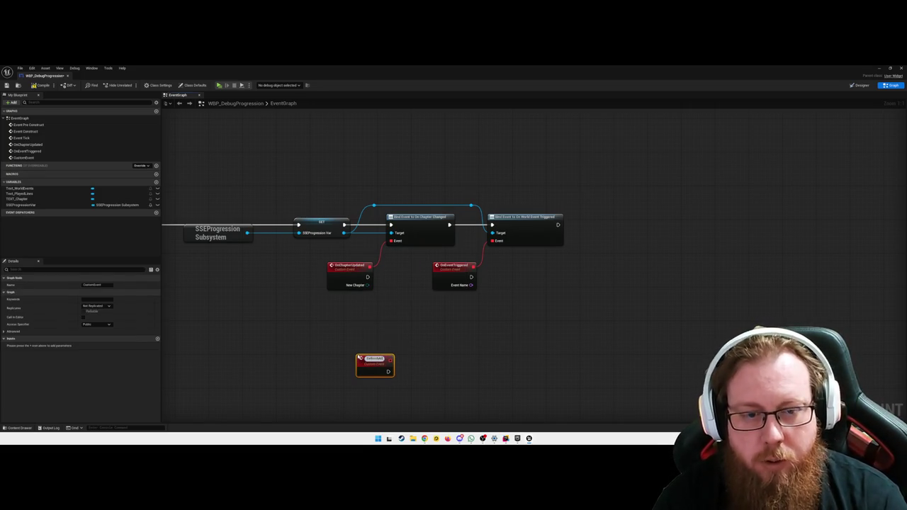
{"action": "key", "text": "Return"}
Step: Place getters for TEXT_Chapter, Text_PlayedLines and Text_WorldEvents in the graph
{"action": "left_click_drag", "start_coordinate": [21, 198], "coordinate": [467, 333]}
{"action": "mouse_move", "coordinate": [20, 193]}
{"action": "left_mouse_down"}
{"action": "mouse_move", "coordinate": [522, 369]}
{"action": "mouse_move", "coordinate": [447, 349]}
{"action": "left_mouse_up"}
{"action": "left_click", "coordinate": [465, 359]}
{"action": "left_click_drag", "start_coordinate": [21, 188], "coordinate": [455, 309]}
{"action": "left_click", "coordinate": [471, 314]}
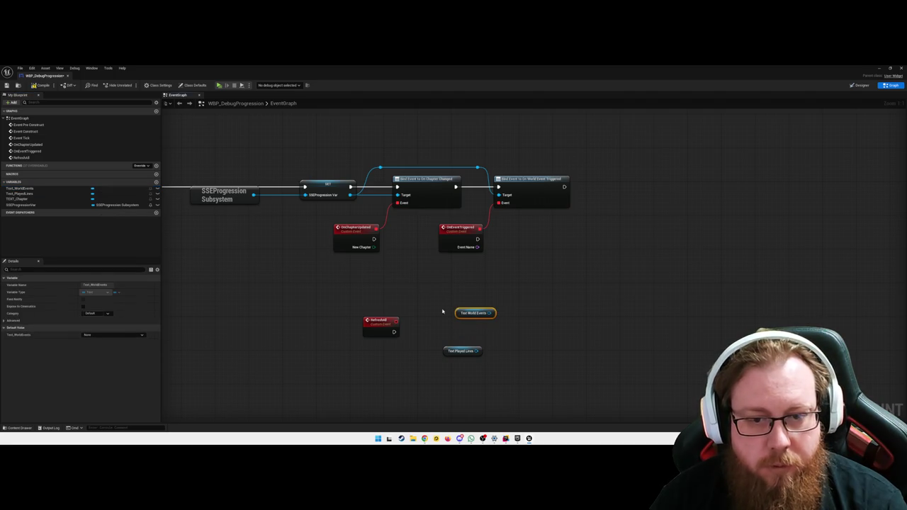
{"action": "mouse_move", "coordinate": [21, 201]}
{"action": "left_mouse_down"}
{"action": "mouse_move", "coordinate": [462, 351]}
{"action": "mouse_move", "coordinate": [455, 338]}
{"action": "left_mouse_up"}
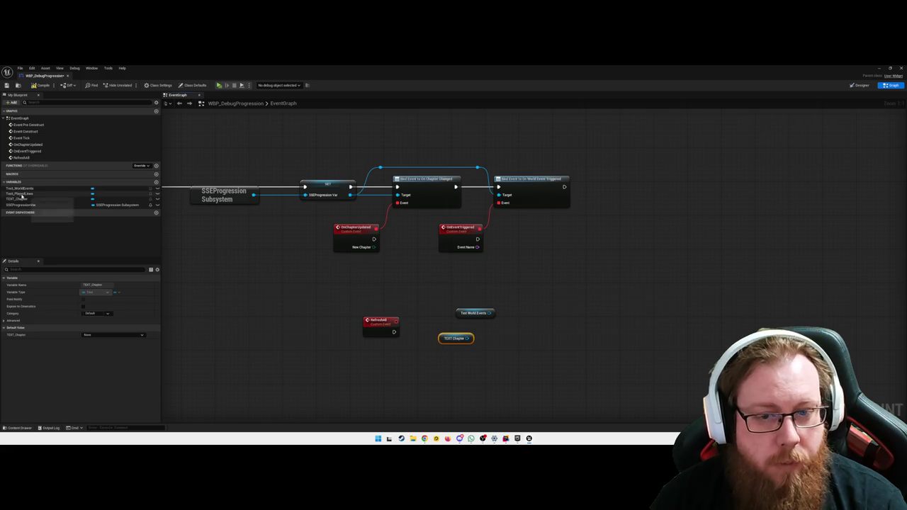
{"action": "mouse_move", "coordinate": [21, 194]}
{"action": "left_mouse_down"}
{"action": "mouse_move", "coordinate": [375, 333]}
{"action": "mouse_move", "coordinate": [471, 331]}
{"action": "mouse_move", "coordinate": [497, 359]}
{"action": "mouse_move", "coordinate": [493, 346]}
{"action": "left_mouse_up"}
{"action": "left_click", "coordinate": [488, 337]}
Step: Add a Set Text node for each of Text Played Lines, TEXT Chapter and Text World Events
{"action": "type", "text": "set text"}
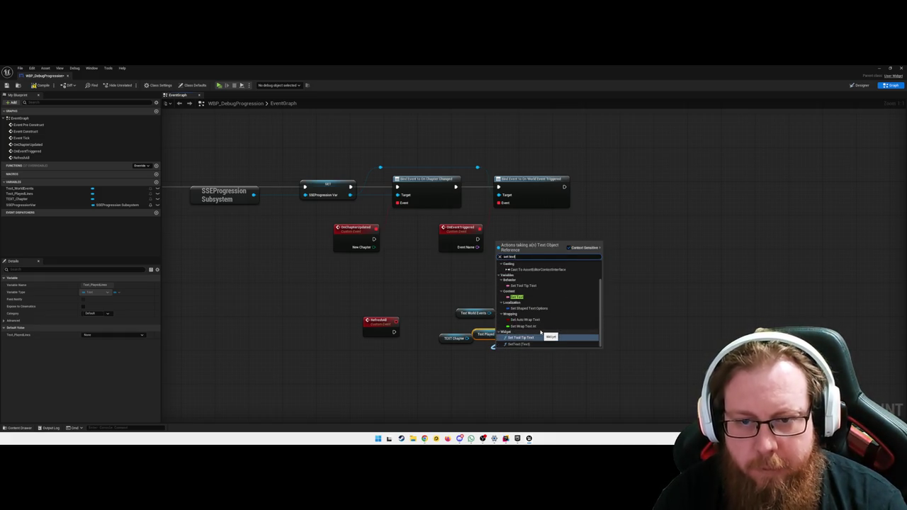
{"action": "left_click", "coordinate": [542, 333]}
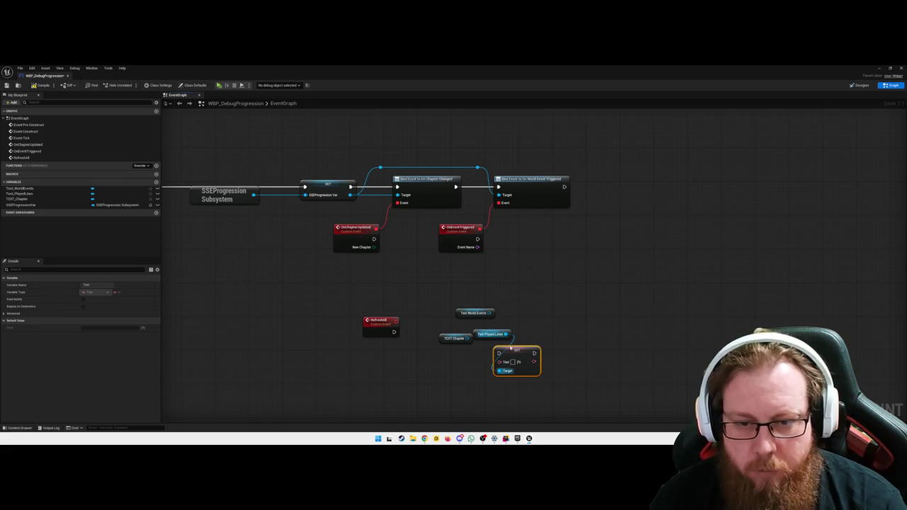
{"action": "left_click_drag", "start_coordinate": [511, 347], "coordinate": [569, 345]}
{"action": "mouse_move", "coordinate": [447, 332]}
{"action": "left_mouse_down"}
{"action": "mouse_move", "coordinate": [426, 352]}
{"action": "mouse_move", "coordinate": [492, 383]}
{"action": "left_mouse_up"}
{"action": "type", "text": "set tex"}
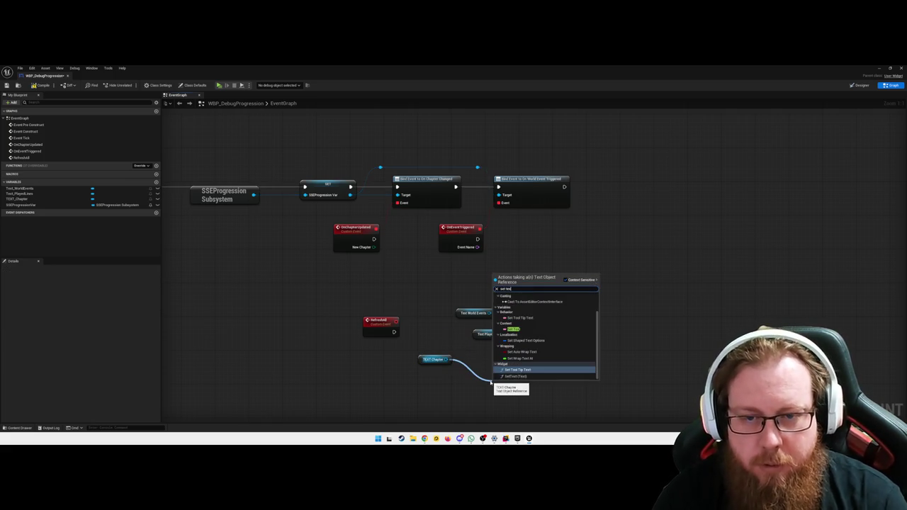
{"action": "key", "text": "Return"}
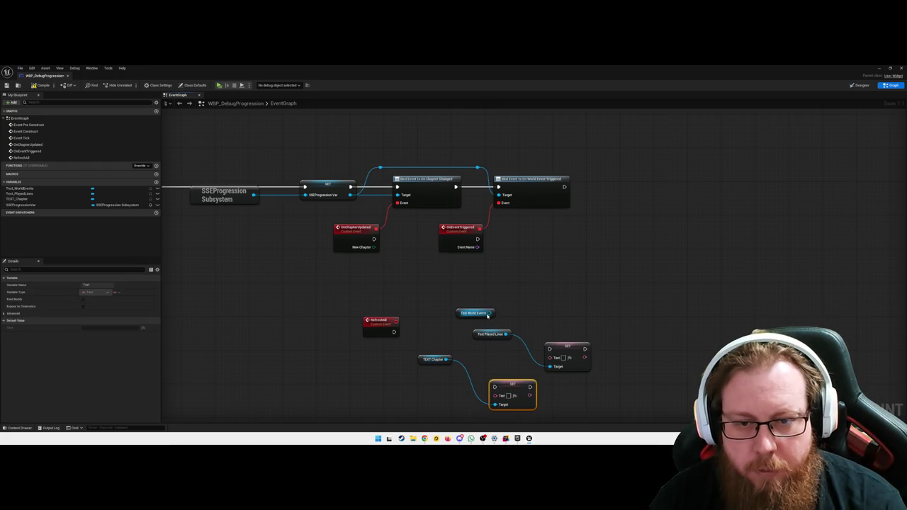
{"action": "left_click_drag", "start_coordinate": [489, 313], "coordinate": [521, 309]}
{"action": "type", "text": "set text"}
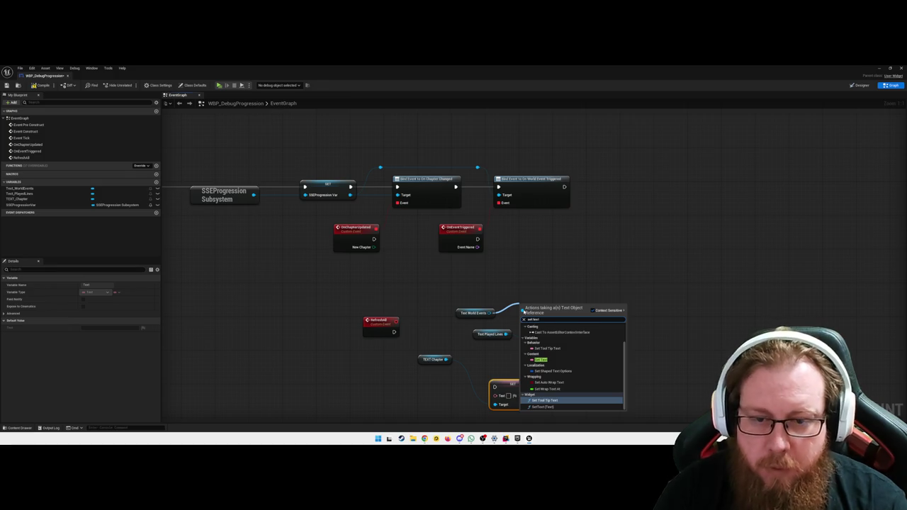
{"action": "key", "text": "Up"}
{"action": "key", "text": "Up"}
{"action": "key", "text": "Up"}
{"action": "key", "text": "Return"}
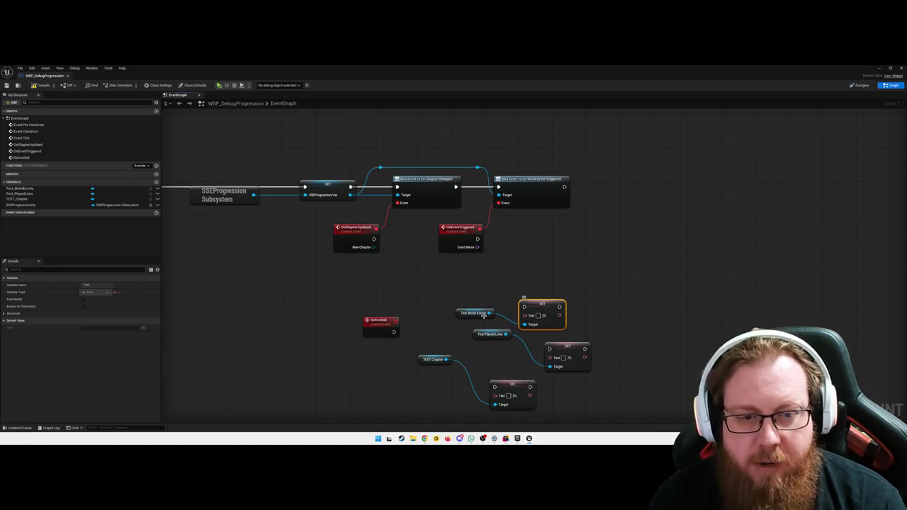
Step: Wire RefreshAll into the first Set Text and chain the Played Lines Set Text after it
{"action": "left_click_drag", "start_coordinate": [450, 290], "coordinate": [567, 332]}
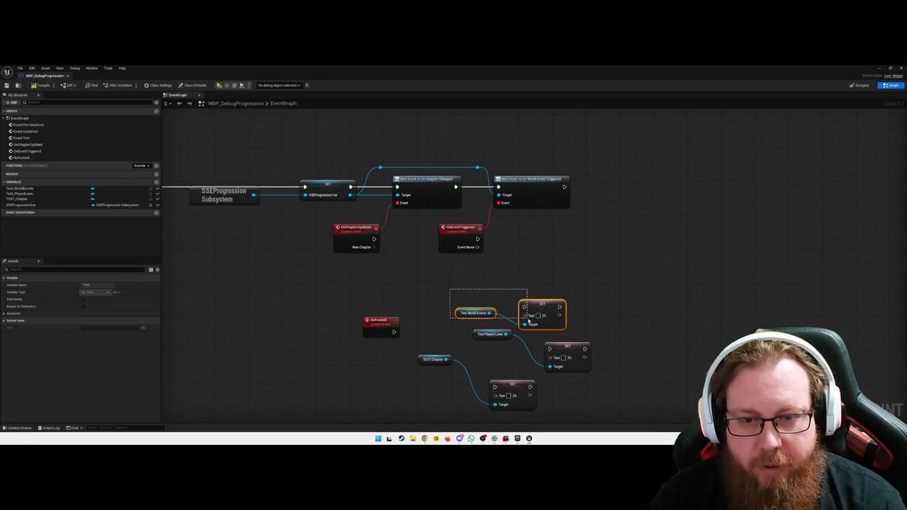
{"action": "left_click_drag", "start_coordinate": [473, 313], "coordinate": [474, 324]}
{"action": "mouse_move", "coordinate": [379, 321]}
{"action": "left_mouse_down"}
{"action": "mouse_move", "coordinate": [389, 287]}
{"action": "mouse_move", "coordinate": [524, 307]}
{"action": "left_mouse_up"}
{"action": "left_click", "coordinate": [449, 299]}
{"action": "left_click_drag", "start_coordinate": [423, 318], "coordinate": [398, 313]}
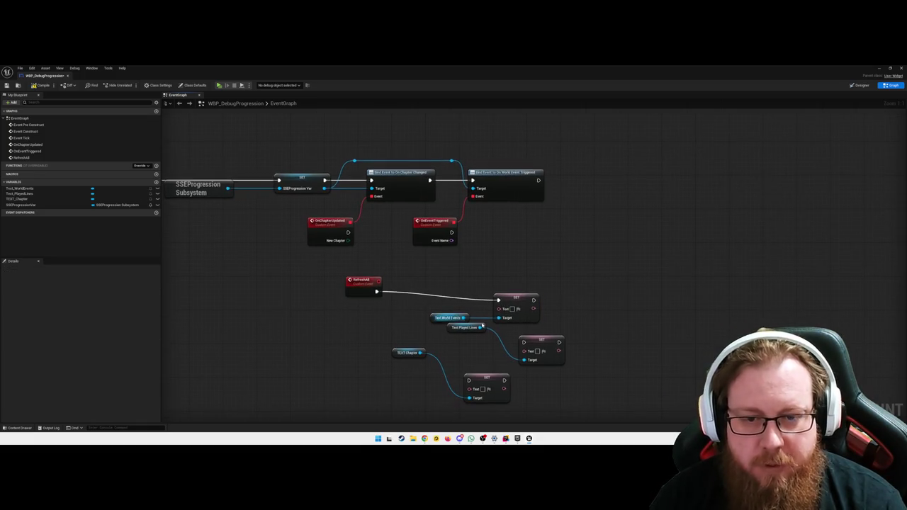
{"action": "mouse_move", "coordinate": [570, 374]}
{"action": "left_mouse_down"}
{"action": "mouse_move", "coordinate": [460, 324]}
{"action": "mouse_move", "coordinate": [575, 337]}
{"action": "left_mouse_up"}
{"action": "left_click", "coordinate": [581, 284]}
{"action": "left_click_drag", "start_coordinate": [534, 300], "coordinate": [623, 314]}
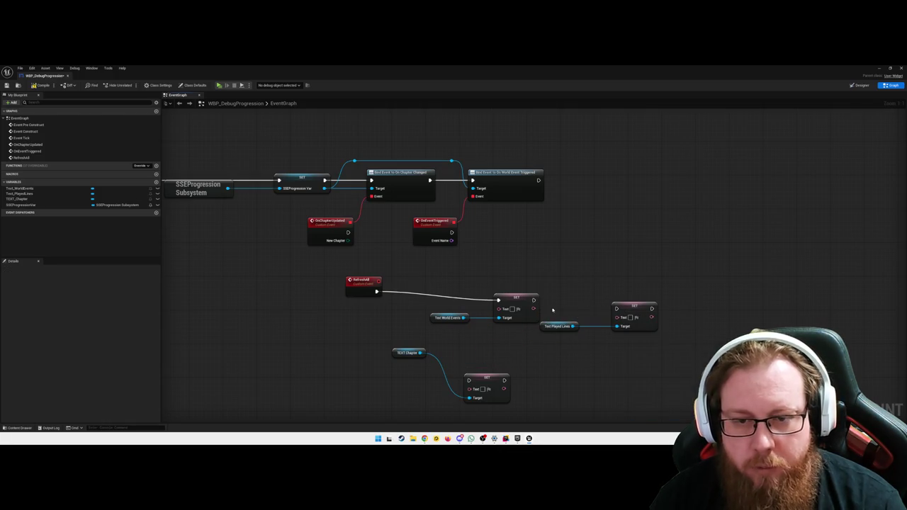
{"action": "left_click_drag", "start_coordinate": [537, 303], "coordinate": [617, 309]}
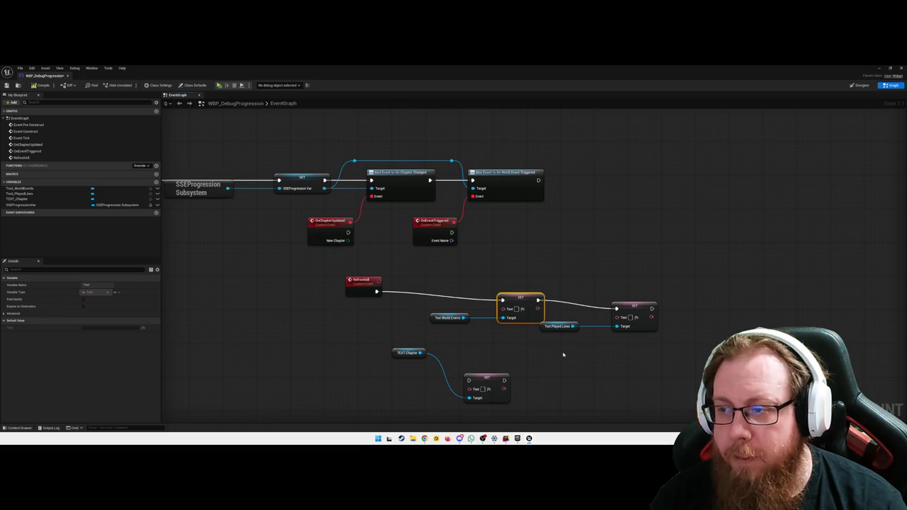
Step: Chain the TEXT Chapter Set Text into the row and straighten all RefreshAll nodes into one line
{"action": "left_click_drag", "start_coordinate": [547, 322], "coordinate": [387, 381]}
{"action": "key", "text": "q"}
{"action": "mouse_move", "coordinate": [484, 360]}
{"action": "left_mouse_down"}
{"action": "mouse_move", "coordinate": [726, 324]}
{"action": "mouse_move", "coordinate": [755, 269]}
{"action": "left_mouse_up"}
{"action": "left_click_drag", "start_coordinate": [635, 285], "coordinate": [635, 273]}
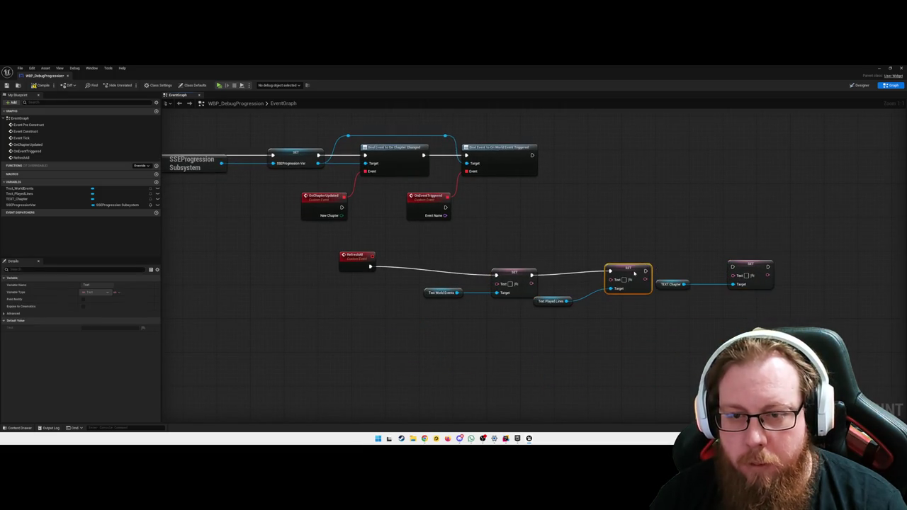
{"action": "mouse_move", "coordinate": [338, 253]}
{"action": "left_mouse_down"}
{"action": "mouse_move", "coordinate": [694, 326]}
{"action": "mouse_move", "coordinate": [364, 254]}
{"action": "left_mouse_up"}
{"action": "left_click_drag", "start_coordinate": [755, 321], "coordinate": [345, 243]}
{"action": "key", "text": "q"}
{"action": "left_click", "coordinate": [590, 341]}
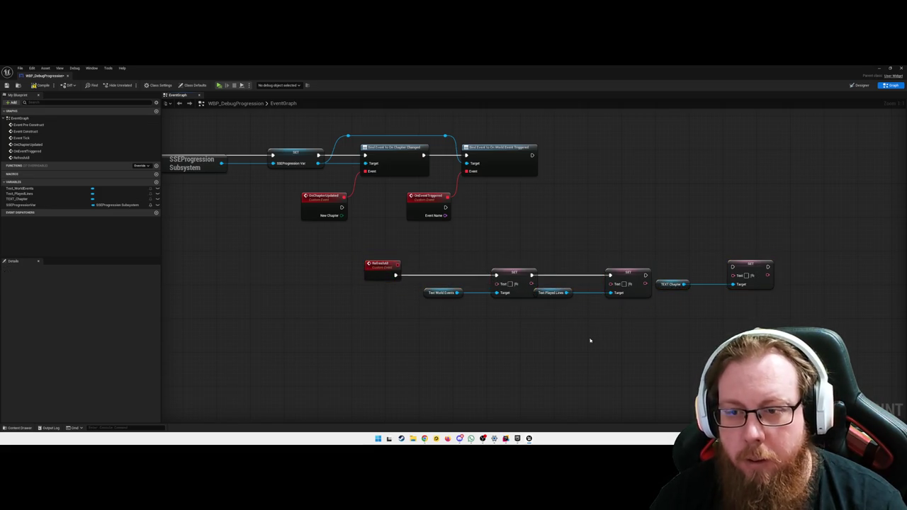
{"action": "left_click_drag", "start_coordinate": [645, 275], "coordinate": [732, 266]}
{"action": "left_click_drag", "start_coordinate": [746, 338], "coordinate": [455, 270]}
{"action": "key", "text": "q"}
{"action": "left_click", "coordinate": [489, 315]}
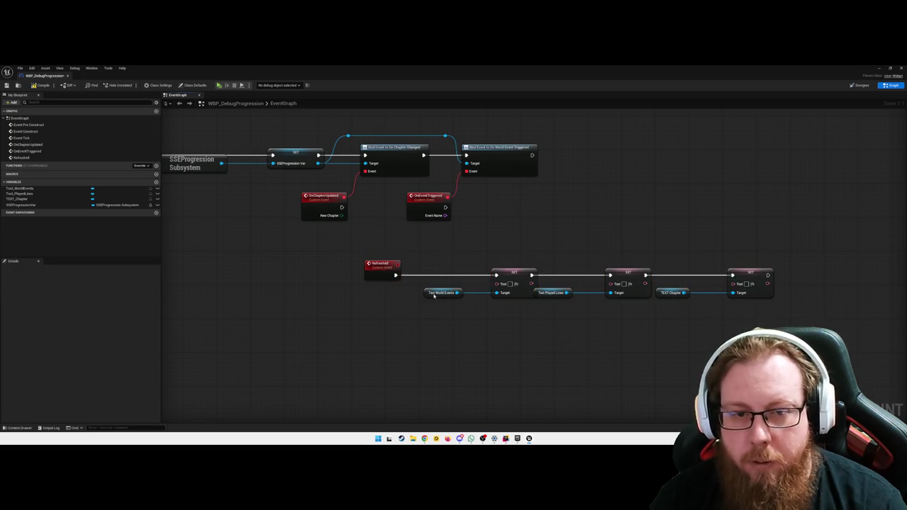
{"action": "left_click", "coordinate": [380, 267]}
Step: Place an SSEProgressionVar getter below the RefreshAll row and add Get All Played Lines from it
{"action": "left_click_drag", "start_coordinate": [370, 259], "coordinate": [328, 250]}
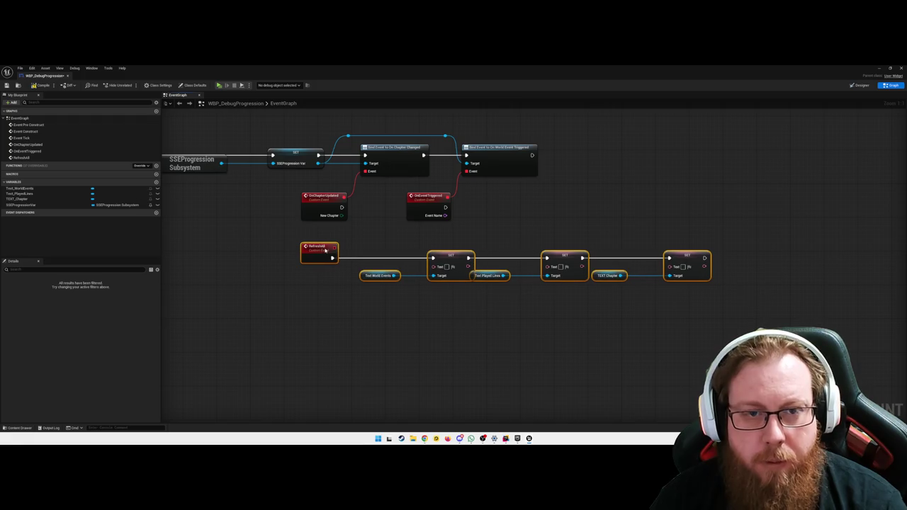
{"action": "left_click", "coordinate": [333, 331]}
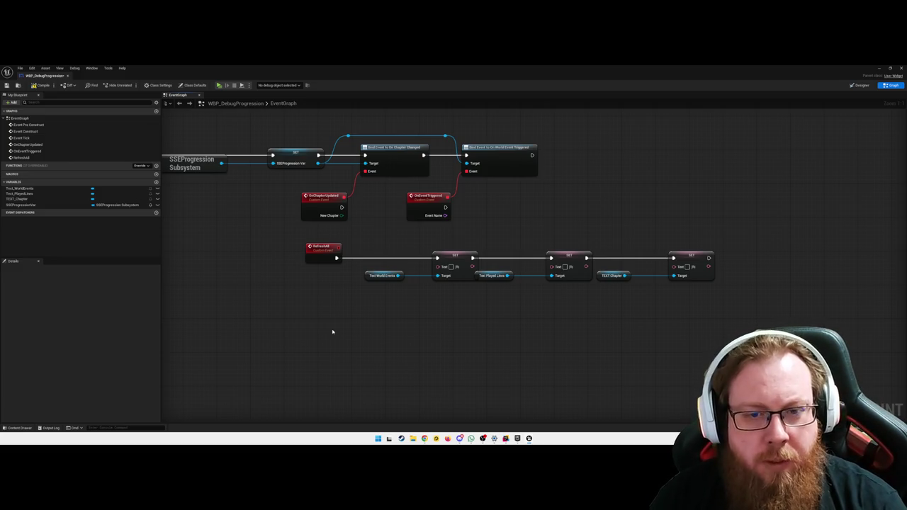
{"action": "mouse_move", "coordinate": [28, 205]}
{"action": "left_mouse_down"}
{"action": "mouse_move", "coordinate": [241, 334]}
{"action": "mouse_move", "coordinate": [326, 344]}
{"action": "left_mouse_up"}
{"action": "left_click", "coordinate": [258, 345]}
{"action": "type", "text": "get playl"}
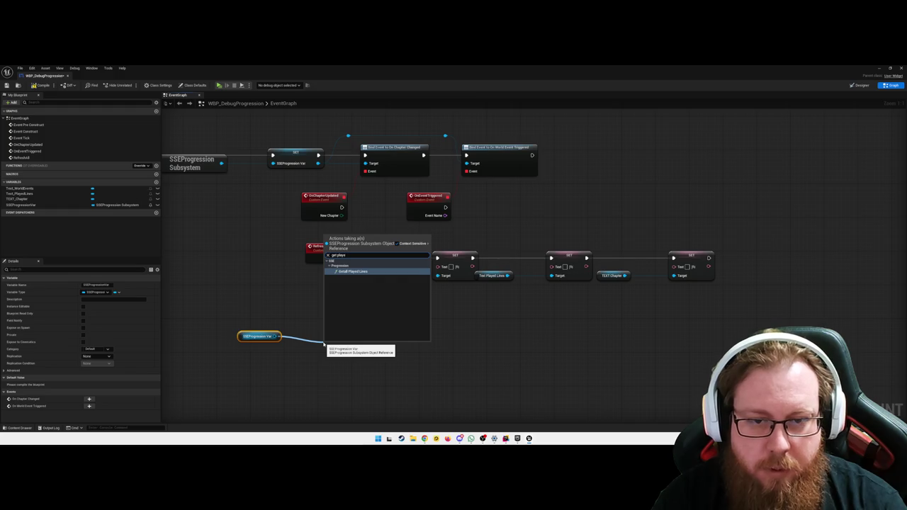
{"action": "key", "text": "Return"}
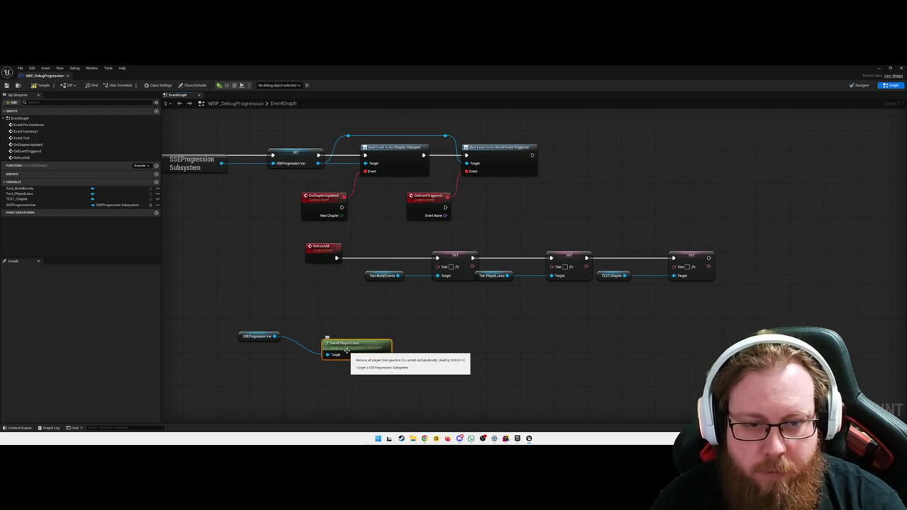
Step: Start a string conversion from the played lines result, then cancel it
{"action": "left_click_drag", "start_coordinate": [383, 355], "coordinate": [413, 355]}
{"action": "type", "text": "te"}
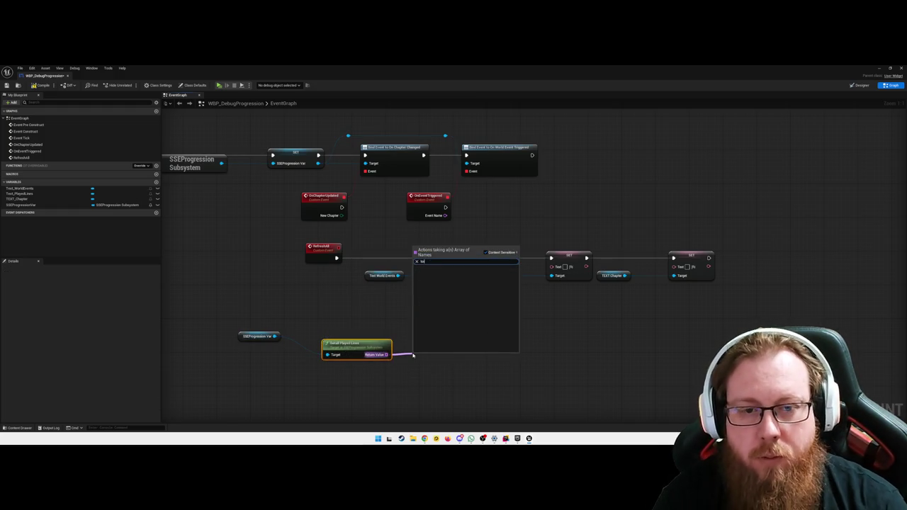
{"action": "type", "text": " stri"}
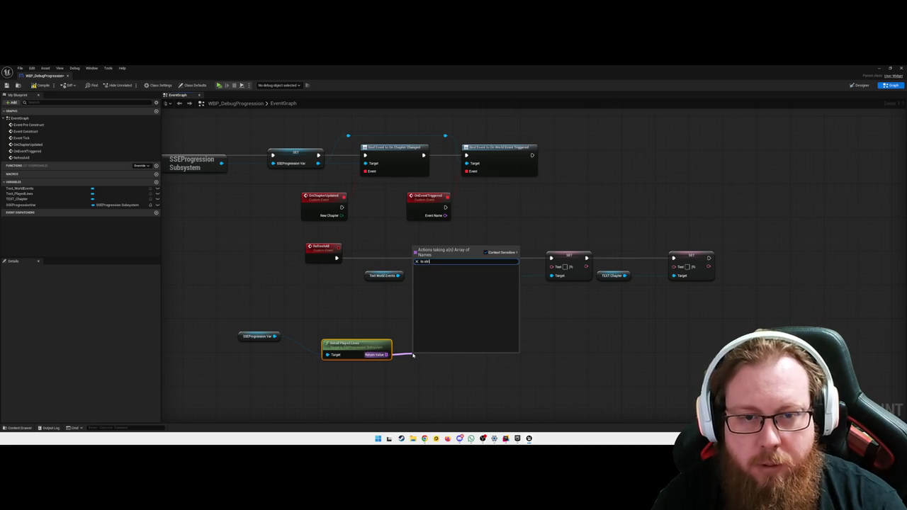
{"action": "key", "text": "BackSpace"}
{"action": "key", "text": "BackSpace"}
{"action": "key", "text": "BackSpace"}
{"action": "key", "text": "BackSpace"}
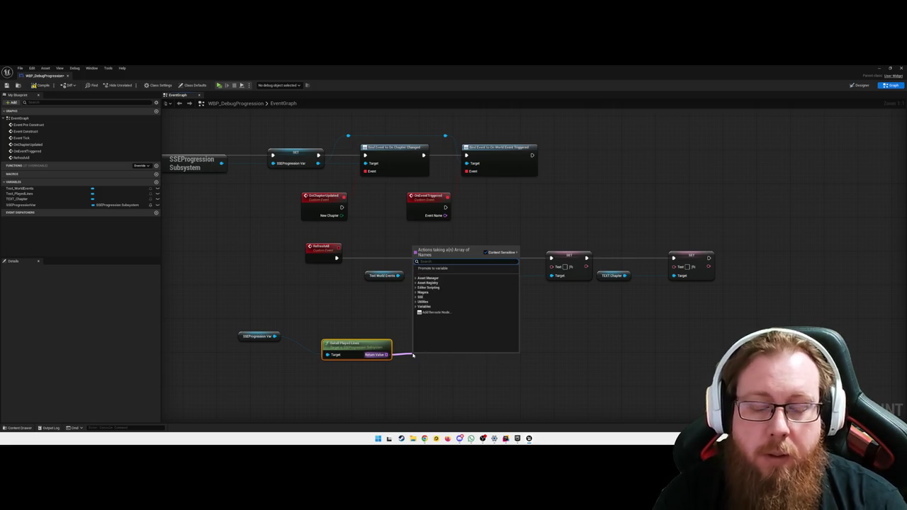
{"action": "left_click", "coordinate": [413, 355]}
{"action": "left_click", "coordinate": [465, 331]}
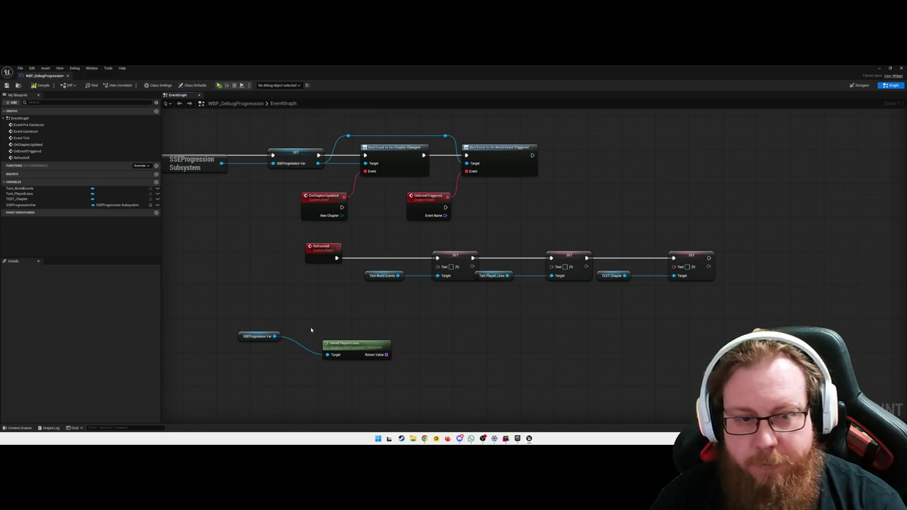
{"action": "left_click_drag", "start_coordinate": [274, 336], "coordinate": [310, 328]}
Step: Add Get All Triggered Events and Get Current Chapter nodes from SSEProgressionVar
{"action": "type", "text": "get all"}
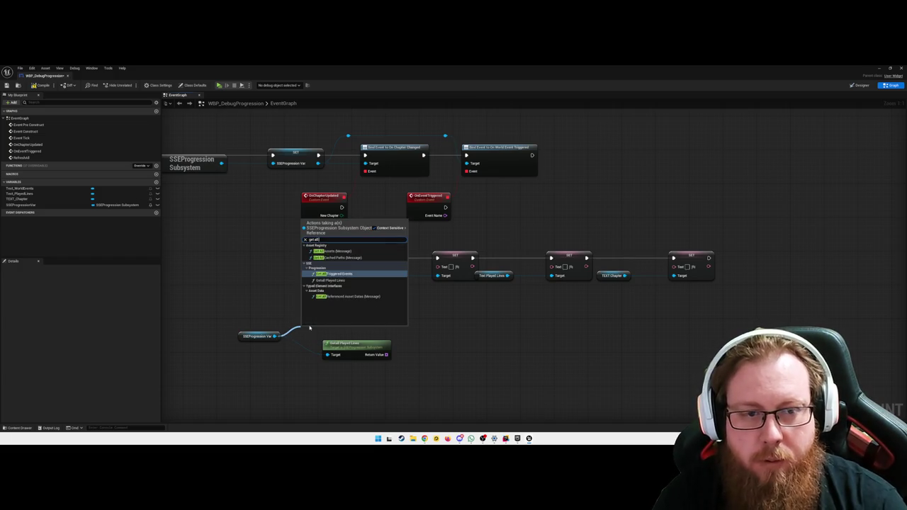
{"action": "key", "text": "Return"}
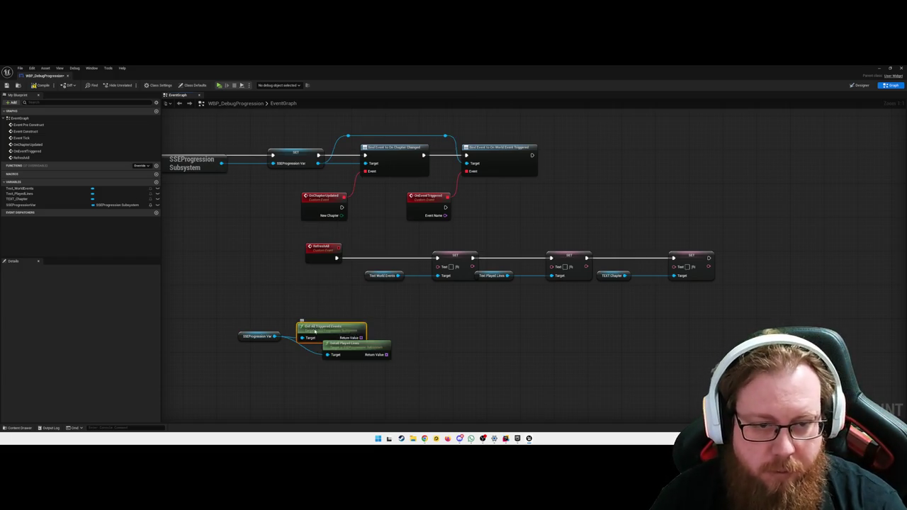
{"action": "left_click_drag", "start_coordinate": [314, 331], "coordinate": [345, 319]}
{"action": "left_click", "coordinate": [492, 360]}
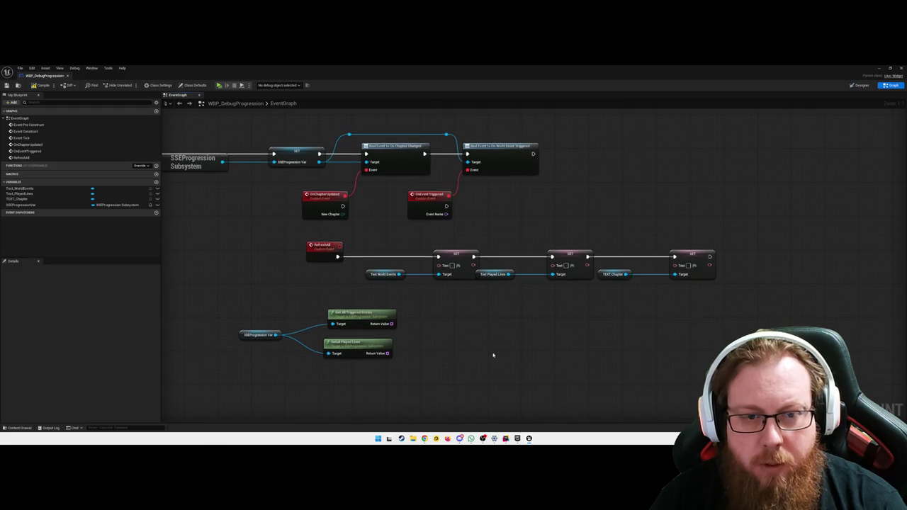
{"action": "left_click_drag", "start_coordinate": [276, 334], "coordinate": [303, 375]}
{"action": "type", "text": "get current"}
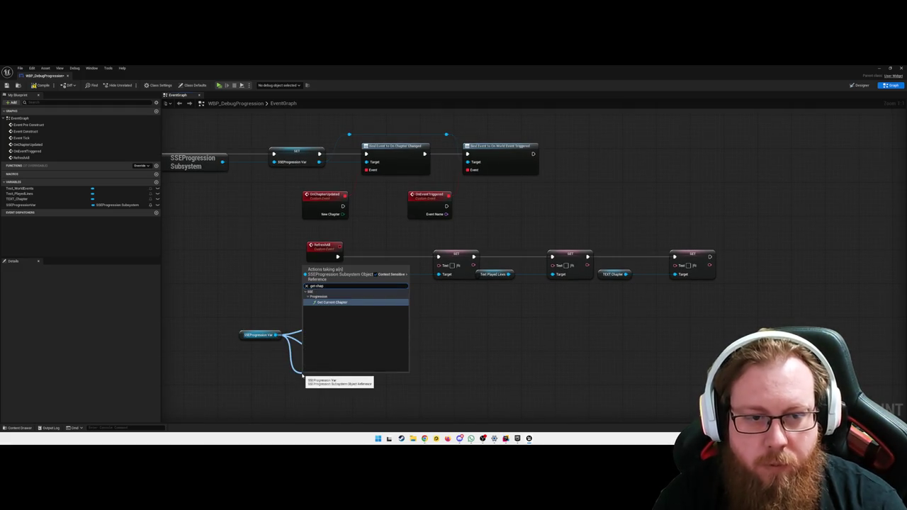
{"action": "key", "text": "Return"}
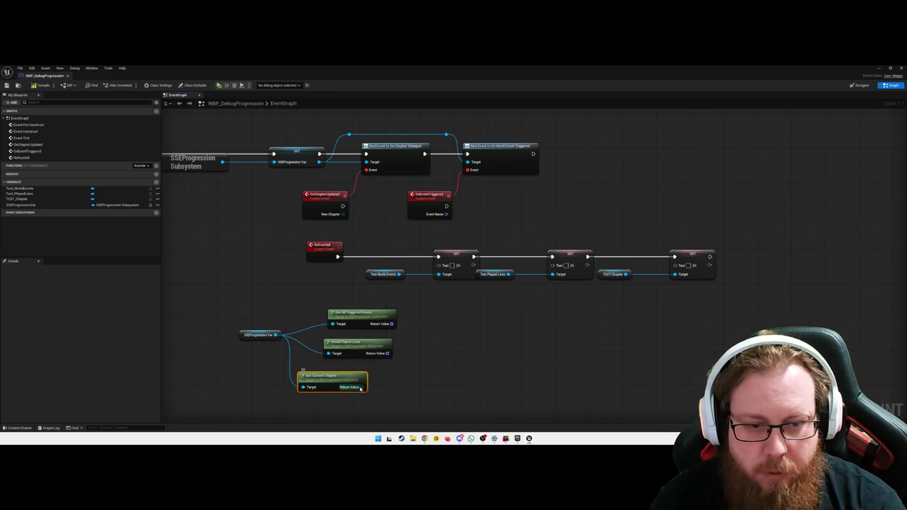
Step: Convert the current chapter to string and text into TEXT Chapter's Set Text, then switch to Rider
{"action": "left_click_drag", "start_coordinate": [360, 387], "coordinate": [404, 388]}
{"action": "type", "text": "nestring"}
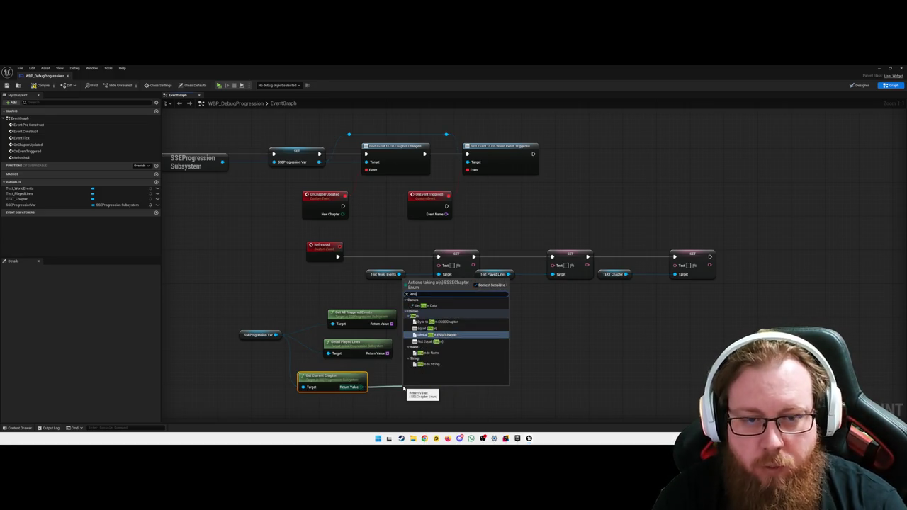
{"action": "key", "text": "Down"}
{"action": "key", "text": "Down"}
{"action": "key", "text": "Down"}
{"action": "key", "text": "Return"}
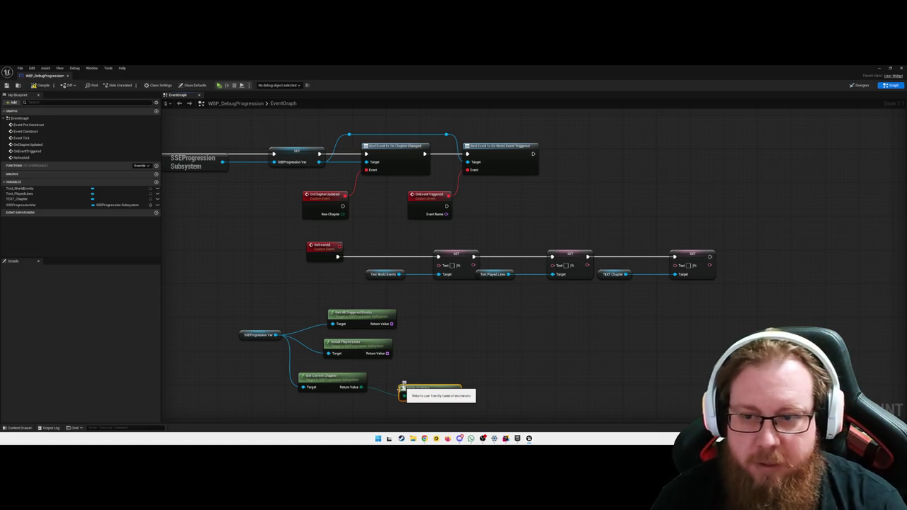
{"action": "left_click_drag", "start_coordinate": [458, 395], "coordinate": [680, 275]}
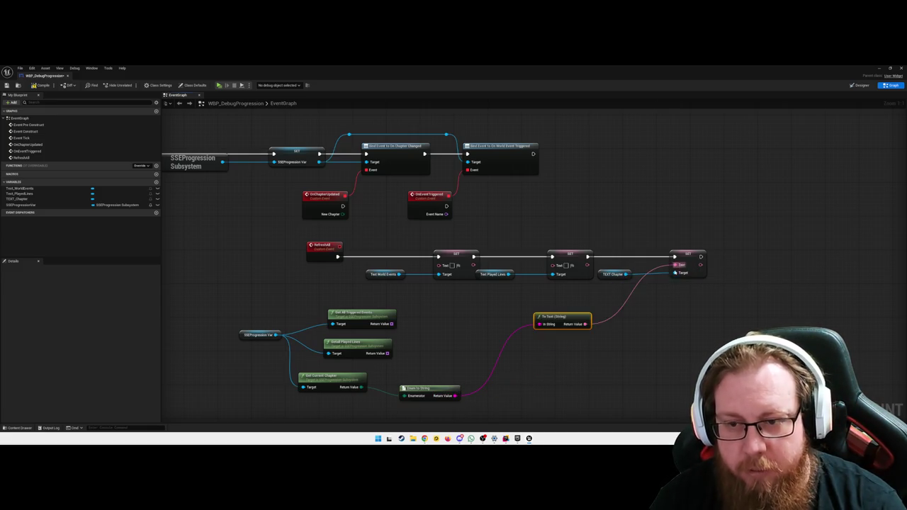
{"action": "mouse_move", "coordinate": [575, 324]}
{"action": "left_mouse_down"}
{"action": "mouse_move", "coordinate": [582, 330]}
{"action": "mouse_move", "coordinate": [547, 382]}
{"action": "left_mouse_up"}
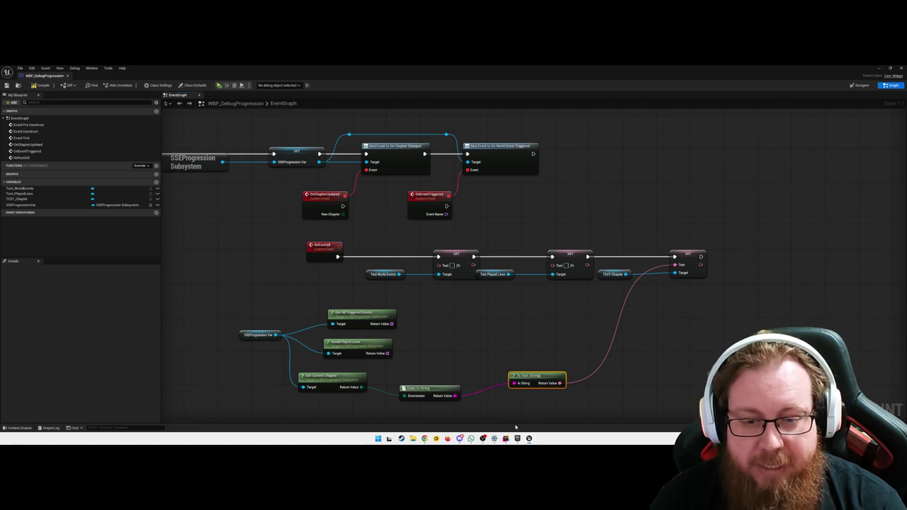
{"action": "key", "text": "alt+Tab"}
Step: Check the UCLASS(BlueprintType) line in Rider, then return to the WBP_DebugProgression Blueprint graph
{"action": "left_click", "coordinate": [256, 212]}
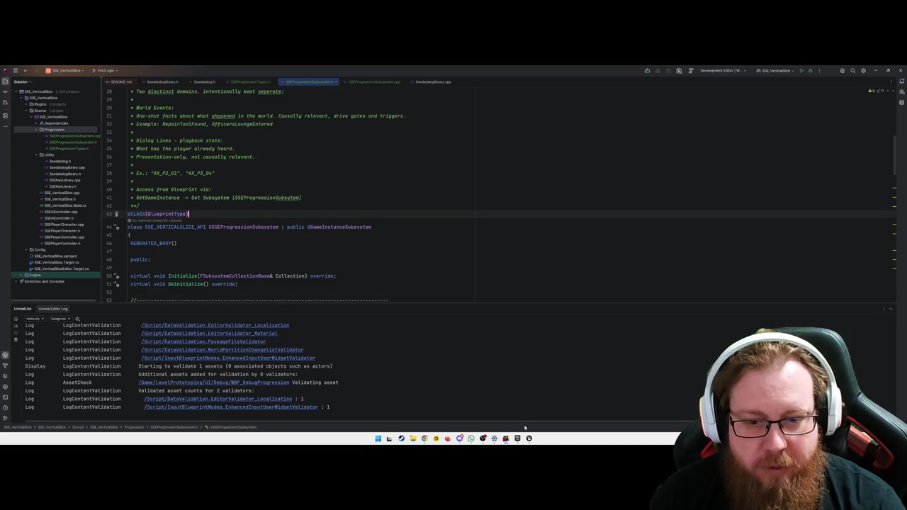
{"action": "left_click", "coordinate": [517, 437]}
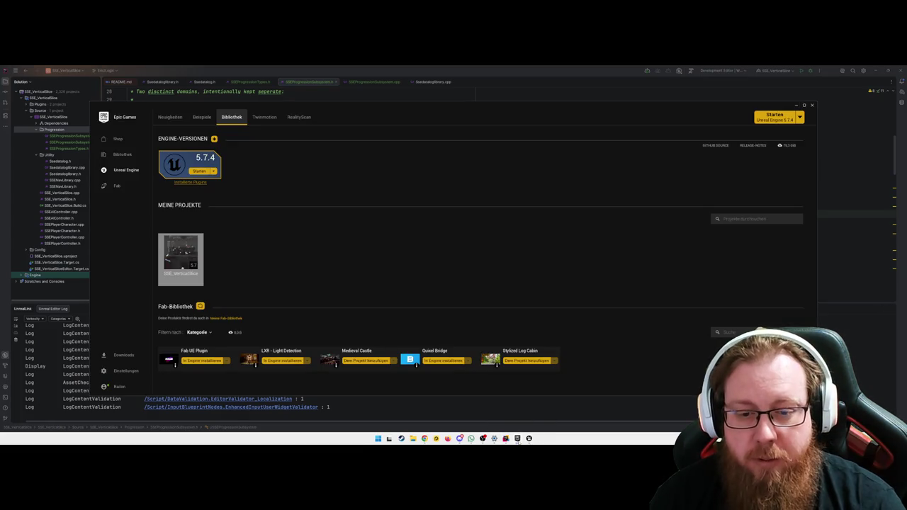
{"action": "mouse_move", "coordinate": [528, 437]}
{"action": "left_click", "coordinate": [559, 411]}
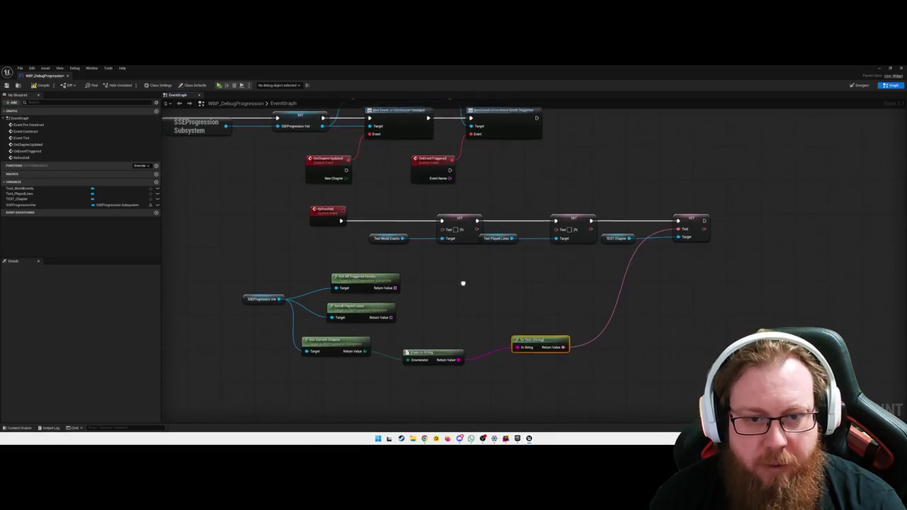
Step: Add a For Each Loop over the Get All Triggered Events and Get All Played Lines arrays
{"action": "left_click_drag", "start_coordinate": [396, 283], "coordinate": [411, 286]}
{"action": "type", "text": "for each"}
{"action": "key", "text": "Return"}
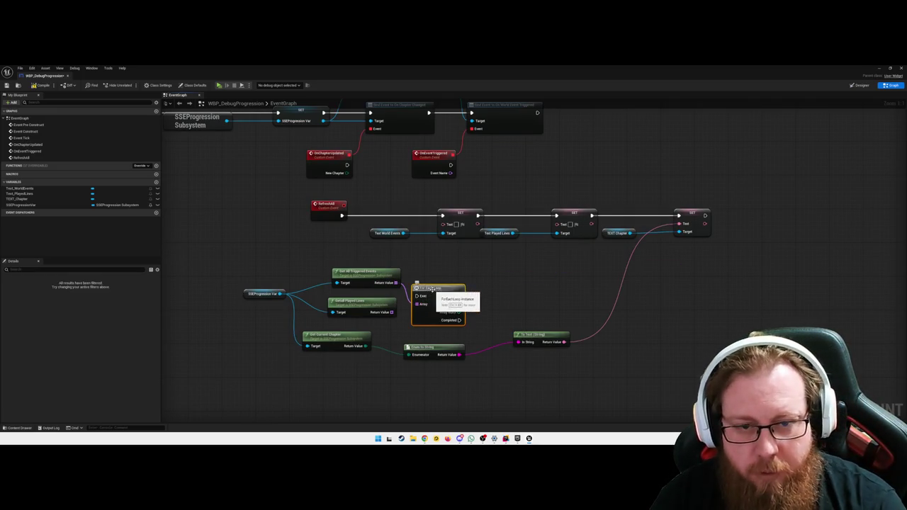
{"action": "left_click_drag", "start_coordinate": [417, 286], "coordinate": [431, 274]}
{"action": "left_click", "coordinate": [391, 317]}
{"action": "left_click_drag", "start_coordinate": [390, 312], "coordinate": [406, 323]}
{"action": "type", "text": "for each"}
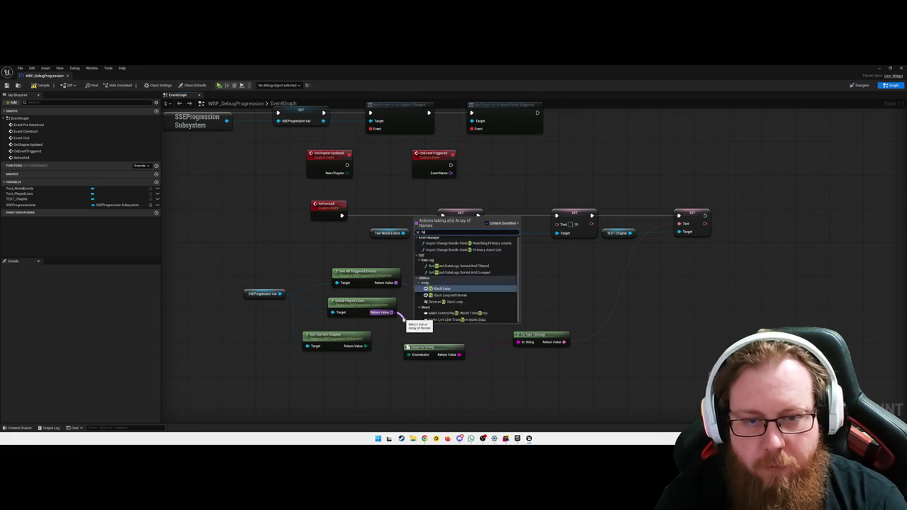
{"action": "key", "text": "Return"}
{"action": "left_click_drag", "start_coordinate": [441, 326], "coordinate": [453, 318]}
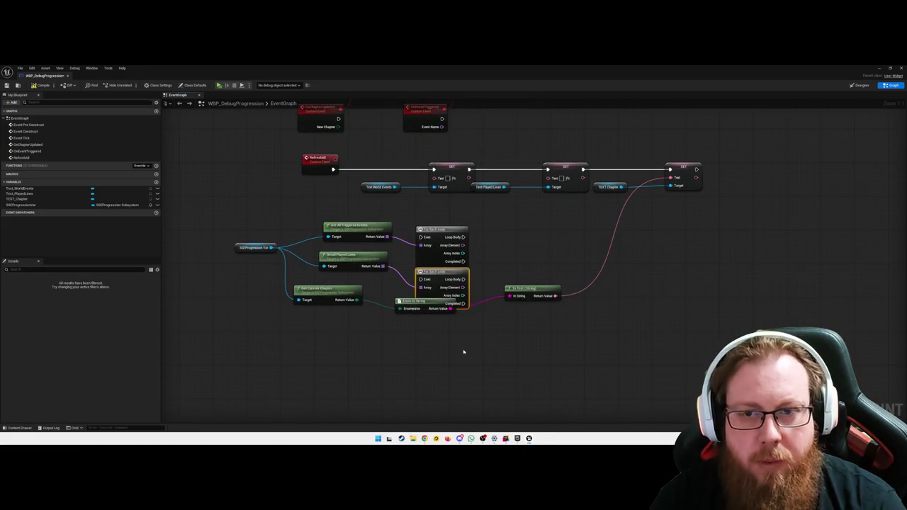
Step: Straighten the Get Current Chapter, Enum to String, To Text row and TEXT Chapter's SET node
{"action": "left_click_drag", "start_coordinate": [449, 354], "coordinate": [309, 295]}
{"action": "left_click", "coordinate": [441, 274], "text": "ctrl"}
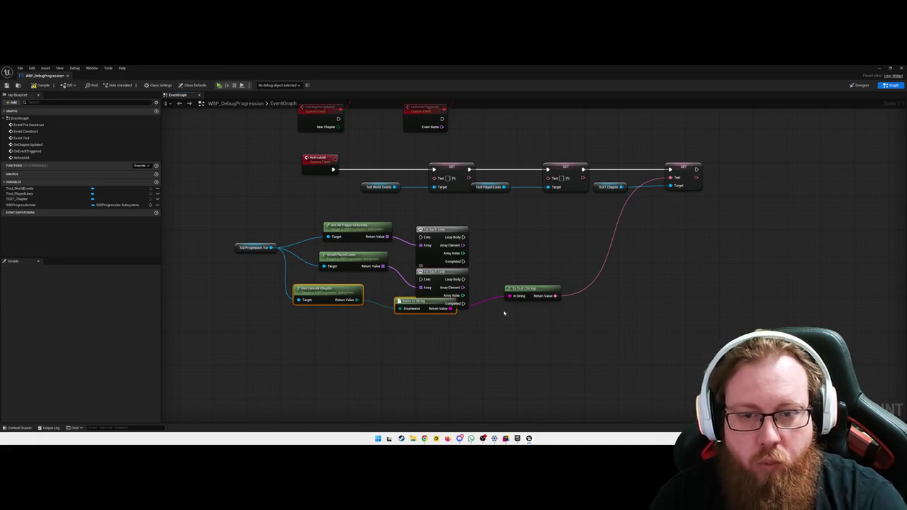
{"action": "key", "text": "f"}
{"action": "key", "text": "Right"}
{"action": "key", "text": "f"}
{"action": "mouse_move", "coordinate": [567, 358]}
{"action": "left_mouse_down"}
{"action": "mouse_move", "coordinate": [351, 325]}
{"action": "mouse_move", "coordinate": [358, 327]}
{"action": "left_mouse_up"}
{"action": "key", "text": "q"}
{"action": "left_click", "coordinate": [574, 357]}
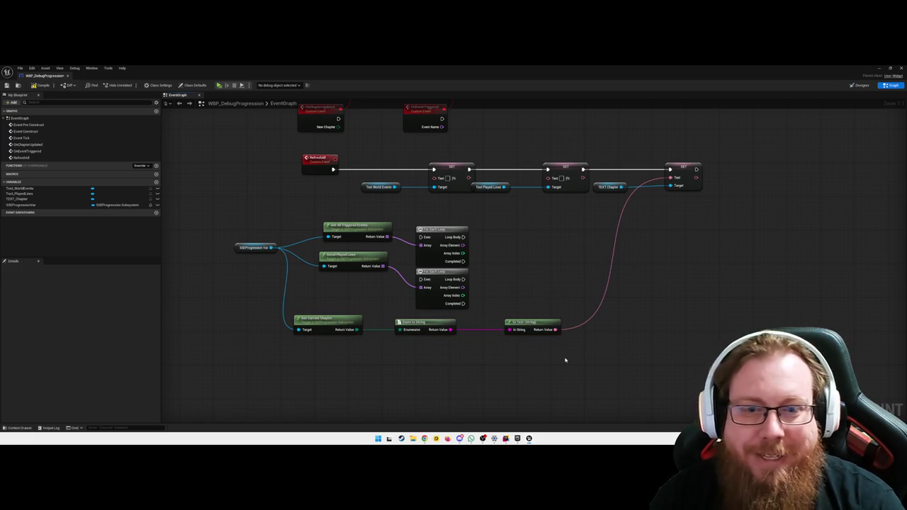
{"action": "left_click_drag", "start_coordinate": [704, 213], "coordinate": [595, 177]}
{"action": "key", "text": "q"}
{"action": "left_click", "coordinate": [674, 248]}
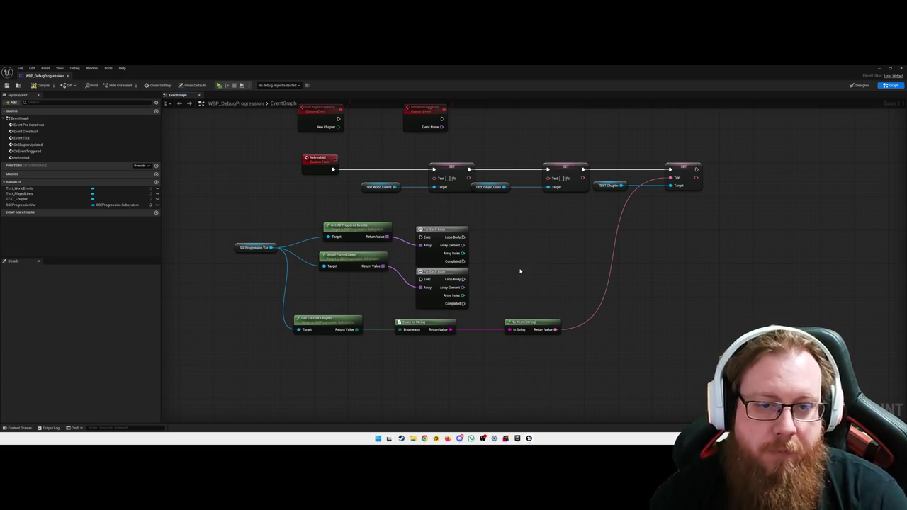
Step: Line up the three subsystem getters beside their loops and reposition the SSEProgression variable
{"action": "mouse_move", "coordinate": [499, 245]}
{"action": "left_mouse_down"}
{"action": "mouse_move", "coordinate": [322, 211]}
{"action": "mouse_move", "coordinate": [346, 217]}
{"action": "left_mouse_up"}
{"action": "left_click", "coordinate": [393, 250]}
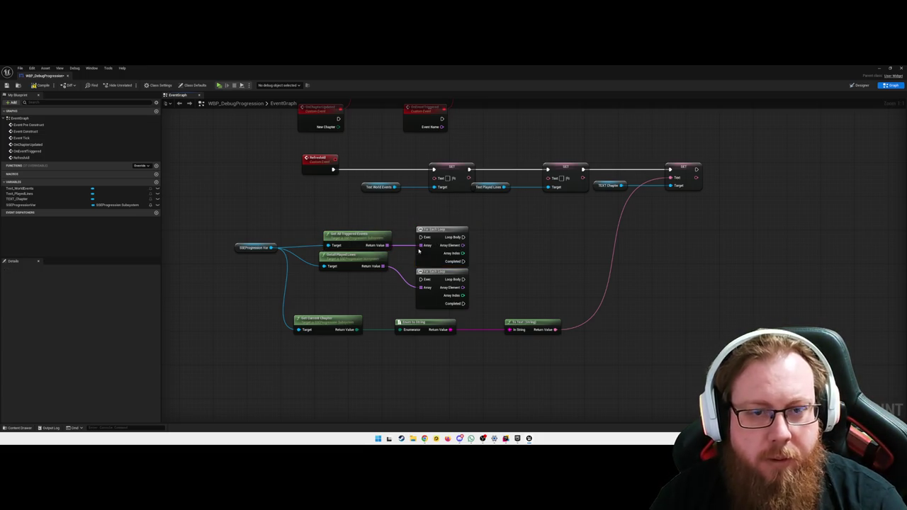
{"action": "mouse_move", "coordinate": [489, 306]}
{"action": "left_mouse_down"}
{"action": "mouse_move", "coordinate": [333, 259]}
{"action": "mouse_move", "coordinate": [354, 280]}
{"action": "left_mouse_up"}
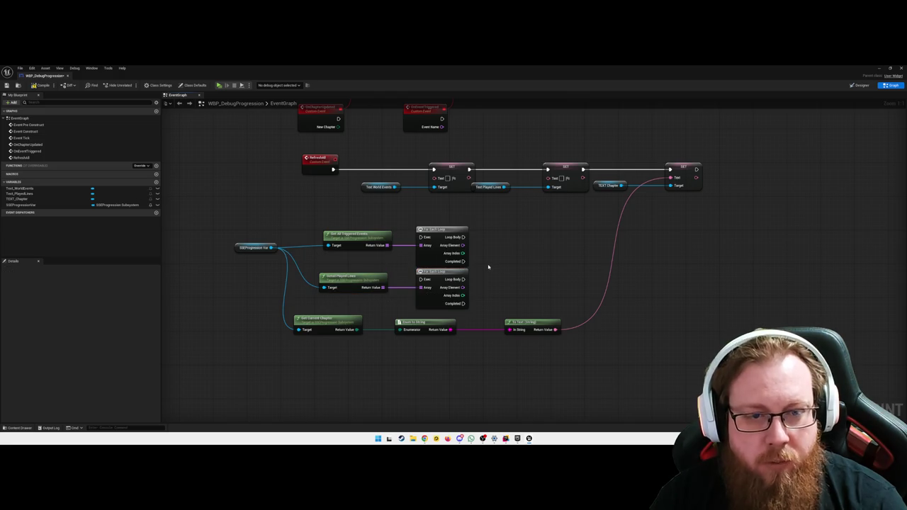
{"action": "left_click", "coordinate": [373, 291]}
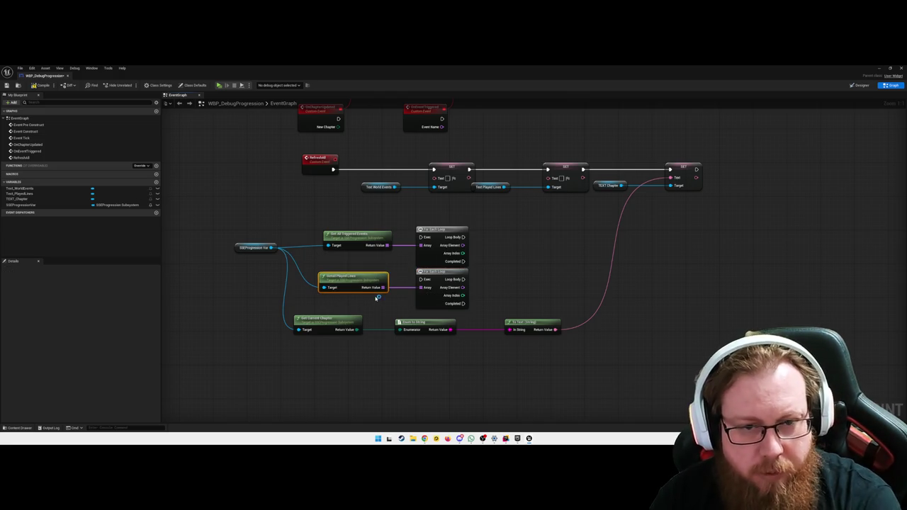
{"action": "left_click_drag", "start_coordinate": [373, 292], "coordinate": [348, 282]}
{"action": "left_click", "coordinate": [355, 301]}
{"action": "left_click_drag", "start_coordinate": [358, 233], "coordinate": [346, 233]}
{"action": "left_click", "coordinate": [381, 214]}
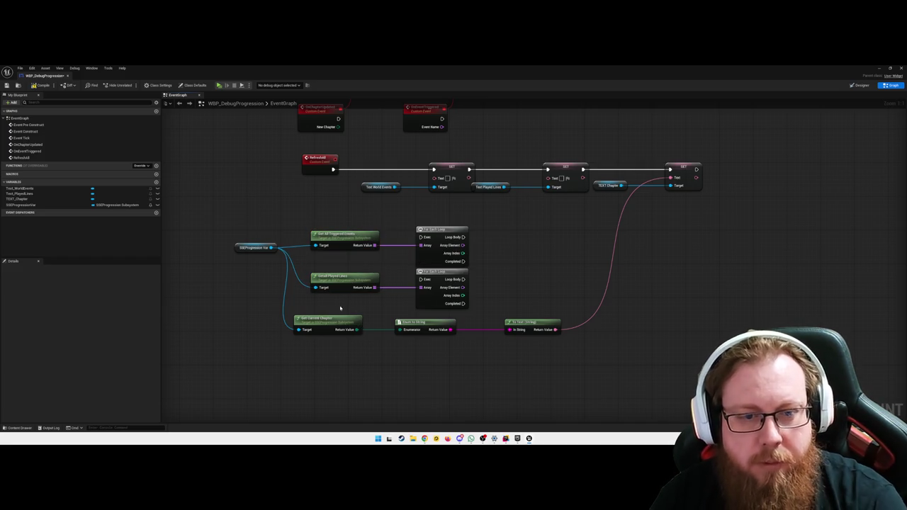
{"action": "left_click_drag", "start_coordinate": [358, 324], "coordinate": [374, 326]}
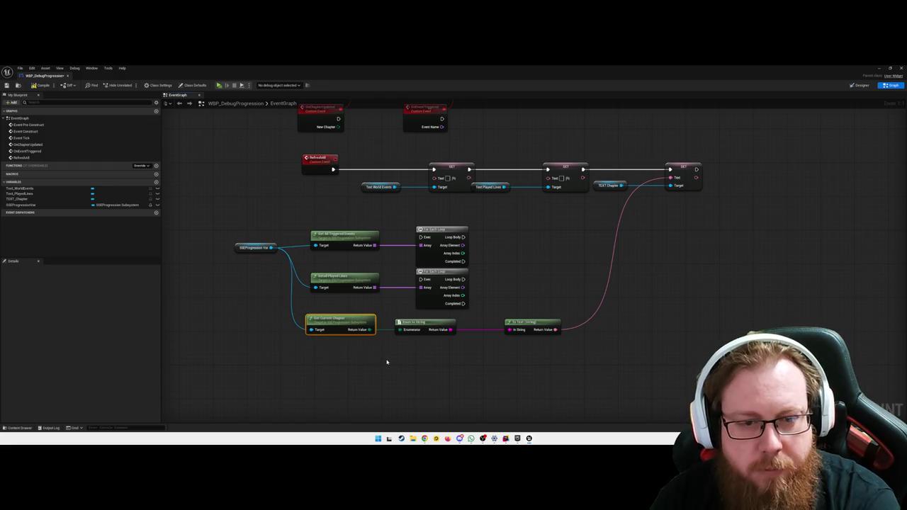
{"action": "left_click", "coordinate": [385, 362]}
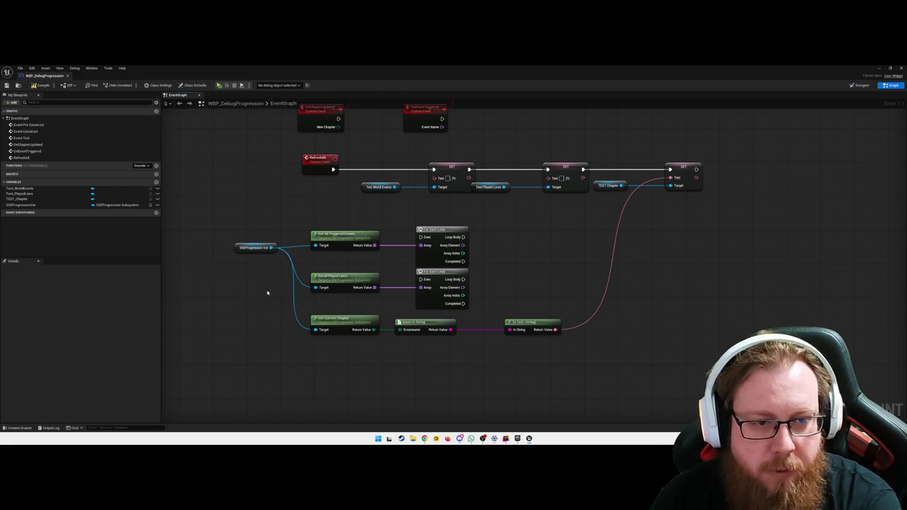
{"action": "mouse_move", "coordinate": [231, 225]}
{"action": "left_mouse_down"}
{"action": "mouse_move", "coordinate": [353, 264]}
{"action": "mouse_move", "coordinate": [348, 257]}
{"action": "left_mouse_up"}
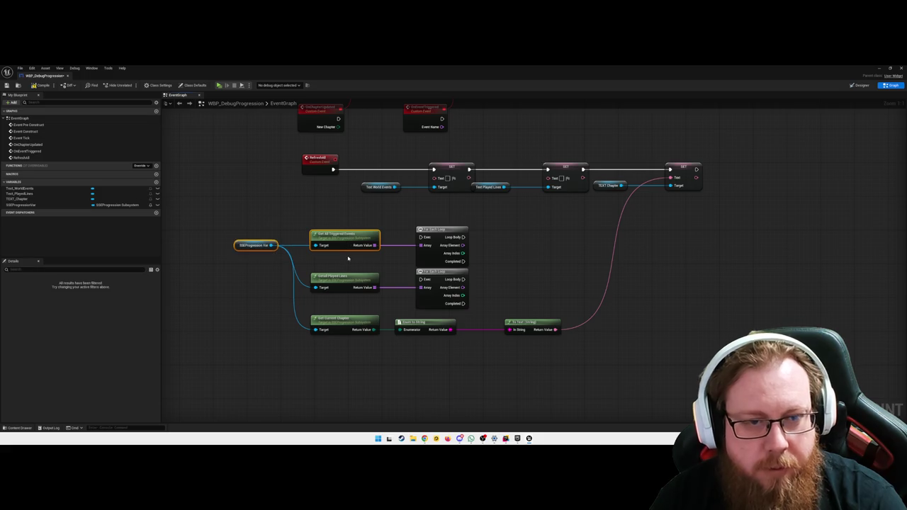
{"action": "left_click", "coordinate": [251, 282]}
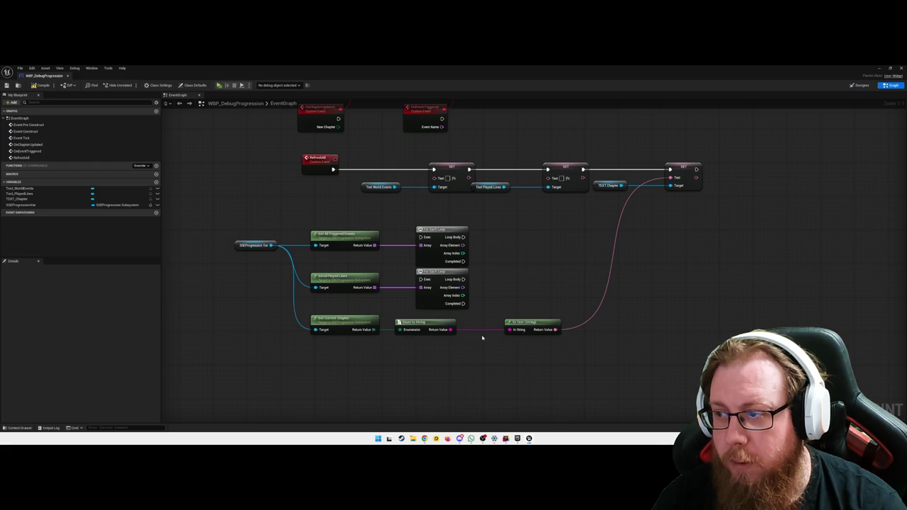
Step: Break the chapter Set Text wire and add a Format Text node with the {Chapter} pattern
{"action": "right_click", "coordinate": [607, 318]}
{"action": "left_click", "coordinate": [621, 210]}
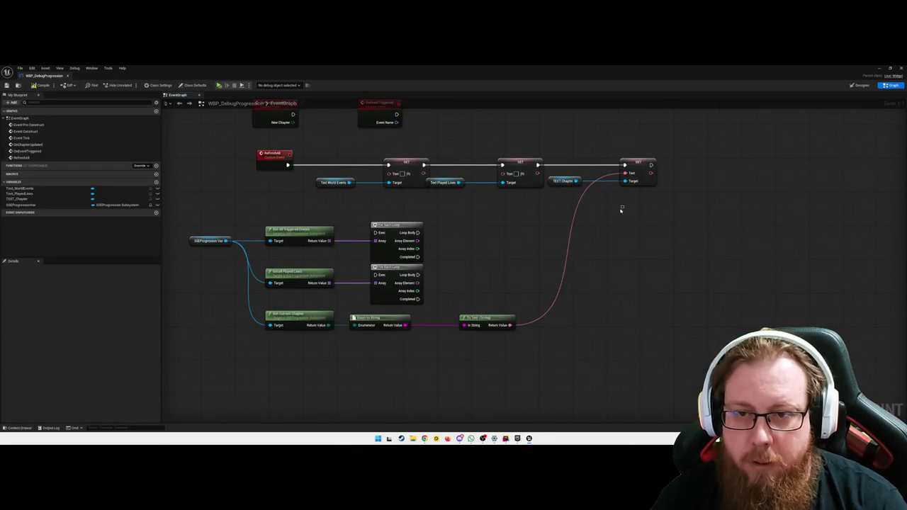
{"action": "left_click", "coordinate": [625, 173], "text": "alt"}
{"action": "right_click", "coordinate": [563, 339]}
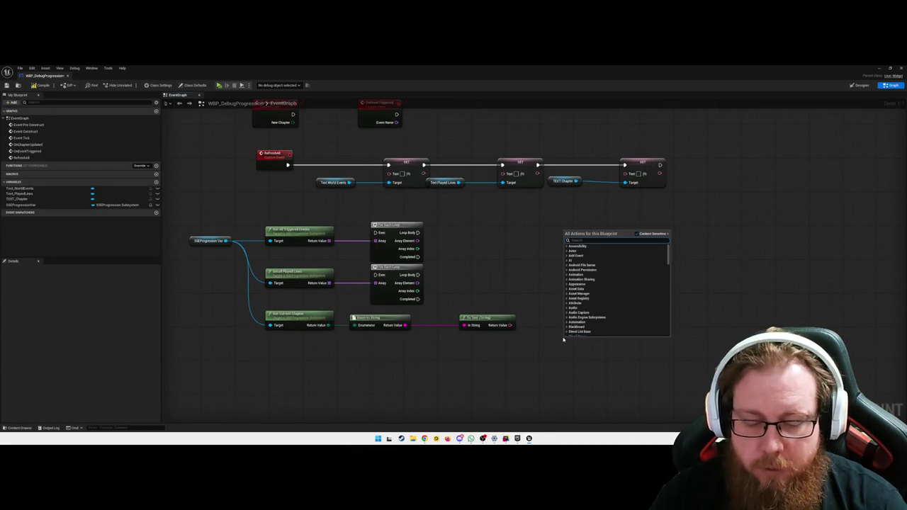
{"action": "type", "text": "format text"}
{"action": "key", "text": "Return"}
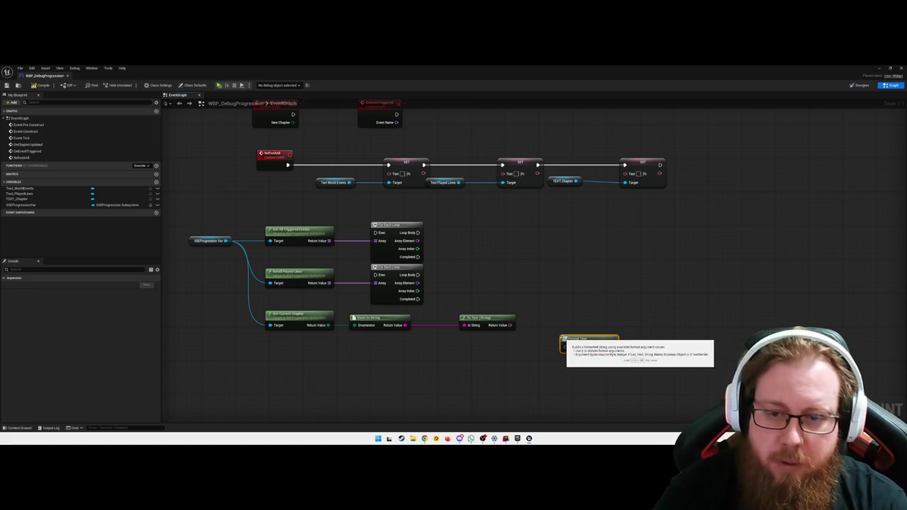
{"action": "mouse_move", "coordinate": [584, 340]}
{"action": "left_mouse_down"}
{"action": "mouse_move", "coordinate": [574, 306]}
{"action": "mouse_move", "coordinate": [571, 320]}
{"action": "left_mouse_up"}
{"action": "left_click", "coordinate": [569, 326]}
{"action": "type", "text": "{Chapter}}"}
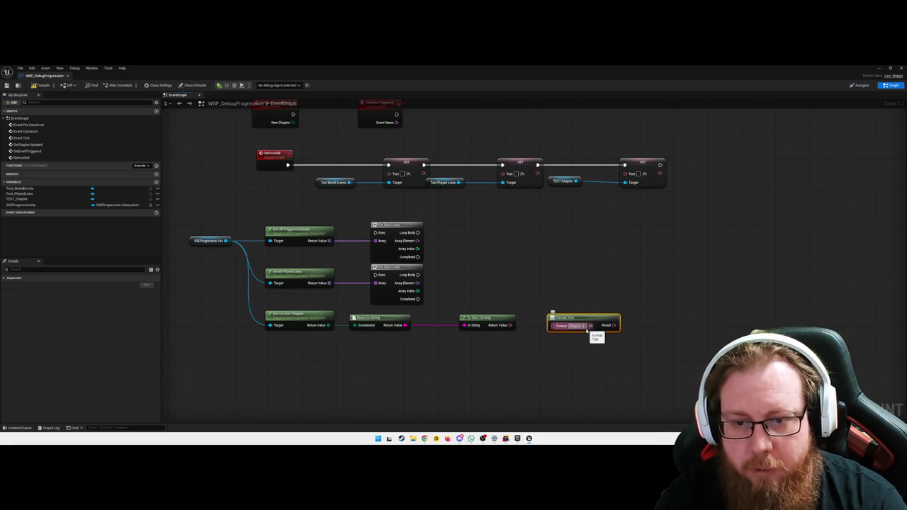
{"action": "key", "text": "Return"}
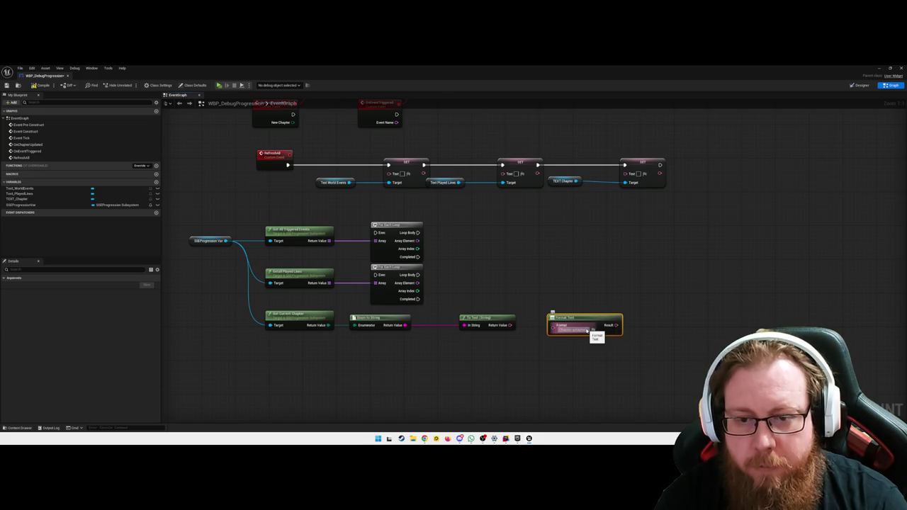
Step: Wire To Text into Format Text's chapter input and Result into TEXT Chapter's Set Text, then straighten the row
{"action": "left_click_drag", "start_coordinate": [510, 326], "coordinate": [552, 338]}
{"action": "mouse_move", "coordinate": [615, 325]}
{"action": "left_mouse_down"}
{"action": "mouse_move", "coordinate": [611, 169]}
{"action": "mouse_move", "coordinate": [625, 173]}
{"action": "left_mouse_up"}
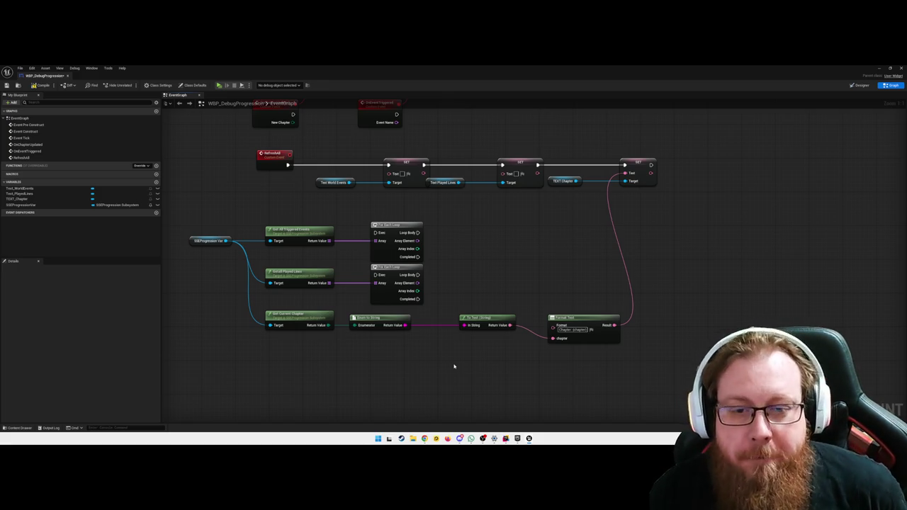
{"action": "left_click_drag", "start_coordinate": [589, 380], "coordinate": [274, 319]}
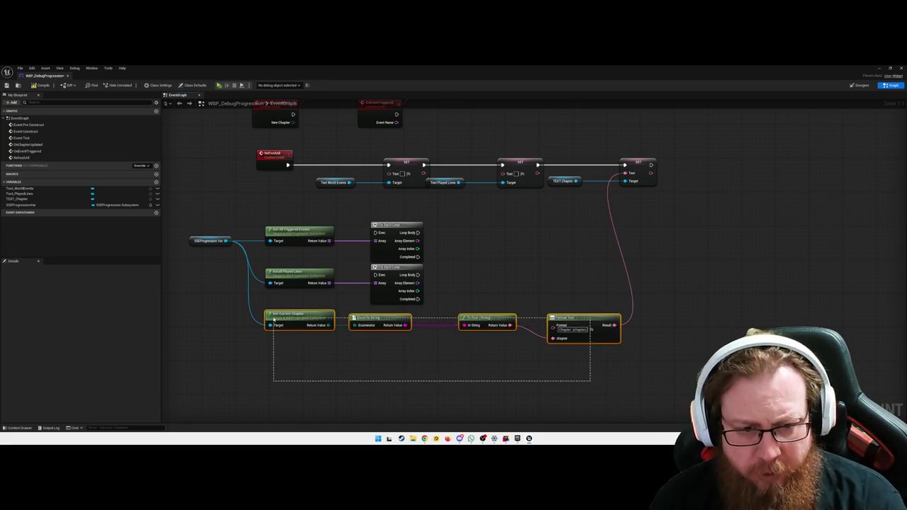
{"action": "key", "text": "q"}
{"action": "left_click_drag", "start_coordinate": [695, 254], "coordinate": [589, 162]}
{"action": "key", "text": "Right"}
{"action": "key", "text": "Right"}
{"action": "key", "text": "Right"}
{"action": "left_click", "coordinate": [598, 235]}
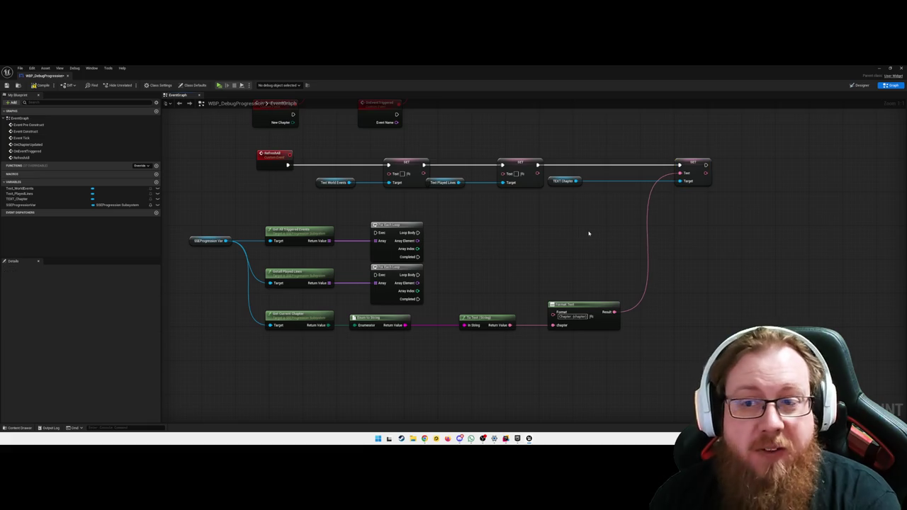
{"action": "key", "text": "Home"}
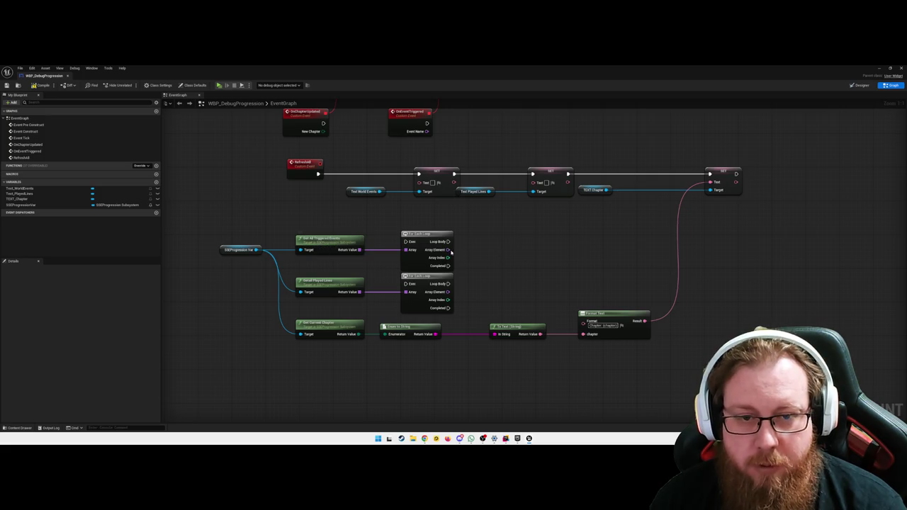
Step: Begin a node search off the triggered events loop's array element
{"action": "left_click_drag", "start_coordinate": [448, 249], "coordinate": [469, 253]}
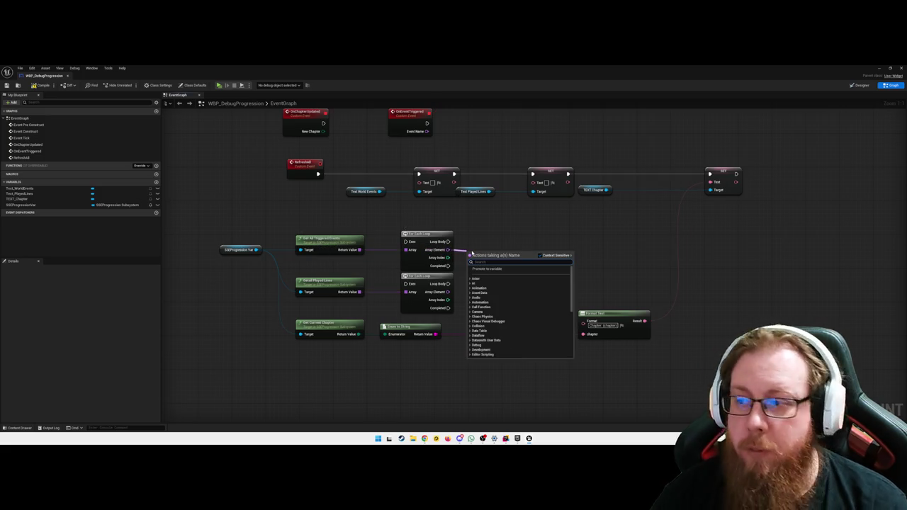
{"action": "type", "text": "se"}
{"action": "key", "text": "BackSpace"}
{"action": "key", "text": "BackSpace"}
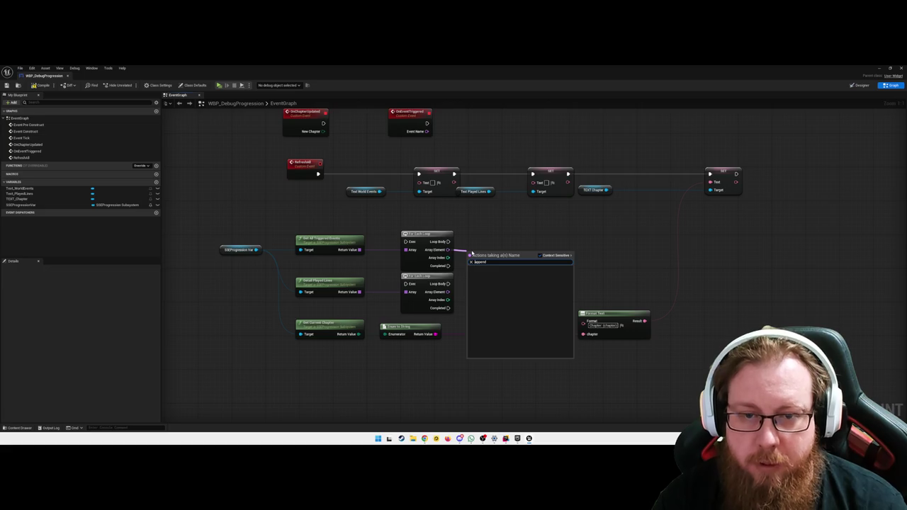
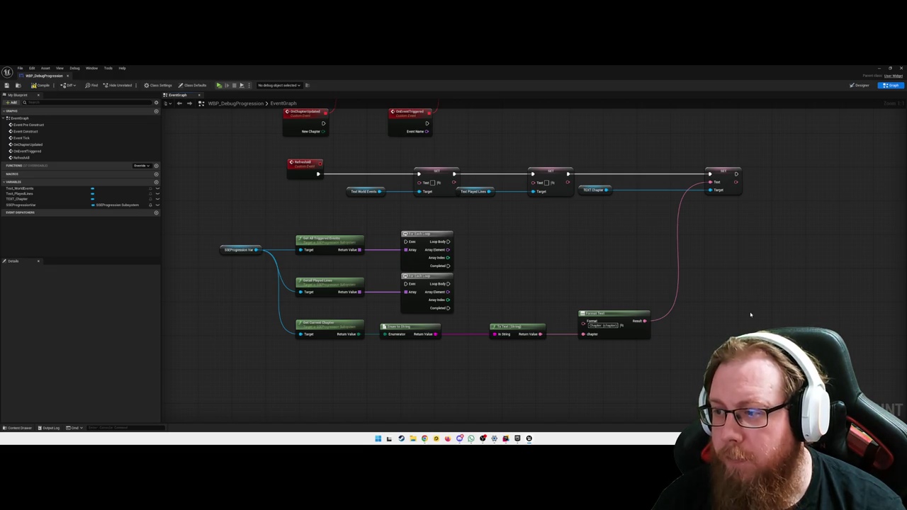
Step: Add a Get Accessible Text node reading from the Text World Events variable
{"action": "left_click_drag", "start_coordinate": [739, 314], "coordinate": [727, 316]}
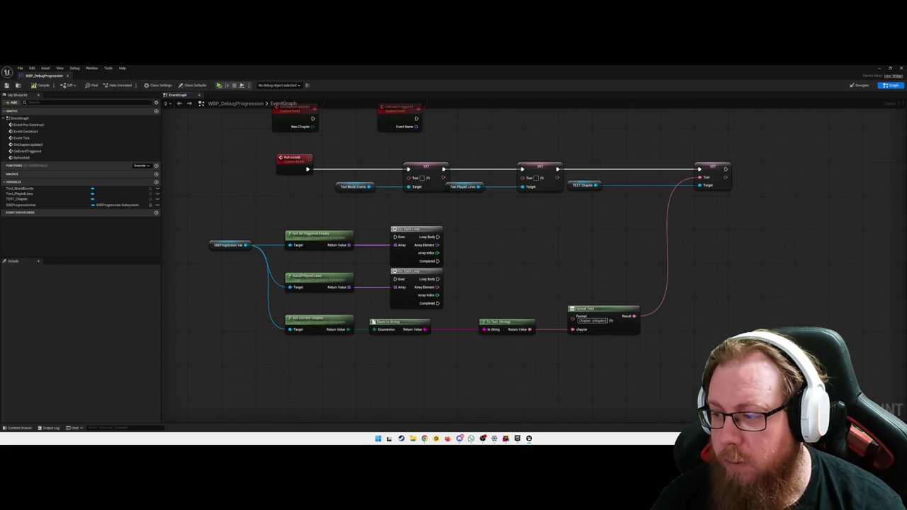
{"action": "left_click_drag", "start_coordinate": [696, 377], "coordinate": [730, 368]}
{"action": "left_click_drag", "start_coordinate": [407, 178], "coordinate": [423, 204]}
{"action": "type", "text": "get"}
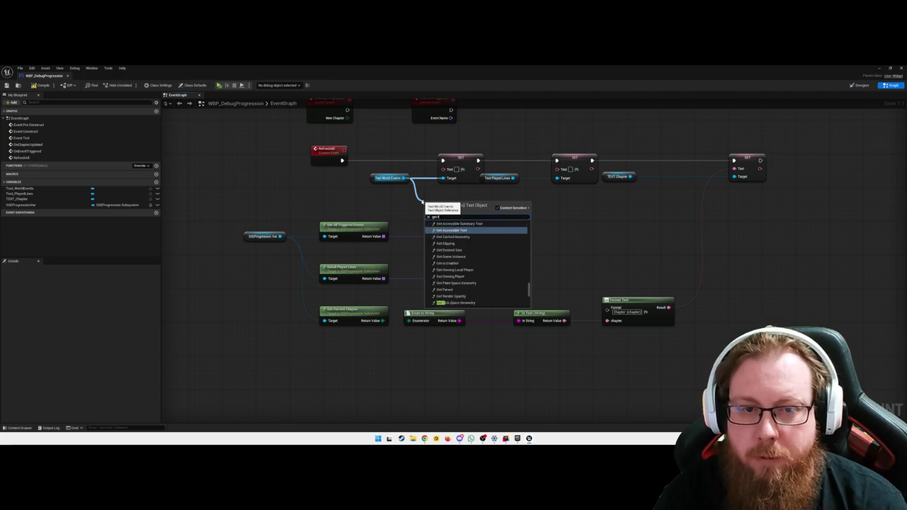
{"action": "type", "text": " text"}
{"action": "key", "text": "Return"}
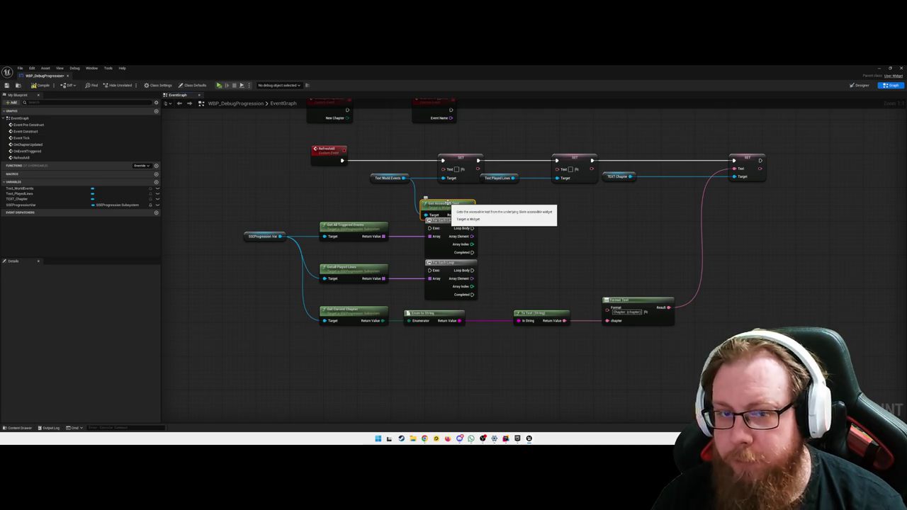
Step: Nudge the Text Played Lines node slightly to the right
{"action": "mouse_move", "coordinate": [363, 173]}
{"action": "left_mouse_down"}
{"action": "mouse_move", "coordinate": [411, 213]}
{"action": "mouse_move", "coordinate": [417, 206]}
{"action": "mouse_move", "coordinate": [399, 205]}
{"action": "mouse_move", "coordinate": [459, 202]}
{"action": "left_mouse_up"}
{"action": "left_click", "coordinate": [423, 205], "text": "ctrl"}
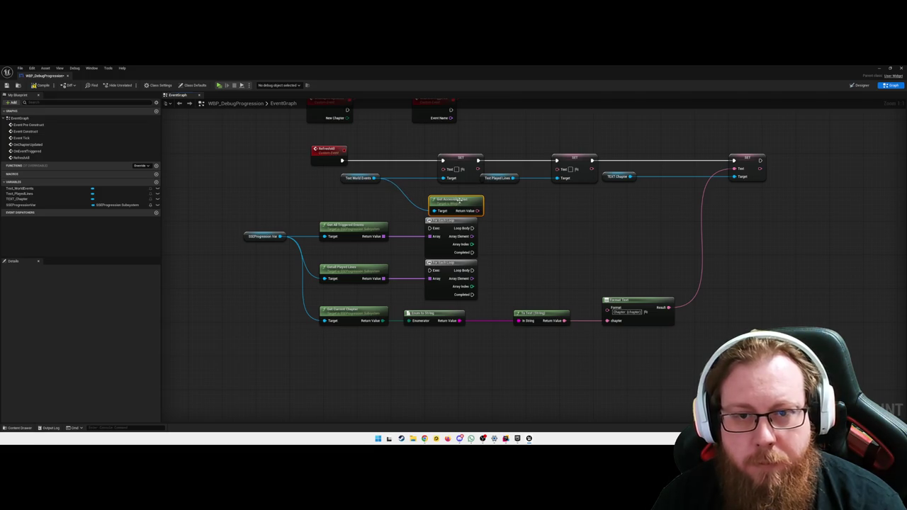
{"action": "left_click_drag", "start_coordinate": [510, 178], "coordinate": [523, 178]}
{"action": "left_click", "coordinate": [537, 213]}
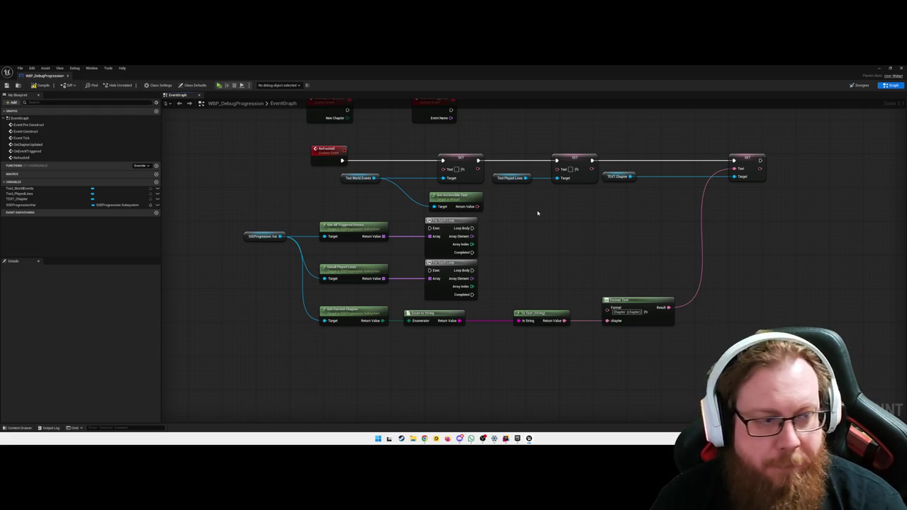
{"action": "left_click_drag", "start_coordinate": [472, 236], "coordinate": [513, 239]}
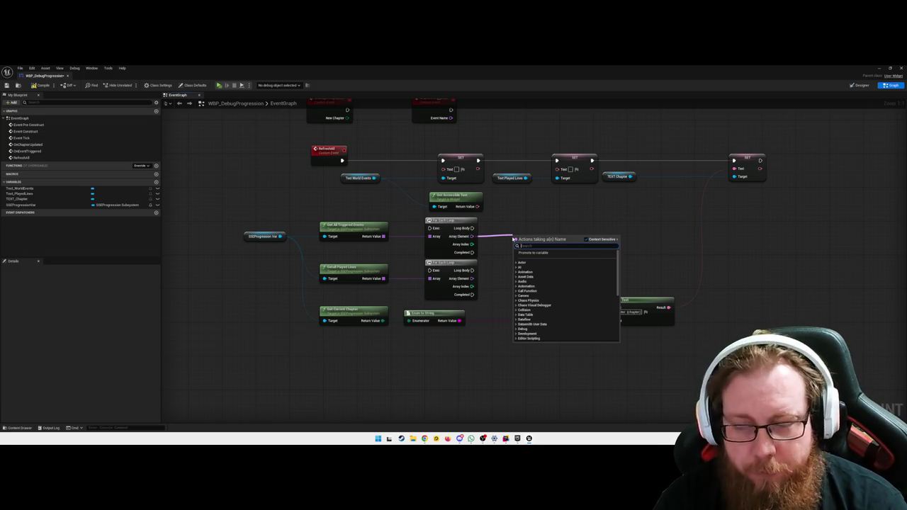
Step: Attach a To String (Name) node to the triggered-events loop's Array Element and position it
{"action": "type", "text": "to str"}
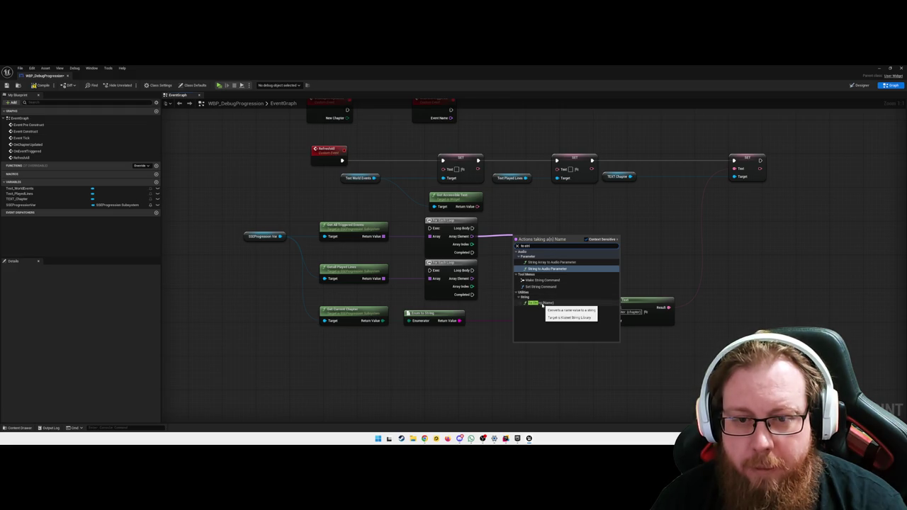
{"action": "left_click", "coordinate": [542, 303]}
{"action": "left_click_drag", "start_coordinate": [523, 238], "coordinate": [527, 234]}
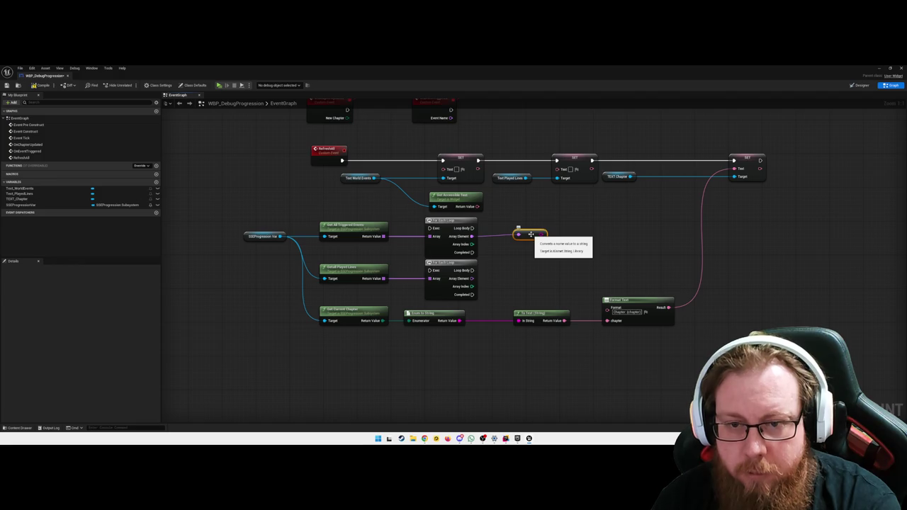
{"action": "left_click", "coordinate": [554, 243]}
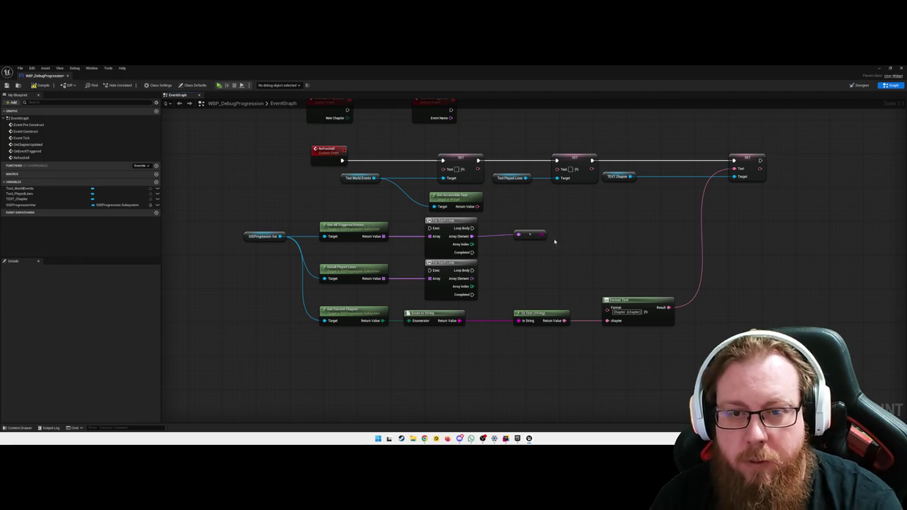
Step: Place a Format Text node next to the To String node
{"action": "left_click_drag", "start_coordinate": [545, 235], "coordinate": [557, 237]}
{"action": "type", "text": "for"}
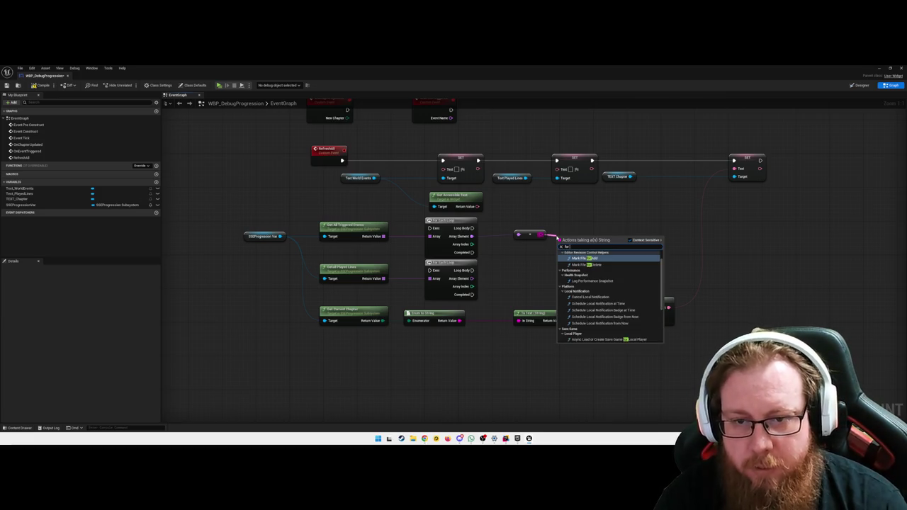
{"action": "type", "text": "mat text"}
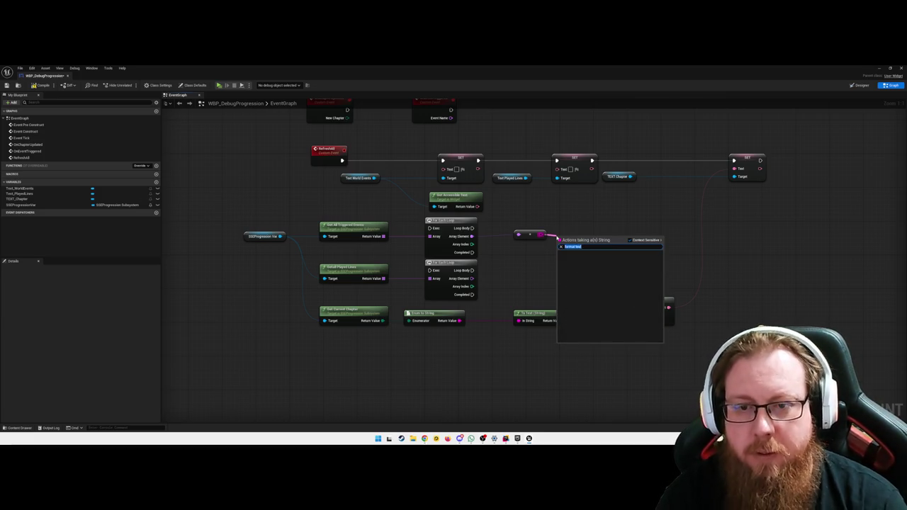
{"action": "key", "text": "Escape"}
{"action": "right_click", "coordinate": [570, 251]}
{"action": "type", "text": "form"}
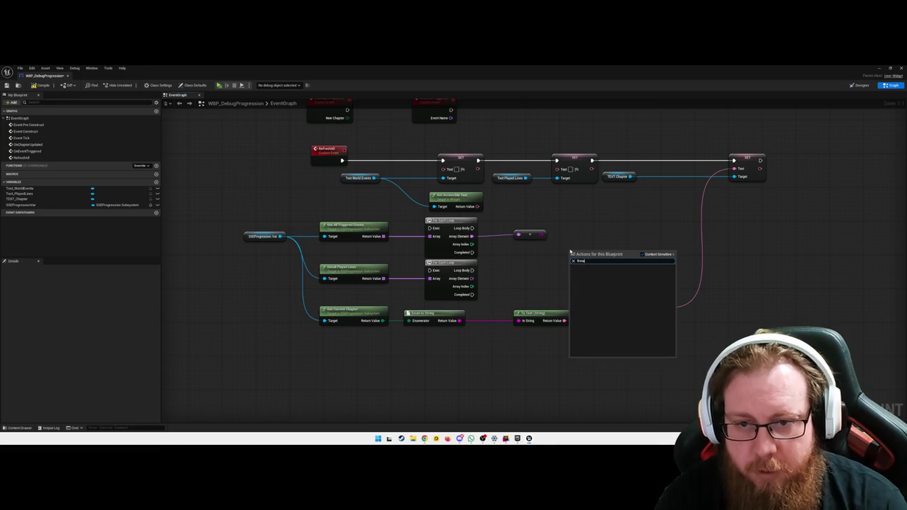
{"action": "type", "text": "at te"}
{"action": "key", "text": "Return"}
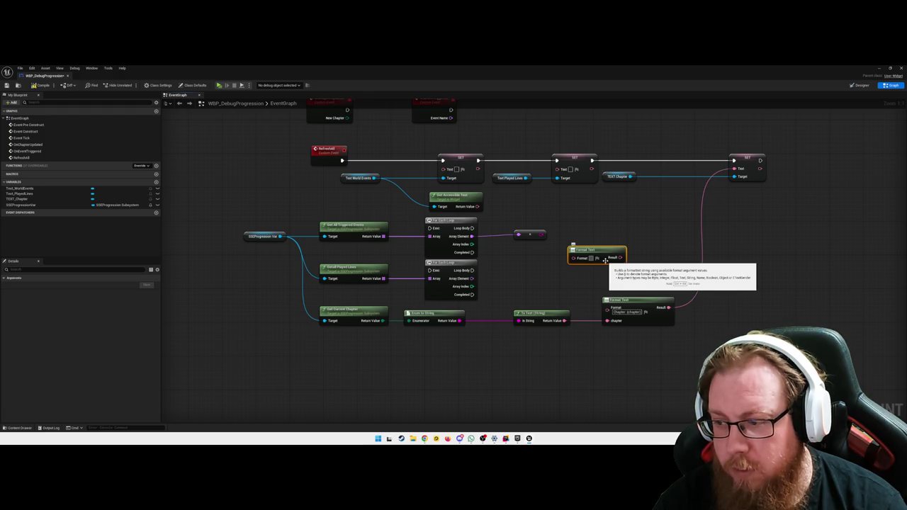
Step: Set the Format Text pattern to '{EventString} {ArrayElem}' and move it up beside the loop
{"action": "key", "text": "ctrl+alt"}
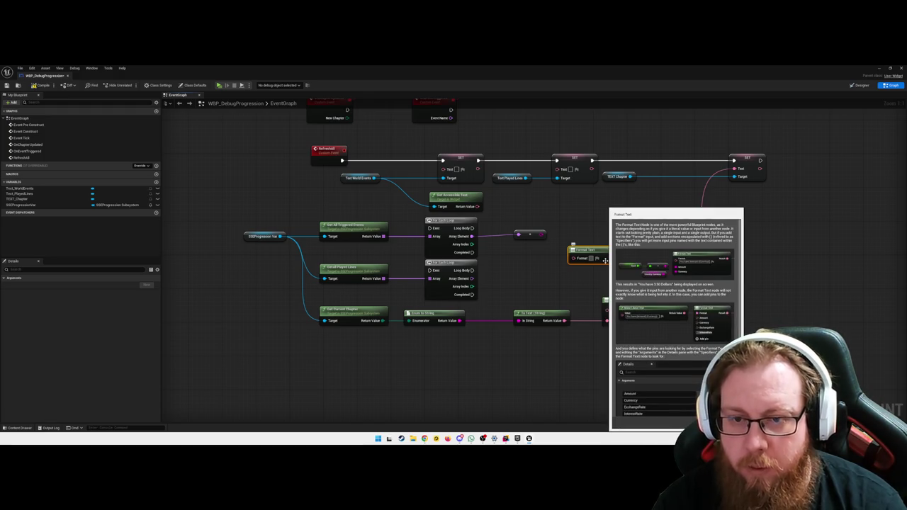
{"action": "left_click", "coordinate": [590, 258]}
{"action": "type", "text": "{event}"}
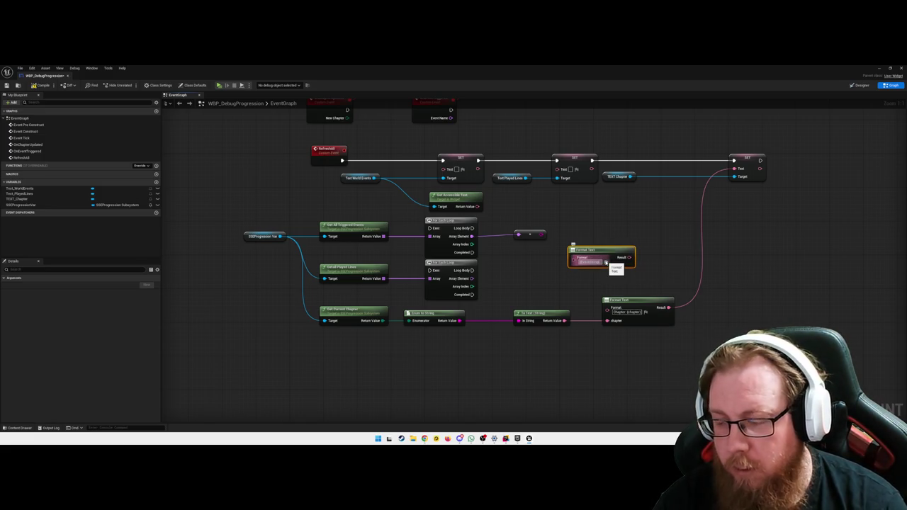
{"action": "type", "text": "}"}
{"action": "key", "text": "BackSpace"}
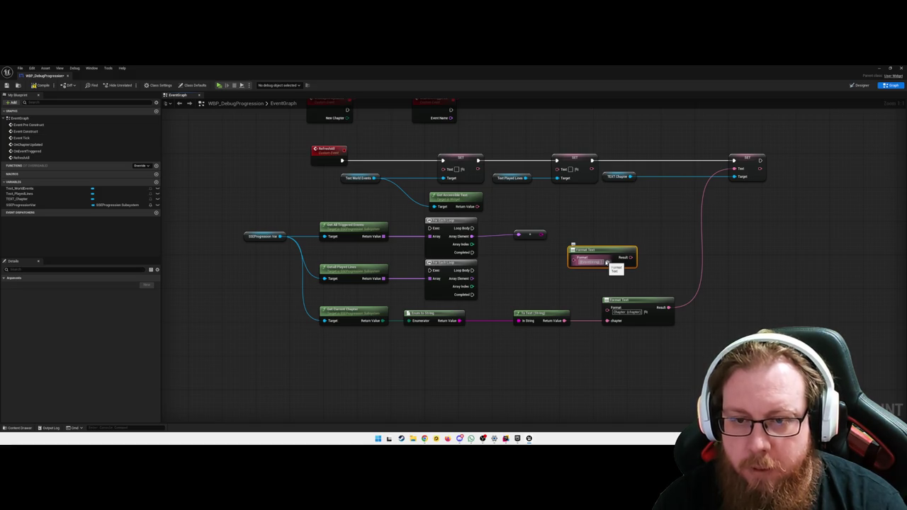
{"action": "type", "text": "string}"}
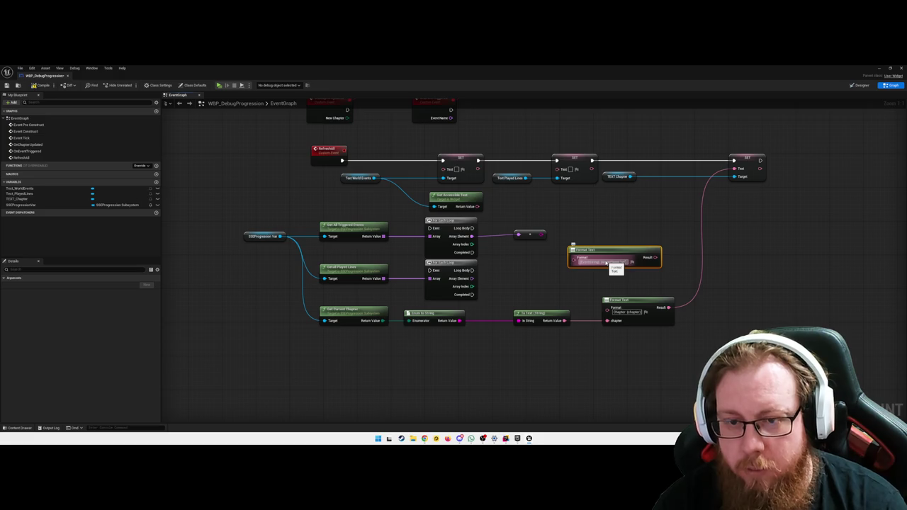
{"action": "key", "text": "Return"}
{"action": "left_click", "coordinate": [596, 246]}
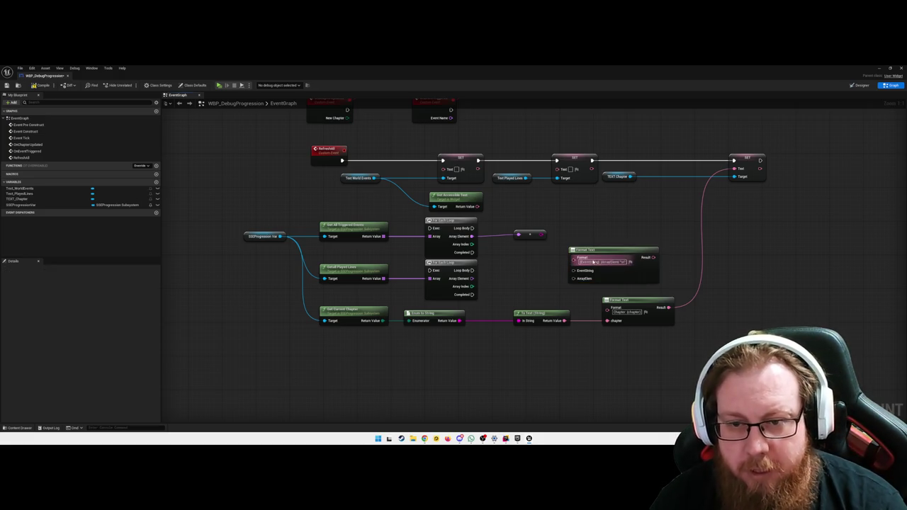
{"action": "left_click_drag", "start_coordinate": [596, 247], "coordinate": [587, 203]}
Step: Wire Get Accessible Text into EventString and the Format Text Result into the first SET's Text
{"action": "left_click_drag", "start_coordinate": [475, 207], "coordinate": [565, 227]}
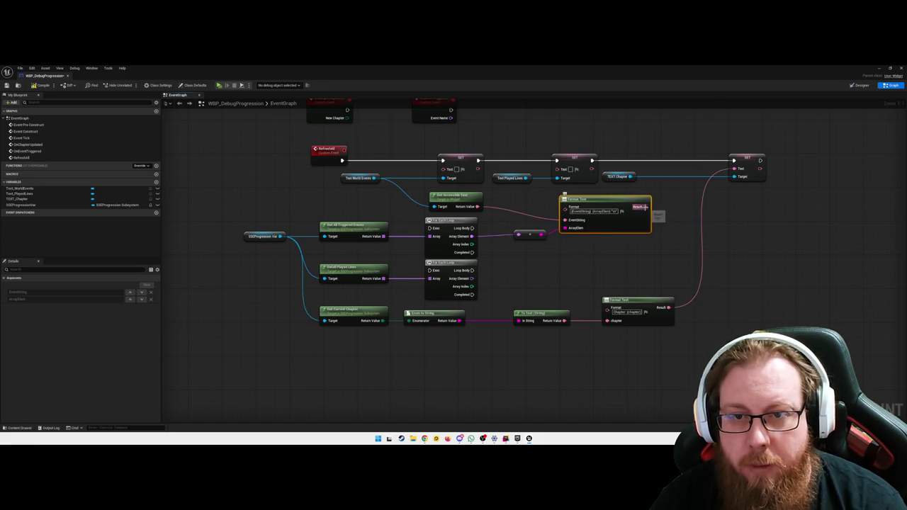
{"action": "mouse_move", "coordinate": [645, 206]}
{"action": "left_mouse_down"}
{"action": "mouse_move", "coordinate": [486, 190]}
{"action": "mouse_move", "coordinate": [442, 169]}
{"action": "left_mouse_up"}
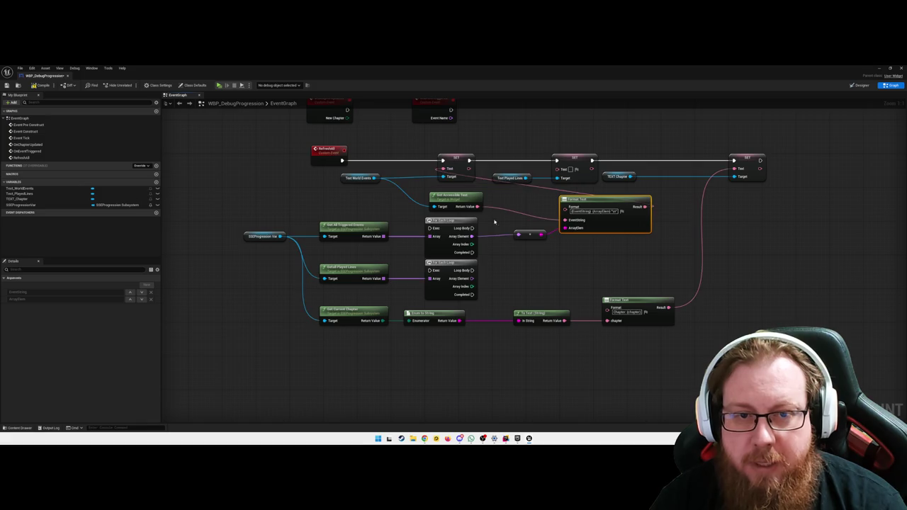
{"action": "scroll", "coordinate": [560, 263], "scroll_direction": "down", "scroll_amount": 1}
{"action": "left_click_drag", "start_coordinate": [599, 280], "coordinate": [306, 210]}
{"action": "left_click_drag", "start_coordinate": [544, 238], "coordinate": [385, 236]}
Step: Move the chapter-formatting chain and Text World Events further left
{"action": "left_click_drag", "start_coordinate": [377, 273], "coordinate": [437, 267]}
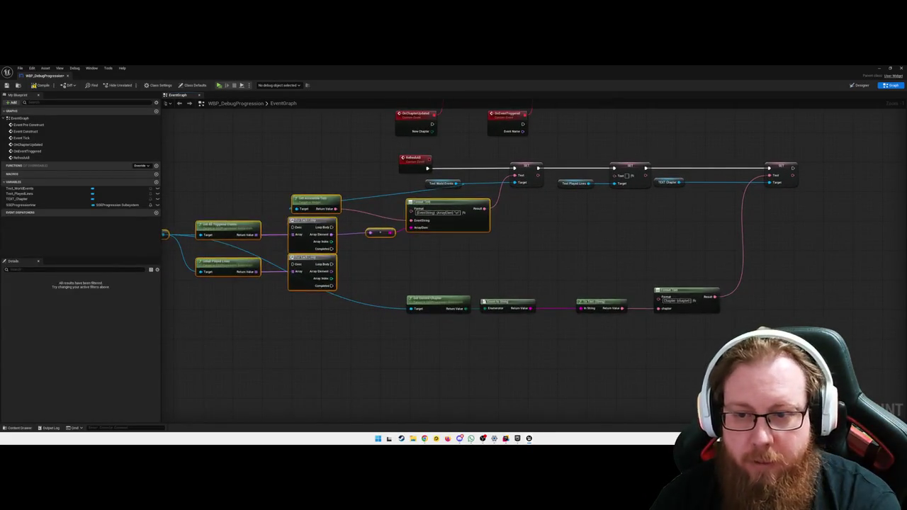
{"action": "left_click", "coordinate": [431, 305]}
{"action": "left_click_drag", "start_coordinate": [430, 304], "coordinate": [217, 312]}
{"action": "left_click_drag", "start_coordinate": [446, 275], "coordinate": [478, 306]}
{"action": "left_click_drag", "start_coordinate": [462, 215], "coordinate": [275, 212]}
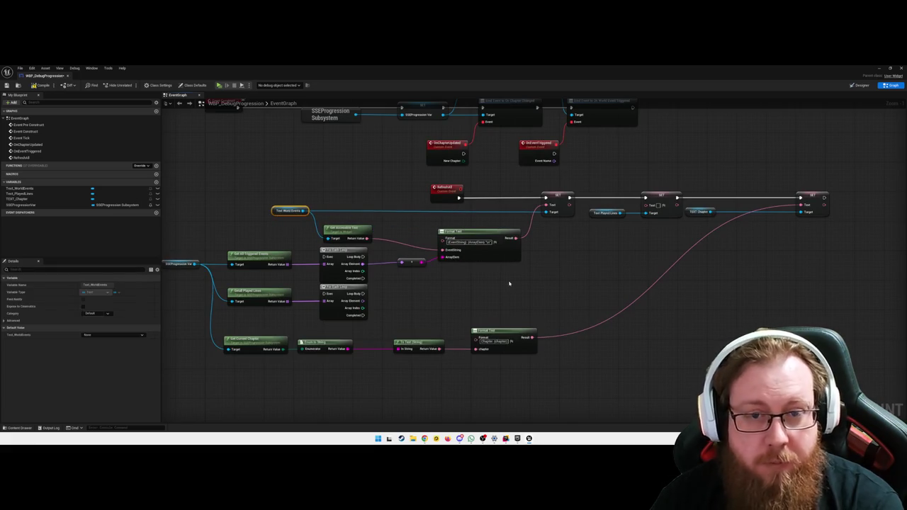
{"action": "mouse_move", "coordinate": [511, 294]}
{"action": "left_mouse_down"}
{"action": "mouse_move", "coordinate": [486, 279]}
{"action": "mouse_move", "coordinate": [458, 279]}
{"action": "left_mouse_up"}
{"action": "mouse_move", "coordinate": [525, 258]}
{"action": "left_mouse_down"}
{"action": "mouse_move", "coordinate": [506, 247]}
{"action": "mouse_move", "coordinate": [445, 266]}
{"action": "left_mouse_up"}
{"action": "scroll", "coordinate": [444, 266], "scroll_direction": "down", "scroll_amount": 1}
Step: Shift the later SET nodes, Format Text and three bottom chapter nodes to the right
{"action": "left_click_drag", "start_coordinate": [387, 217], "coordinate": [590, 270]}
{"action": "key", "text": "f"}
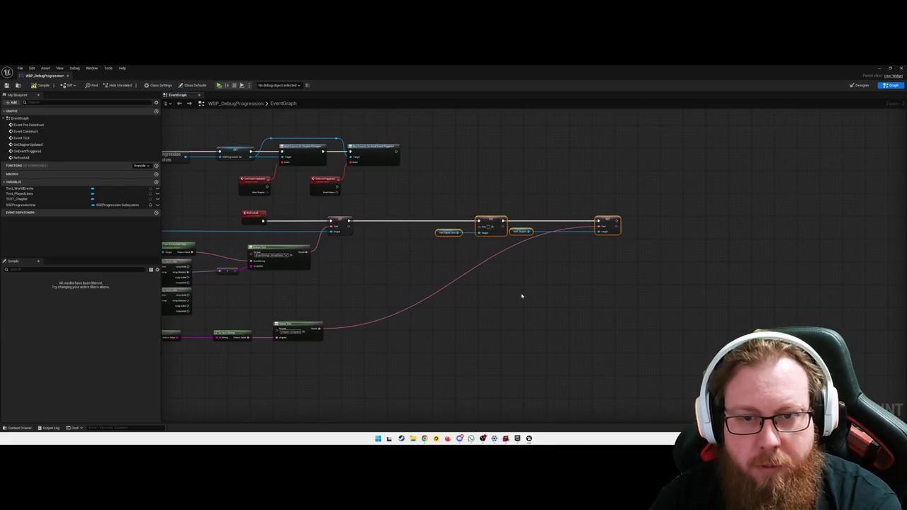
{"action": "mouse_move", "coordinate": [303, 324]}
{"action": "left_mouse_down"}
{"action": "mouse_move", "coordinate": [528, 311]}
{"action": "mouse_move", "coordinate": [558, 327]}
{"action": "left_mouse_up"}
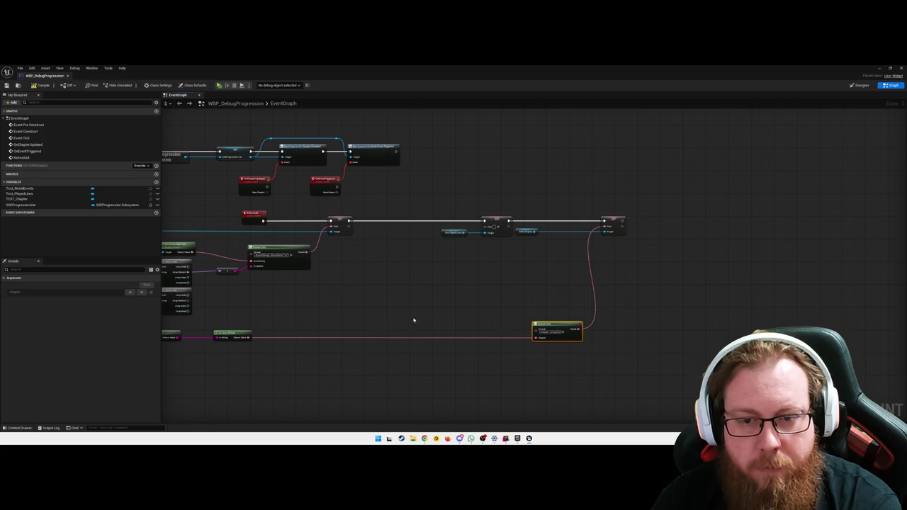
{"action": "left_click_drag", "start_coordinate": [506, 348], "coordinate": [273, 312]}
{"action": "left_click_drag", "start_coordinate": [419, 345], "coordinate": [328, 311]}
{"action": "left_click_drag", "start_coordinate": [424, 318], "coordinate": [476, 319]}
{"action": "left_click_drag", "start_coordinate": [572, 356], "coordinate": [785, 369]}
{"action": "left_click", "coordinate": [725, 338]}
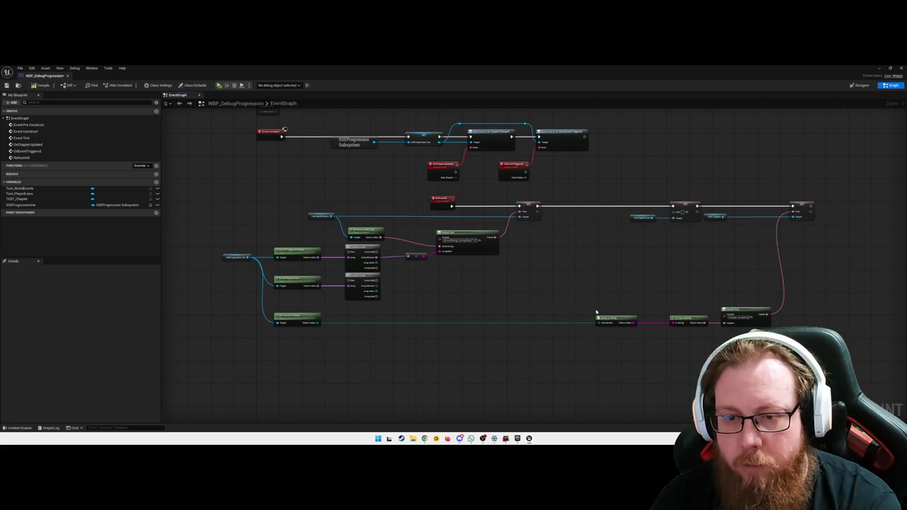
Step: Reposition Reset Played Lines and its loop with arrow-key nudges
{"action": "left_click_drag", "start_coordinate": [596, 312], "coordinate": [755, 327]}
{"action": "left_click", "coordinate": [646, 286]}
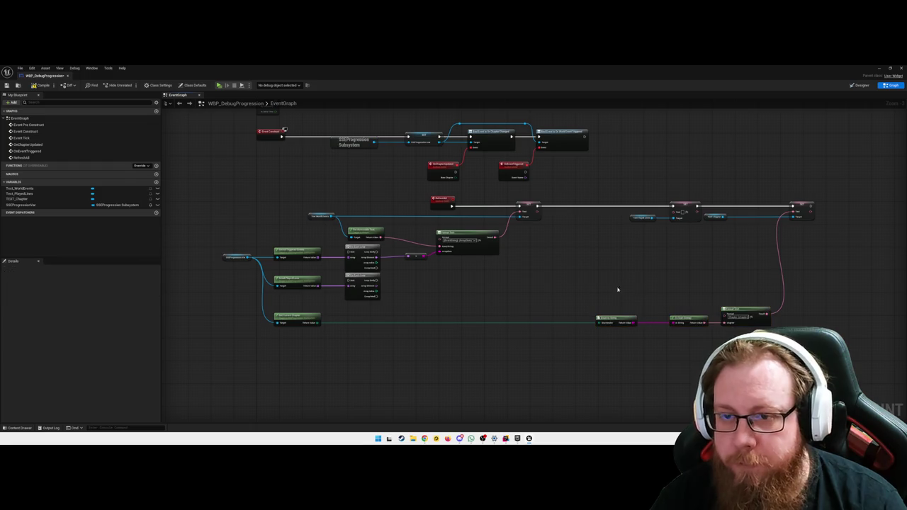
{"action": "scroll", "coordinate": [609, 284], "scroll_direction": "up", "scroll_amount": 4}
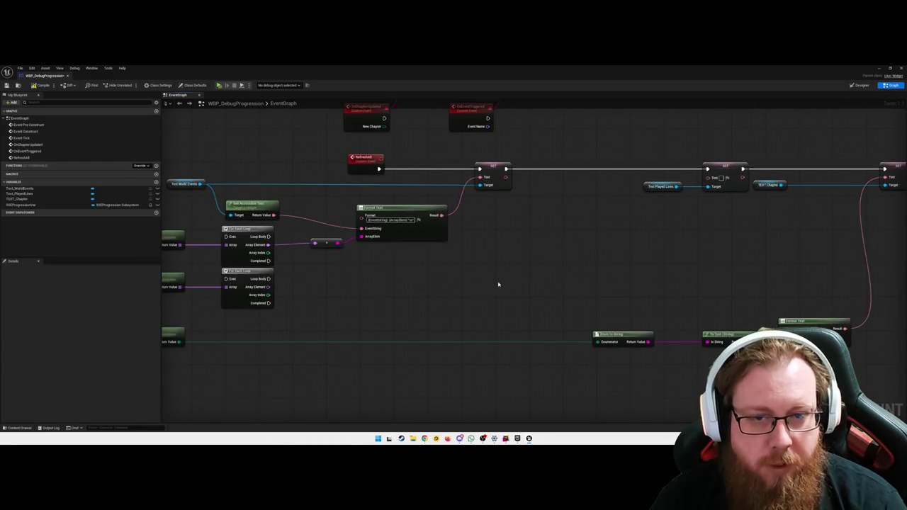
{"action": "left_click_drag", "start_coordinate": [505, 282], "coordinate": [564, 284]}
{"action": "left_click_drag", "start_coordinate": [308, 325], "coordinate": [206, 287]}
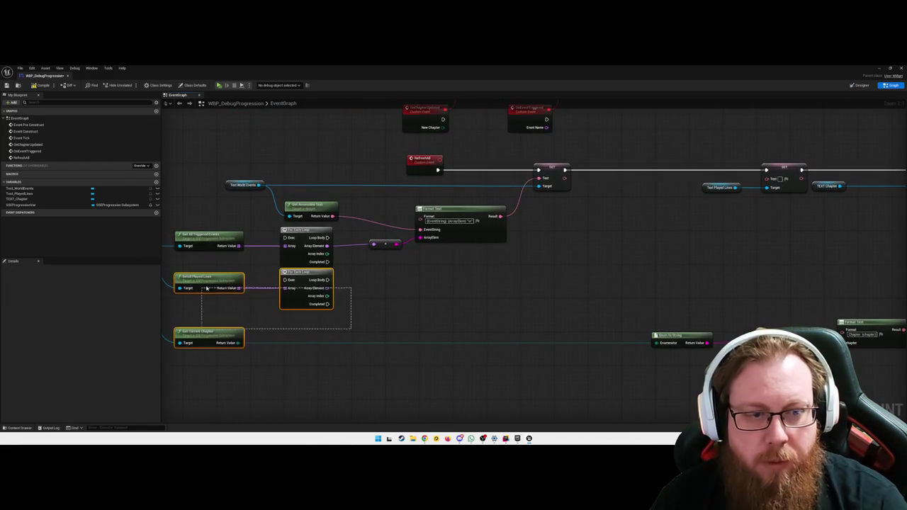
{"action": "left_click_drag", "start_coordinate": [408, 324], "coordinate": [220, 285]}
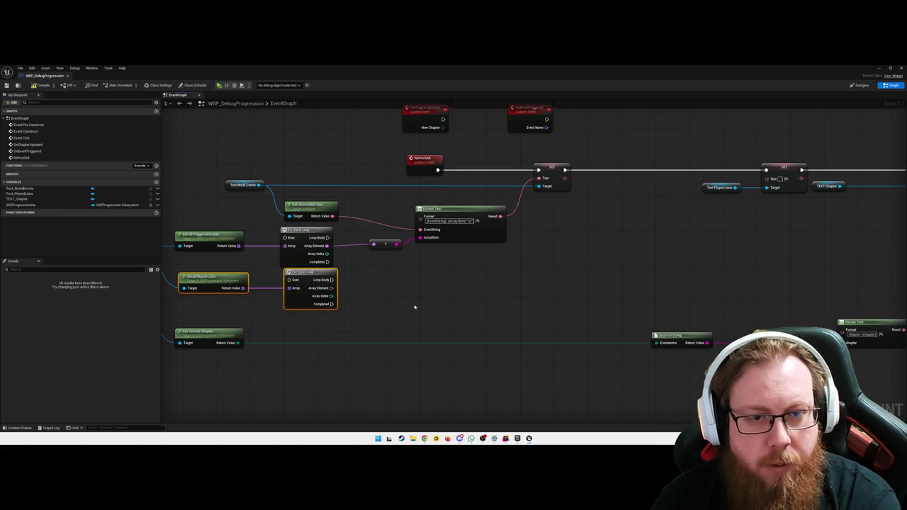
{"action": "key", "text": "Right"}
{"action": "key", "text": "Right"}
{"action": "key", "text": "Right"}
{"action": "key", "text": "Right"}
{"action": "key", "text": "Right"}
{"action": "key", "text": "Right"}
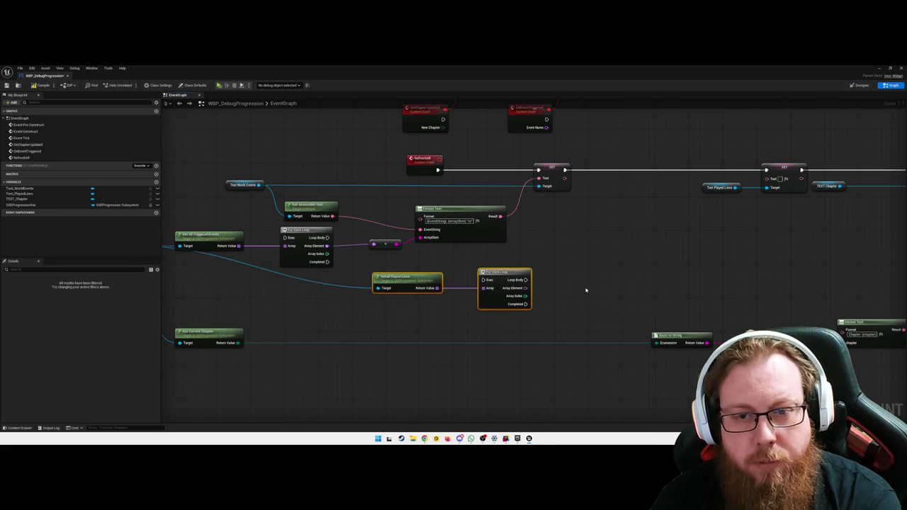
{"action": "key", "text": "Left"}
{"action": "key", "text": "Left"}
{"action": "key", "text": "Left"}
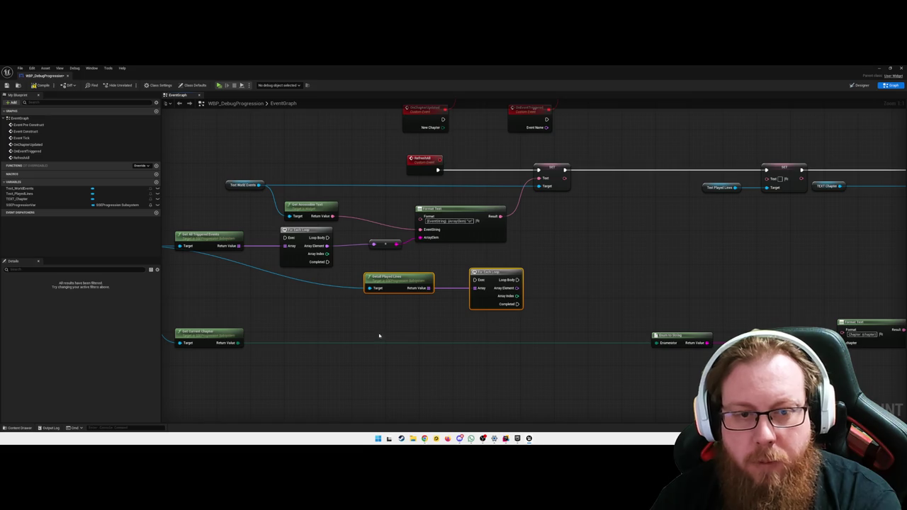
{"action": "left_click", "coordinate": [428, 340]}
Step: Add an aligned reroute point on the Reset Played Lines wire and move Text Played Lines beside the first SET
{"action": "double_click", "coordinate": [377, 285]}
{"action": "left_click_drag", "start_coordinate": [376, 282], "coordinate": [371, 307]}
{"action": "key", "text": "Left"}
{"action": "key", "text": "Left"}
{"action": "key", "text": "Left"}
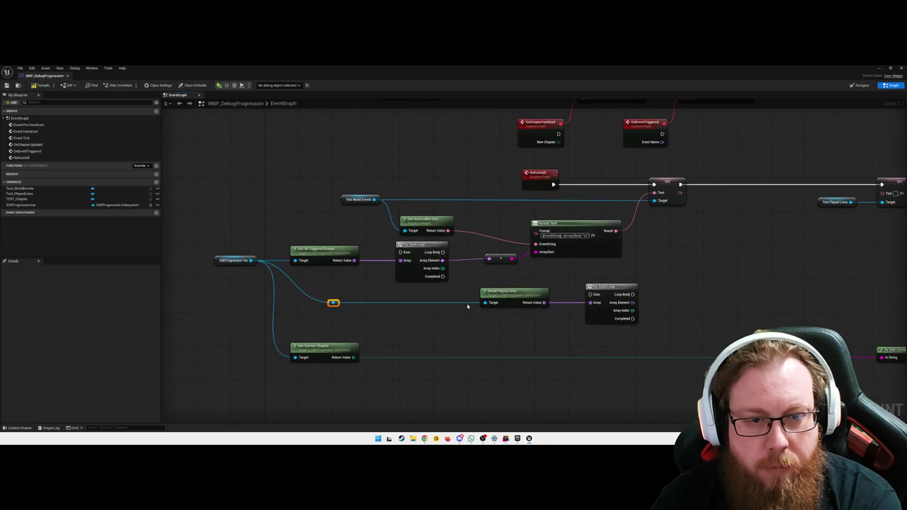
{"action": "left_click", "coordinate": [437, 334]}
{"action": "left_click_drag", "start_coordinate": [437, 335], "coordinate": [256, 330]}
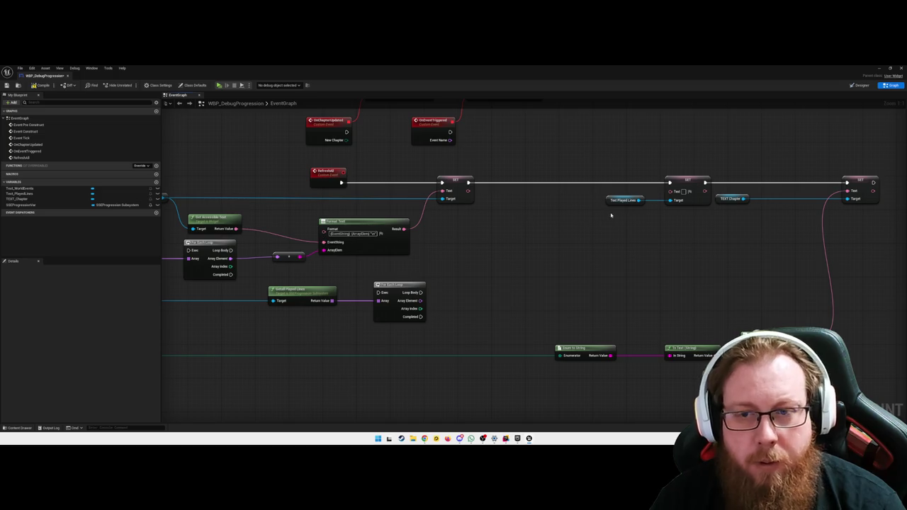
{"action": "mouse_move", "coordinate": [607, 200]}
{"action": "left_mouse_down"}
{"action": "mouse_move", "coordinate": [489, 202]}
{"action": "mouse_move", "coordinate": [534, 228]}
{"action": "mouse_move", "coordinate": [557, 217]}
{"action": "left_mouse_up"}
{"action": "left_click", "coordinate": [560, 245]}
Step: Add Get Accessible Text on Text Played Lines and a Format Text node with an EventLine/ElemLine pattern
{"action": "type", "text": "get accessible text"}
{"action": "key", "text": "Return"}
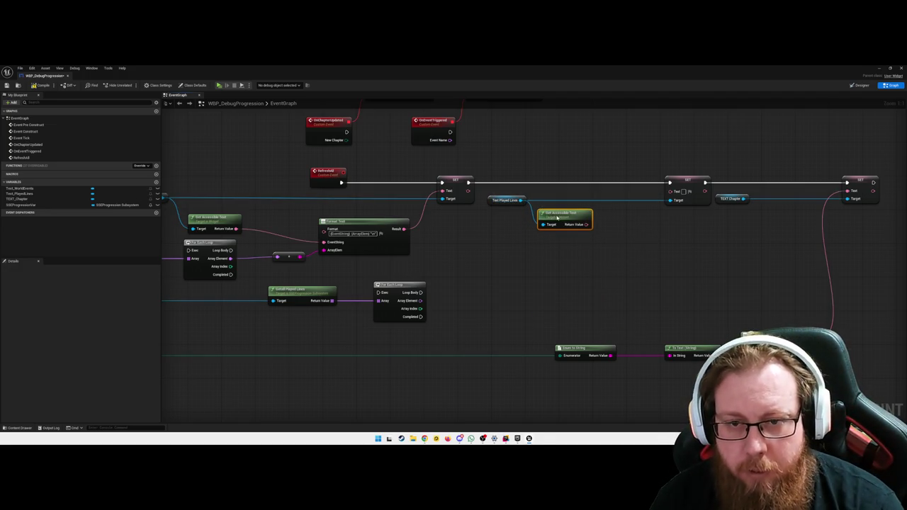
{"action": "right_click", "coordinate": [518, 275]}
{"action": "type", "text": "format tex"}
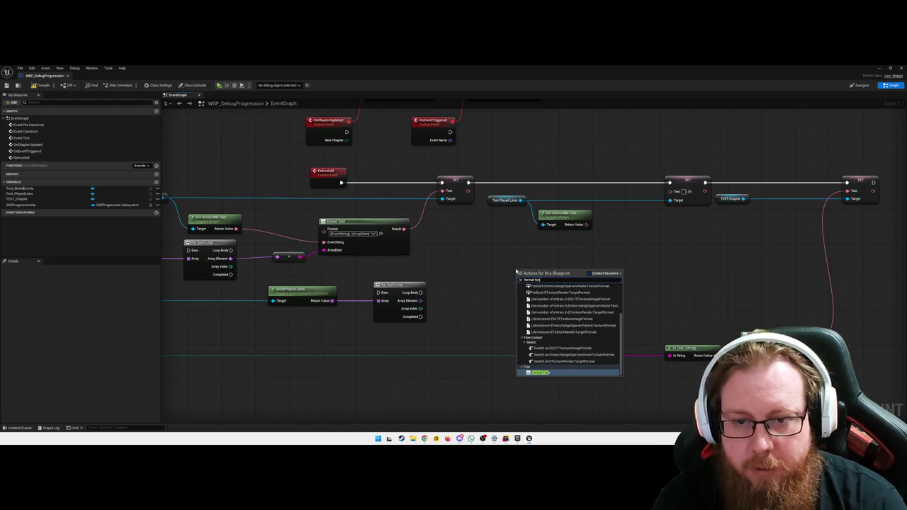
{"action": "key", "text": "Return"}
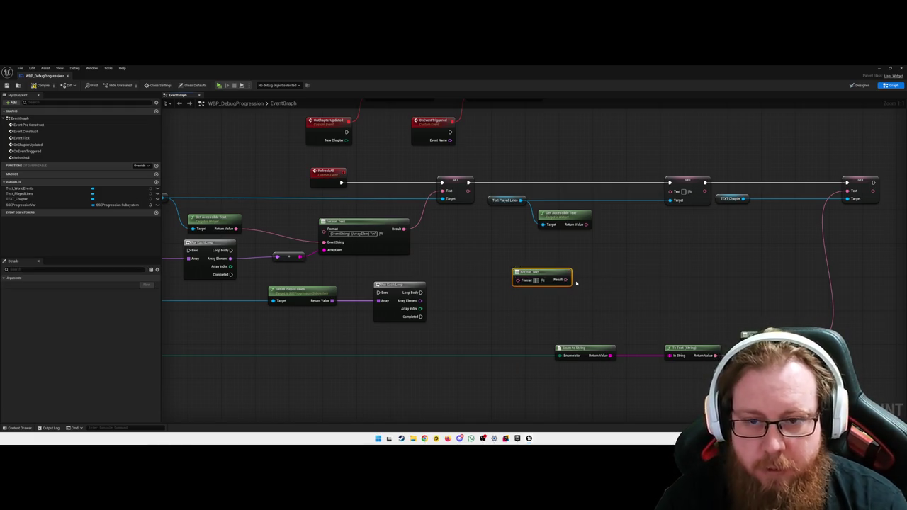
{"action": "type", "text": "{EventLines}"}
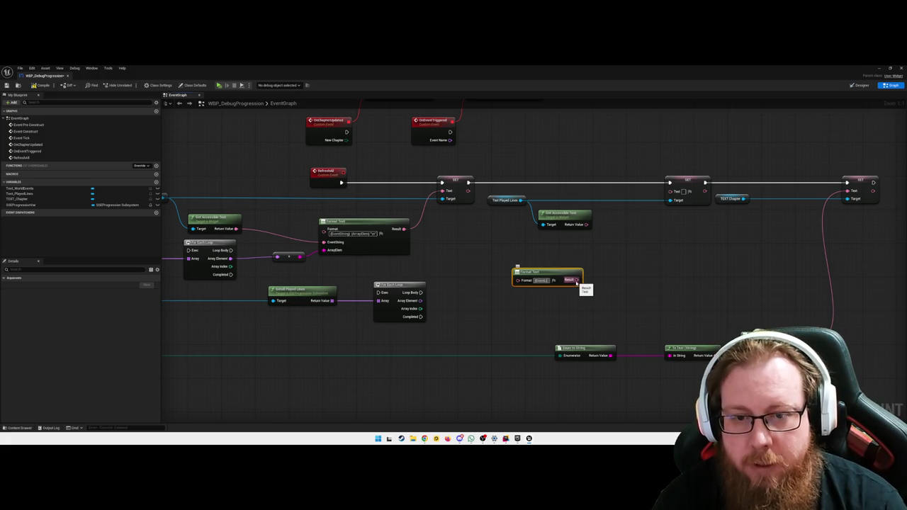
{"action": "key", "text": "Return"}
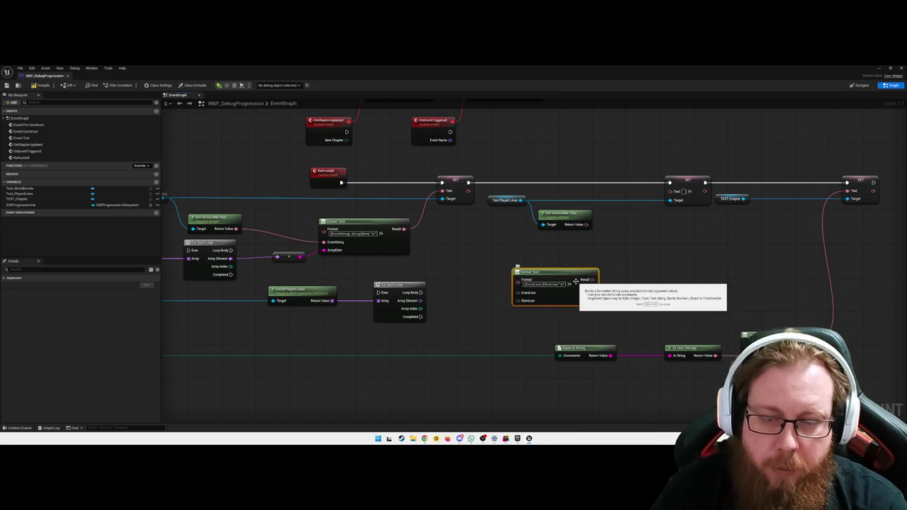
Step: Wire accessible text to EventLine, the loop element to ElemLine, and Result into the second SET
{"action": "left_click", "coordinate": [443, 266]}
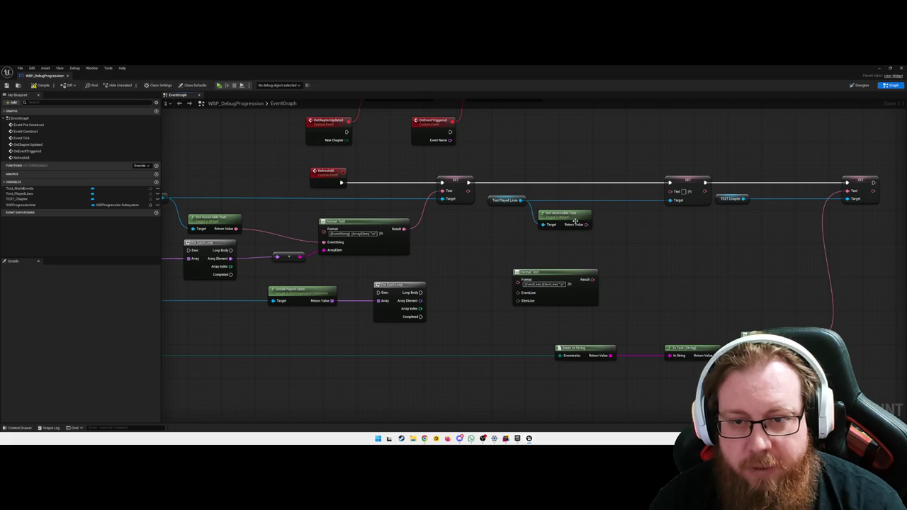
{"action": "left_click_drag", "start_coordinate": [539, 272], "coordinate": [625, 260]}
{"action": "left_click_drag", "start_coordinate": [581, 224], "coordinate": [606, 280]}
{"action": "left_click_drag", "start_coordinate": [421, 300], "coordinate": [607, 288]}
{"action": "left_click_drag", "start_coordinate": [615, 329], "coordinate": [560, 310]}
{"action": "left_click_drag", "start_coordinate": [609, 270], "coordinate": [606, 192]}
{"action": "left_click", "coordinate": [579, 246]}
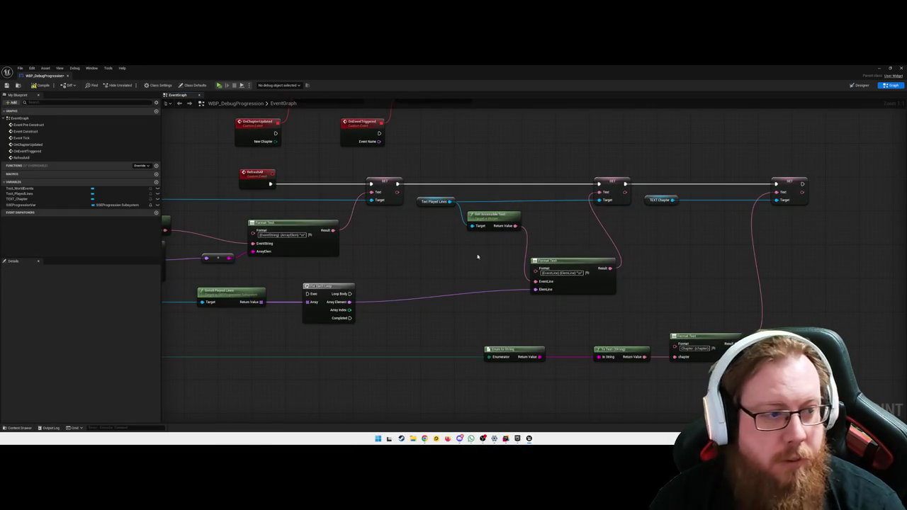
Step: Break RefreshAll's link to the first SET and the exec link between SETs, then move RefreshAll beside the first loop
{"action": "left_click_drag", "start_coordinate": [487, 256], "coordinate": [510, 252]}
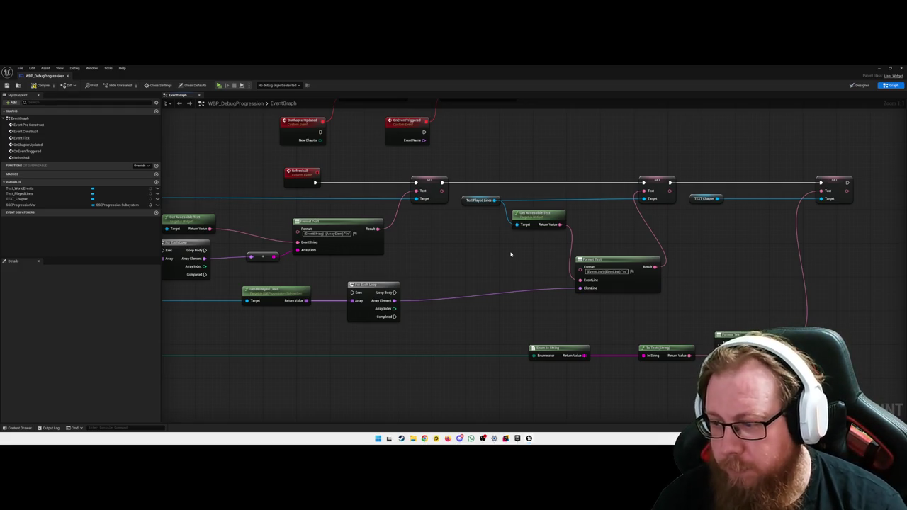
{"action": "mouse_move", "coordinate": [490, 268]}
{"action": "left_mouse_down"}
{"action": "mouse_move", "coordinate": [605, 255]}
{"action": "mouse_move", "coordinate": [563, 251]}
{"action": "left_mouse_up"}
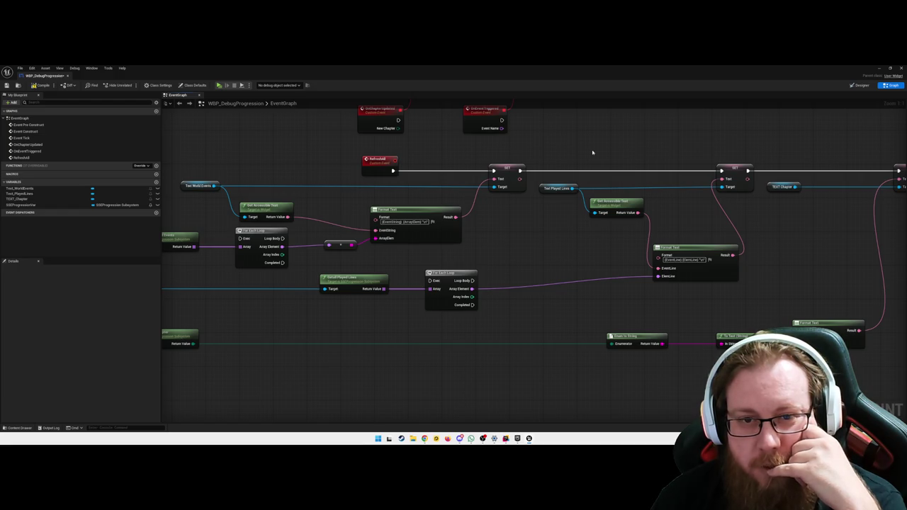
{"action": "left_click", "coordinate": [494, 170], "text": "alt"}
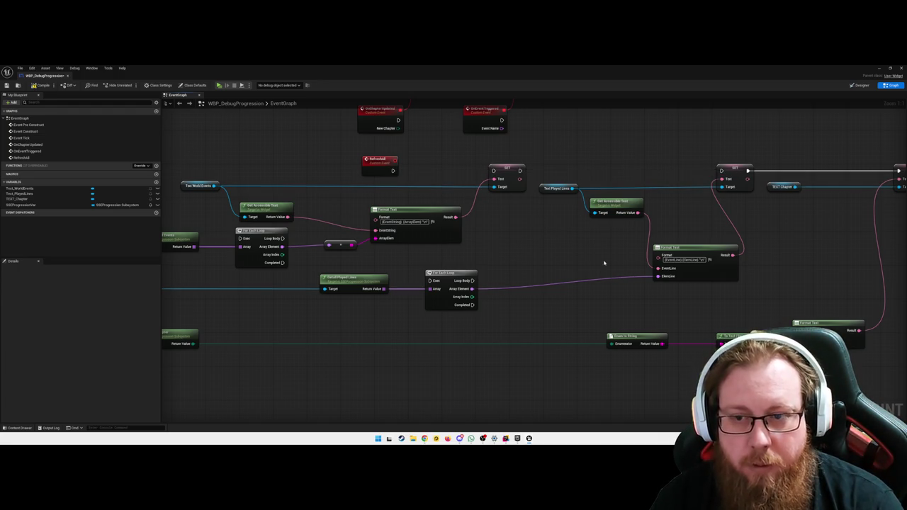
{"action": "left_click_drag", "start_coordinate": [606, 261], "coordinate": [456, 263]}
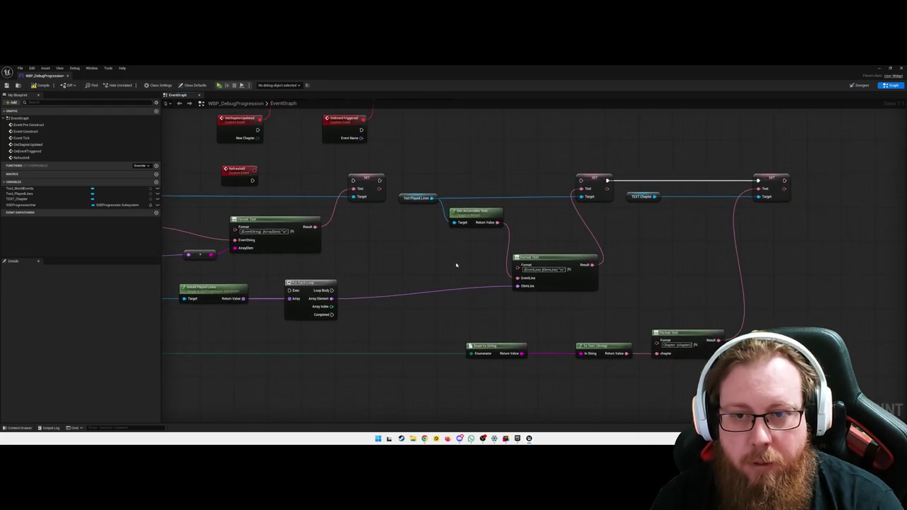
{"action": "left_click", "coordinate": [690, 182], "text": "alt"}
{"action": "mouse_move", "coordinate": [425, 272]}
{"action": "left_mouse_down"}
{"action": "mouse_move", "coordinate": [559, 235]}
{"action": "mouse_move", "coordinate": [538, 239]}
{"action": "mouse_move", "coordinate": [522, 243]}
{"action": "mouse_move", "coordinate": [574, 240]}
{"action": "mouse_move", "coordinate": [551, 239]}
{"action": "mouse_move", "coordinate": [549, 225]}
{"action": "left_mouse_up"}
{"action": "mouse_move", "coordinate": [358, 233]}
{"action": "left_mouse_down"}
{"action": "mouse_move", "coordinate": [299, 276]}
{"action": "mouse_move", "coordinate": [603, 214]}
{"action": "left_mouse_up"}
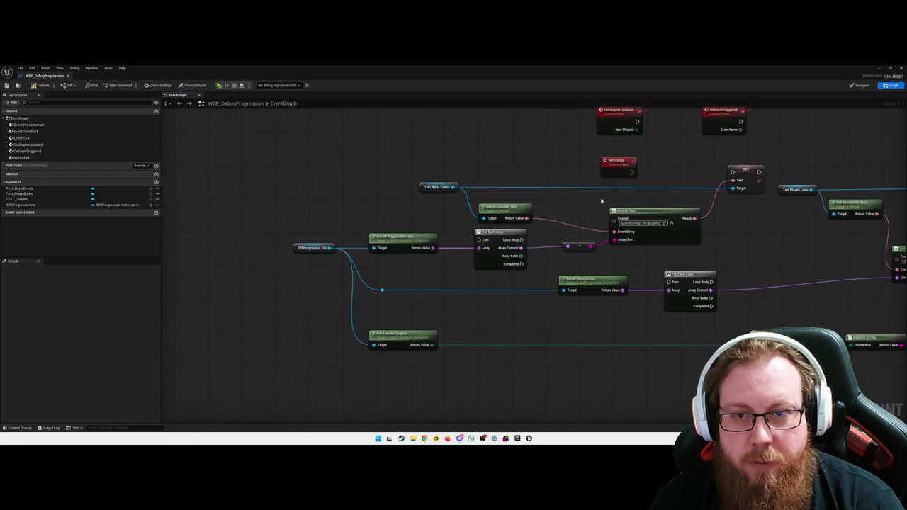
{"action": "mouse_move", "coordinate": [626, 161]}
{"action": "left_mouse_down"}
{"action": "mouse_move", "coordinate": [373, 201]}
{"action": "mouse_move", "coordinate": [480, 240]}
{"action": "left_mouse_up"}
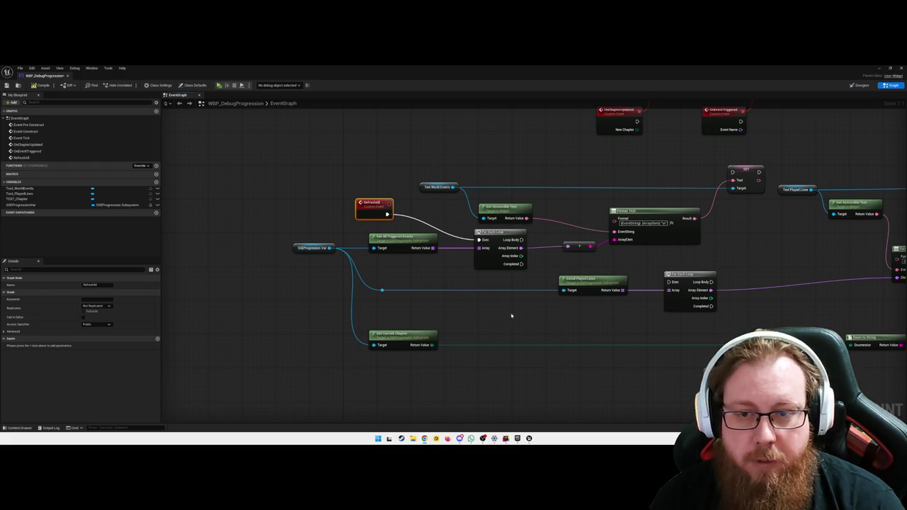
Step: Chain the first loop's Completed into the second loop, and its Completed into the TEXT_Chapter SET
{"action": "left_click_drag", "start_coordinate": [572, 317], "coordinate": [315, 322]}
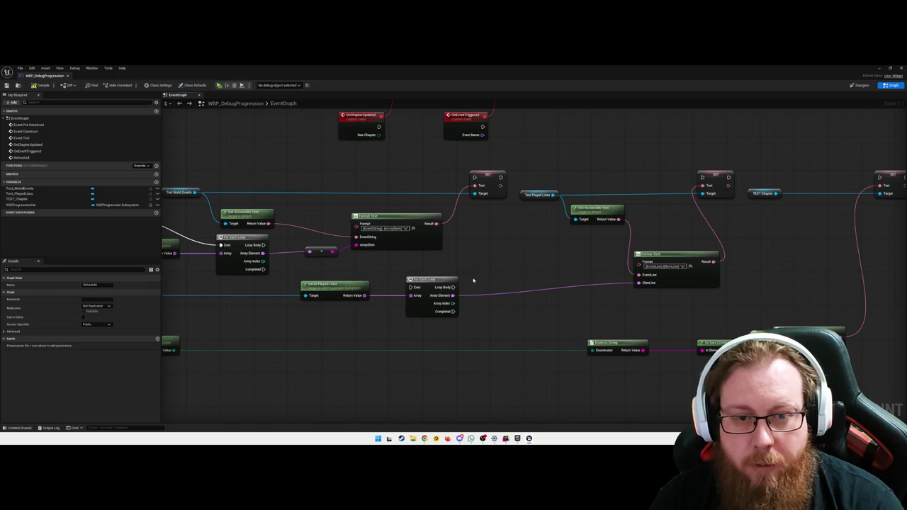
{"action": "left_click_drag", "start_coordinate": [454, 269], "coordinate": [552, 262]}
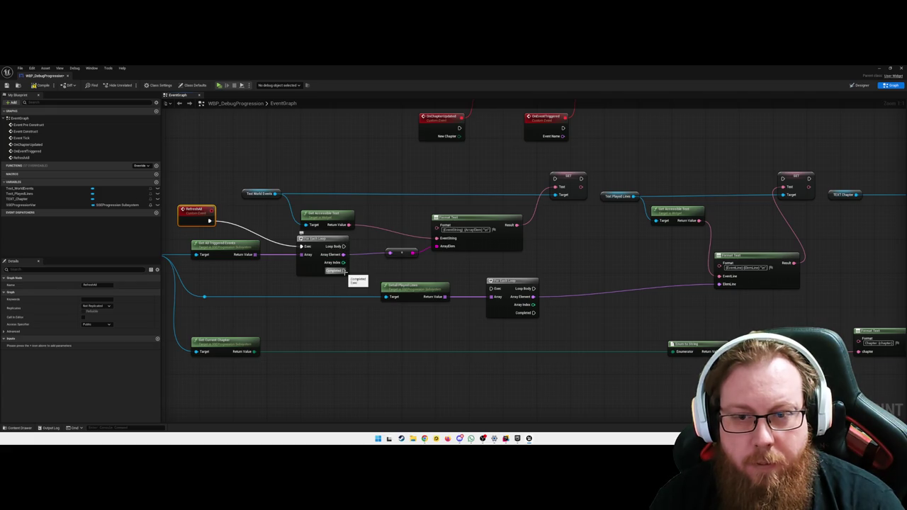
{"action": "mouse_move", "coordinate": [344, 270]}
{"action": "left_mouse_down"}
{"action": "mouse_move", "coordinate": [394, 282]}
{"action": "mouse_move", "coordinate": [555, 178]}
{"action": "left_mouse_up"}
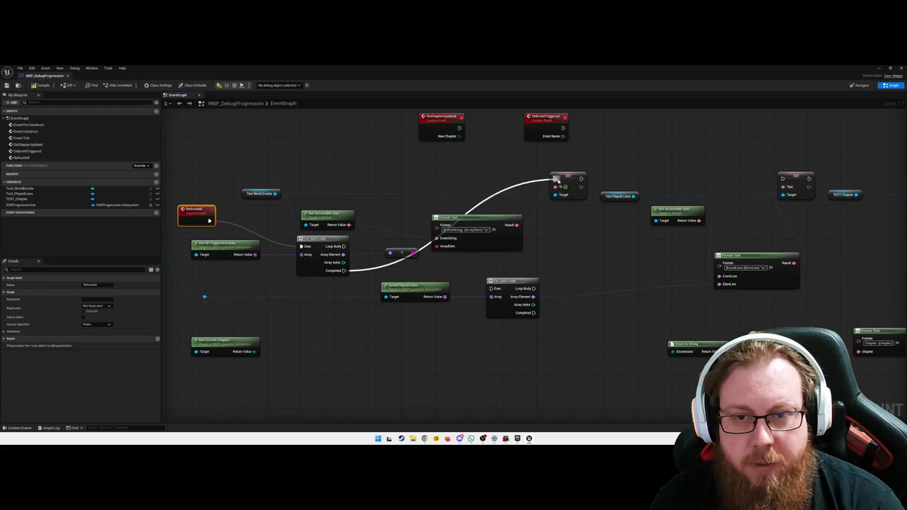
{"action": "mouse_move", "coordinate": [345, 271]}
{"action": "left_mouse_down"}
{"action": "mouse_move", "coordinate": [642, 253]}
{"action": "mouse_move", "coordinate": [493, 288]}
{"action": "mouse_move", "coordinate": [567, 269]}
{"action": "mouse_move", "coordinate": [690, 270]}
{"action": "mouse_move", "coordinate": [541, 269]}
{"action": "mouse_move", "coordinate": [449, 288]}
{"action": "left_mouse_up"}
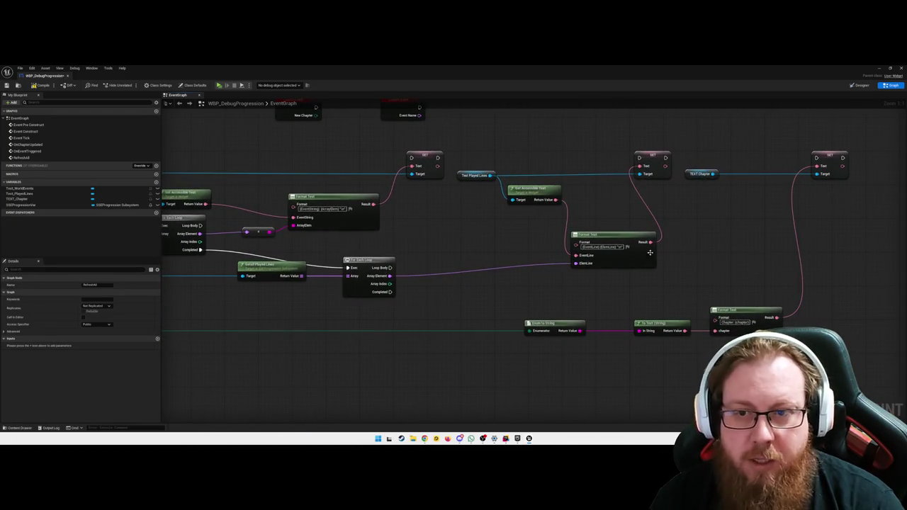
{"action": "left_click_drag", "start_coordinate": [390, 292], "coordinate": [638, 157]}
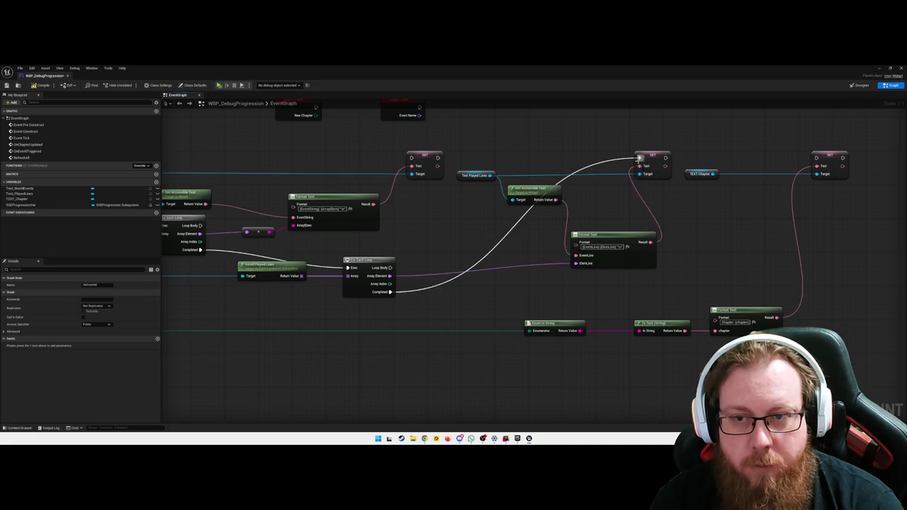
{"action": "left_click_drag", "start_coordinate": [389, 292], "coordinate": [816, 157]}
Step: Group RefreshAll's input nodes, reposition the second loop, and lower the chapter SET with its TEXT Chapter variable
{"action": "scroll", "coordinate": [479, 297], "scroll_direction": "down", "scroll_amount": 3}
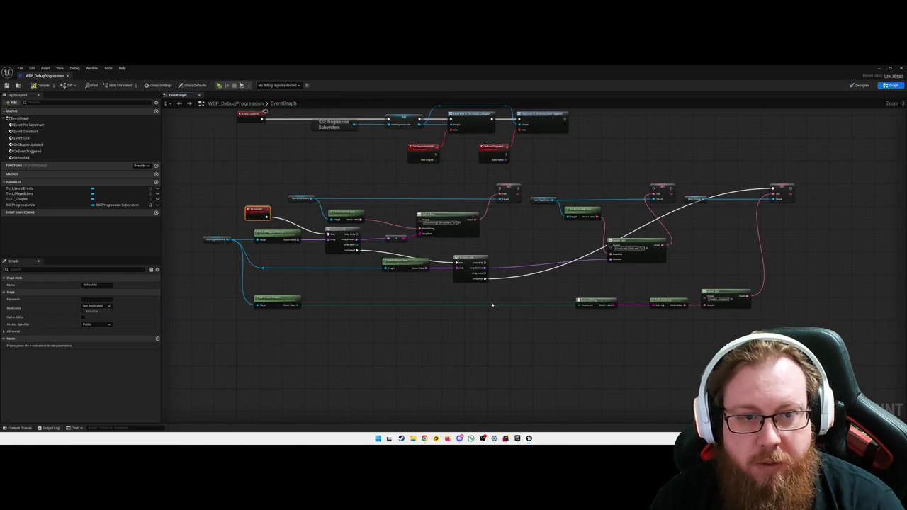
{"action": "left_click", "coordinate": [379, 286]}
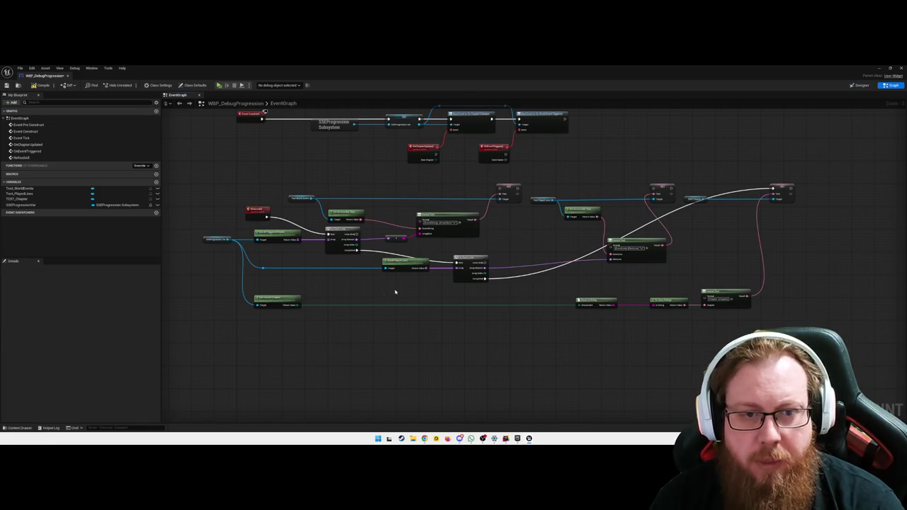
{"action": "scroll", "coordinate": [399, 291], "scroll_direction": "up", "scroll_amount": 2}
{"action": "mouse_move", "coordinate": [375, 307]}
{"action": "left_mouse_down"}
{"action": "mouse_move", "coordinate": [475, 320]}
{"action": "mouse_move", "coordinate": [529, 345]}
{"action": "left_mouse_up"}
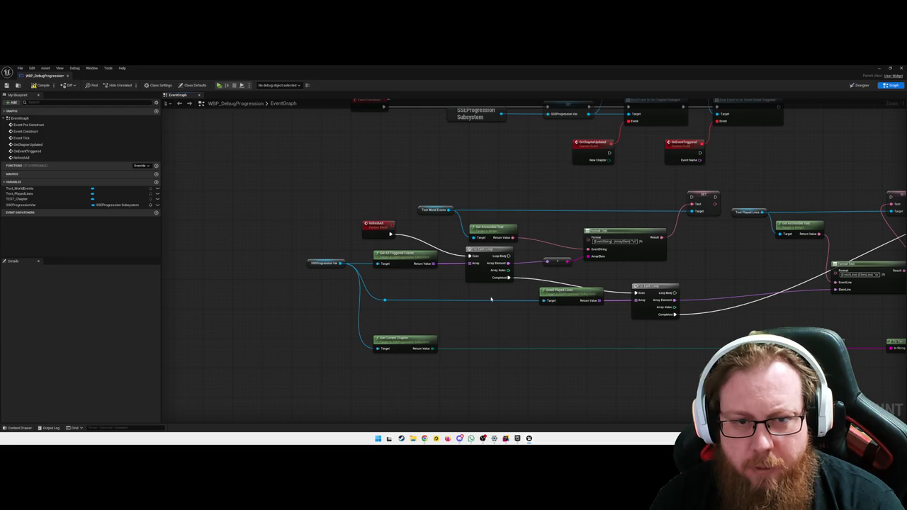
{"action": "mouse_move", "coordinate": [505, 293]}
{"action": "left_mouse_down"}
{"action": "mouse_move", "coordinate": [399, 192]}
{"action": "mouse_move", "coordinate": [302, 190]}
{"action": "left_mouse_up"}
{"action": "left_click_drag", "start_coordinate": [519, 280], "coordinate": [471, 289]}
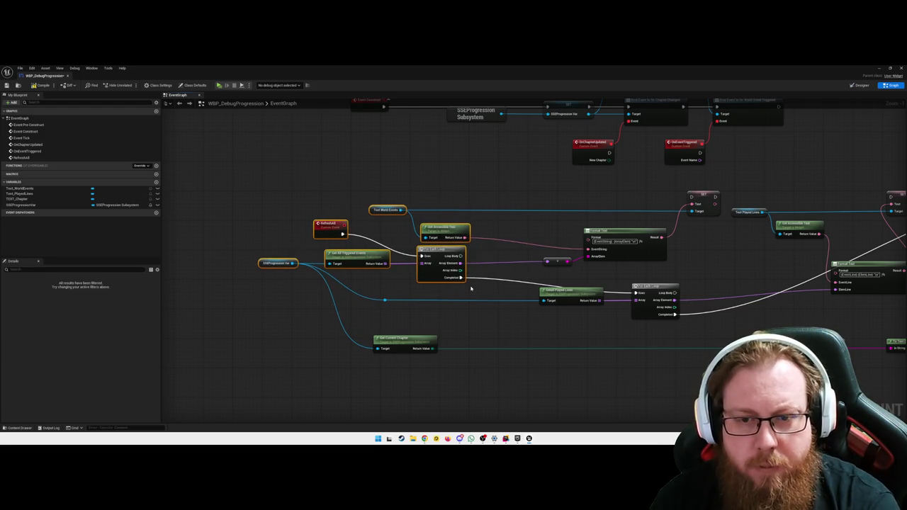
{"action": "left_click", "coordinate": [505, 288]}
{"action": "mouse_move", "coordinate": [655, 287]}
{"action": "left_mouse_down"}
{"action": "mouse_move", "coordinate": [653, 275]}
{"action": "mouse_move", "coordinate": [543, 314]}
{"action": "left_mouse_up"}
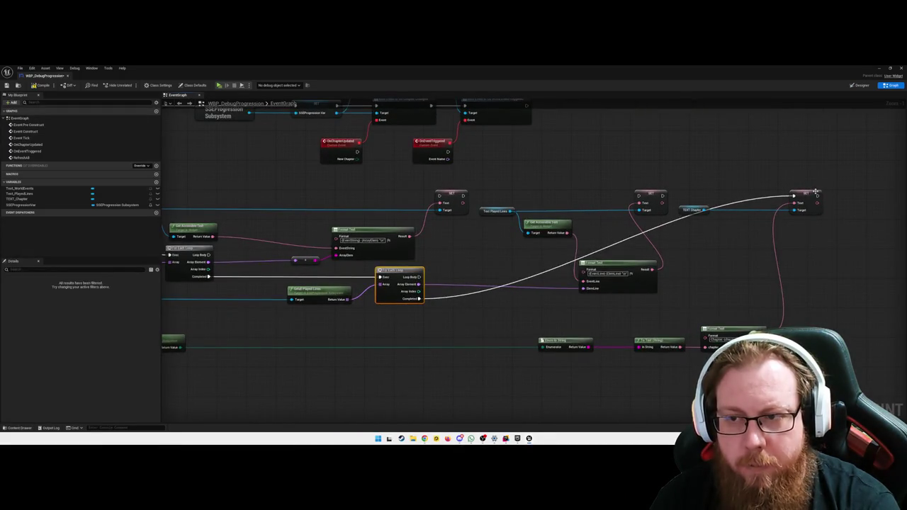
{"action": "left_click", "coordinate": [827, 272]}
{"action": "left_click_drag", "start_coordinate": [826, 272], "coordinate": [822, 301]}
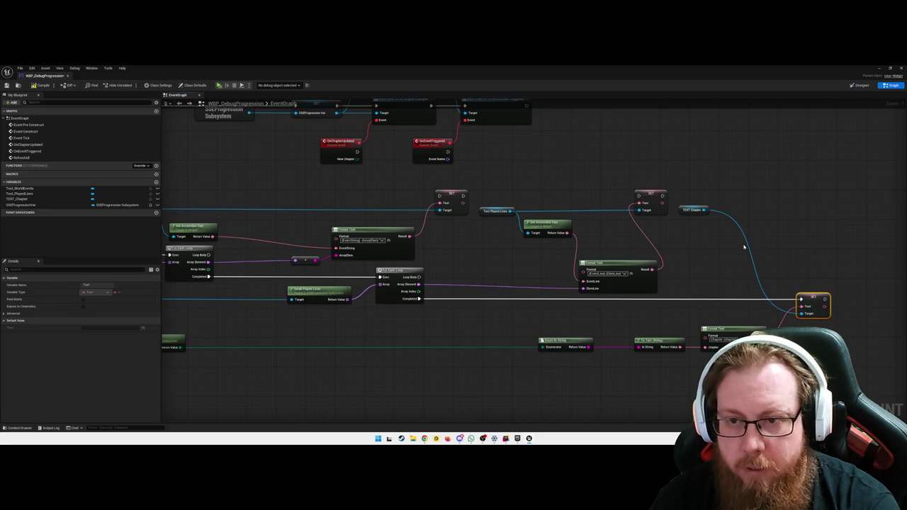
{"action": "left_click_drag", "start_coordinate": [686, 210], "coordinate": [741, 309]}
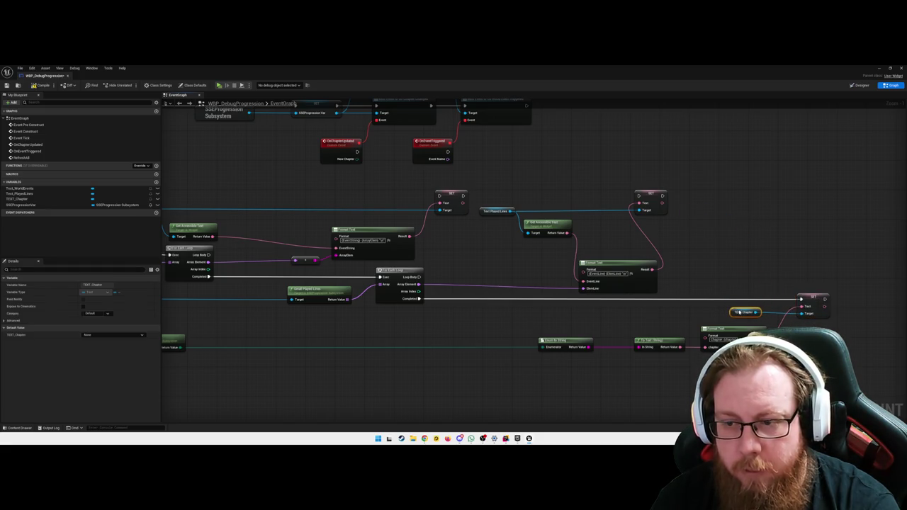
{"action": "left_click_drag", "start_coordinate": [549, 316], "coordinate": [709, 310]}
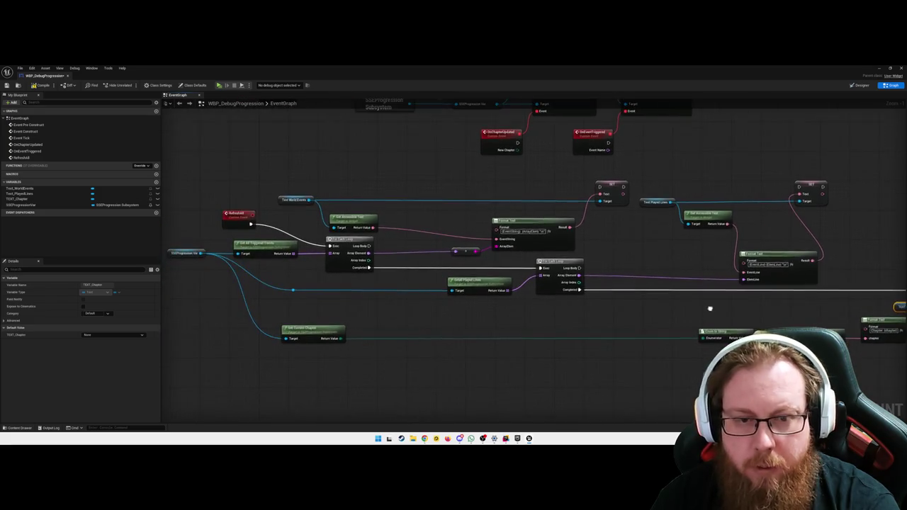
{"action": "left_click_drag", "start_coordinate": [583, 324], "coordinate": [575, 344]}
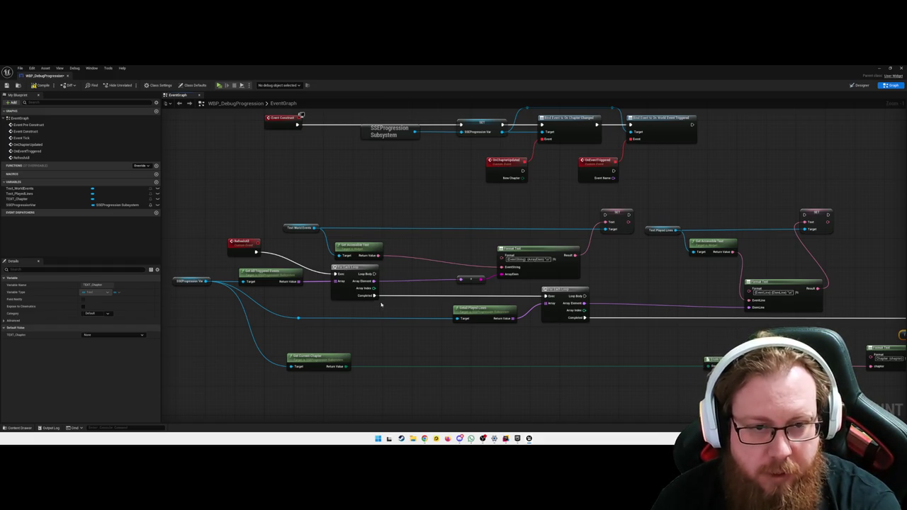
Step: Add a Sequence node after the first For Each Loop's Completed pin and align it
{"action": "mouse_move", "coordinate": [287, 297]}
{"action": "left_mouse_down"}
{"action": "mouse_move", "coordinate": [374, 298]}
{"action": "mouse_move", "coordinate": [374, 308]}
{"action": "left_mouse_up"}
{"action": "left_click_drag", "start_coordinate": [301, 236], "coordinate": [341, 254]}
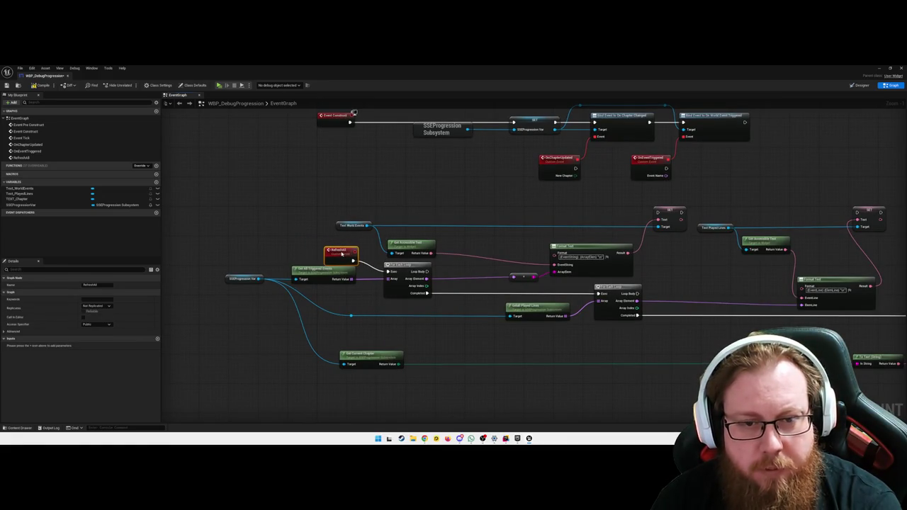
{"action": "mouse_move", "coordinate": [403, 280]}
{"action": "left_mouse_down"}
{"action": "mouse_move", "coordinate": [438, 284]}
{"action": "mouse_move", "coordinate": [430, 279]}
{"action": "left_mouse_up"}
{"action": "type", "text": "sequence"}
{"action": "key", "text": "Return"}
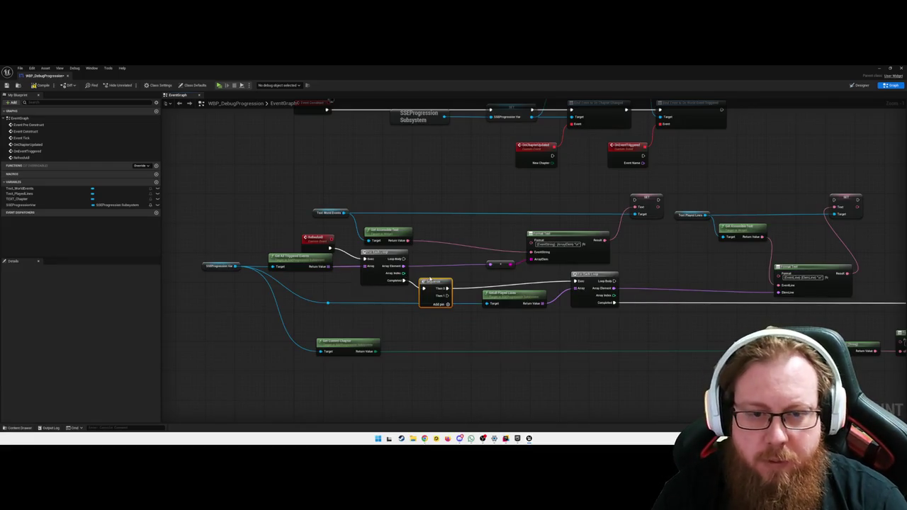
{"action": "mouse_move", "coordinate": [439, 282]}
{"action": "left_mouse_down"}
{"action": "mouse_move", "coordinate": [438, 267]}
{"action": "mouse_move", "coordinate": [443, 275]}
{"action": "mouse_move", "coordinate": [636, 200]}
{"action": "left_mouse_up"}
Step: Add a second Sequence after the next loop and wire it into the TEXT_Chapter SET node
{"action": "left_click_drag", "start_coordinate": [447, 288], "coordinate": [574, 281]}
{"action": "left_click_drag", "start_coordinate": [510, 298], "coordinate": [533, 302]}
{"action": "type", "text": "sequence"}
{"action": "key", "text": "Return"}
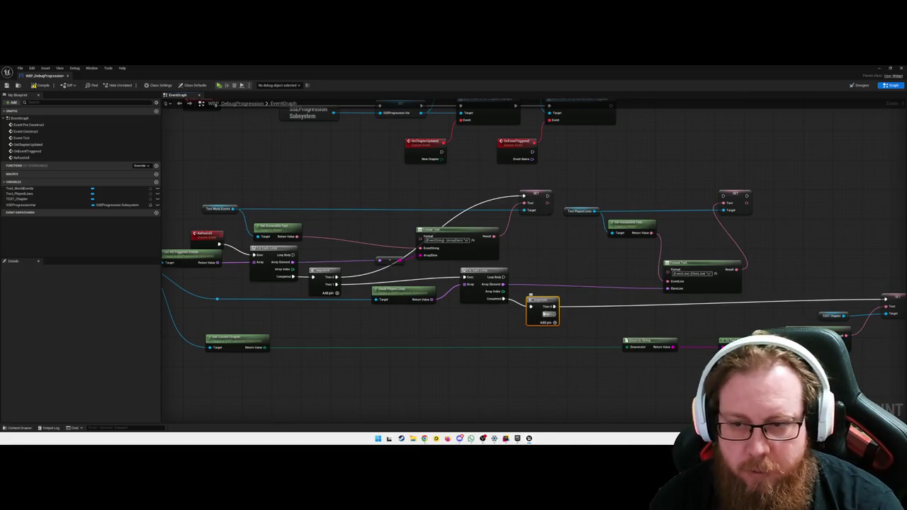
{"action": "left_click_drag", "start_coordinate": [496, 298], "coordinate": [511, 291]}
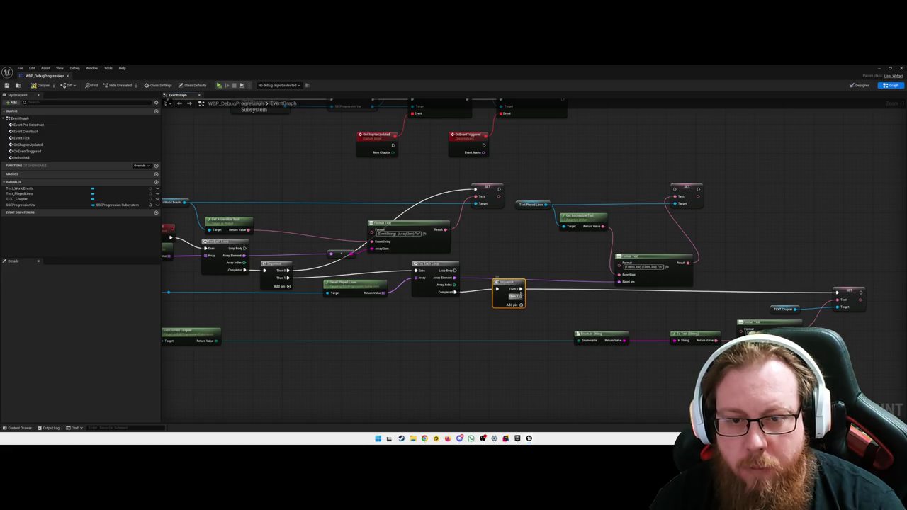
{"action": "mouse_move", "coordinate": [521, 292]}
{"action": "left_mouse_down"}
{"action": "mouse_move", "coordinate": [675, 190]}
{"action": "mouse_move", "coordinate": [519, 301]}
{"action": "mouse_move", "coordinate": [837, 292]}
{"action": "left_mouse_up"}
Step: Nudge the Sequence node up so its wires run straight
{"action": "left_click_drag", "start_coordinate": [597, 296], "coordinate": [569, 289]}
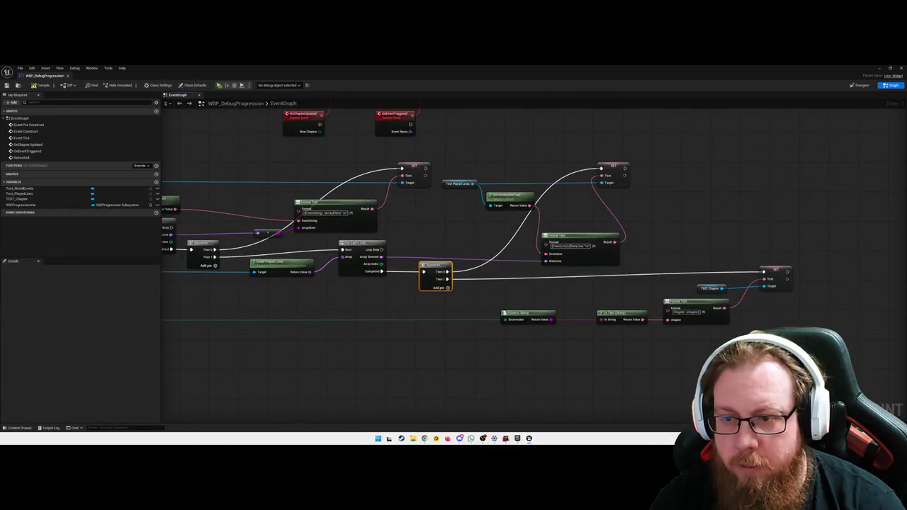
{"action": "left_click", "coordinate": [776, 270]}
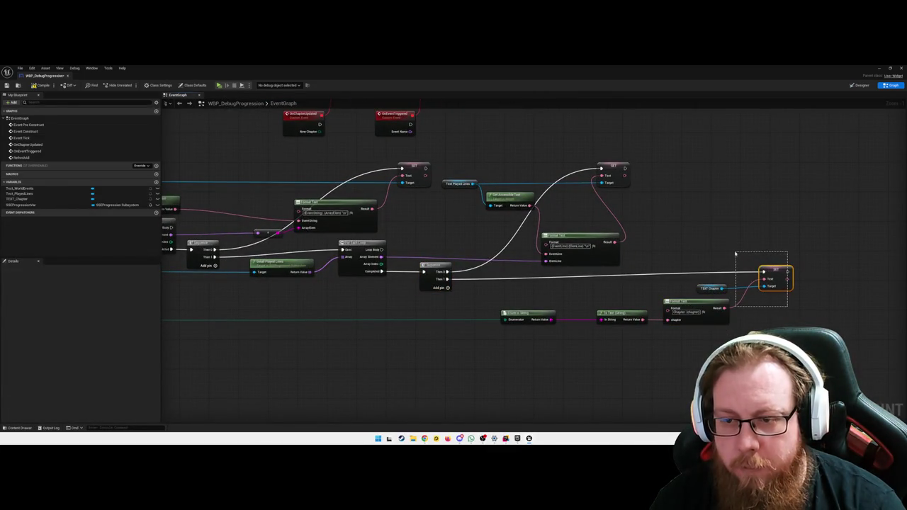
{"action": "left_click", "coordinate": [434, 266]}
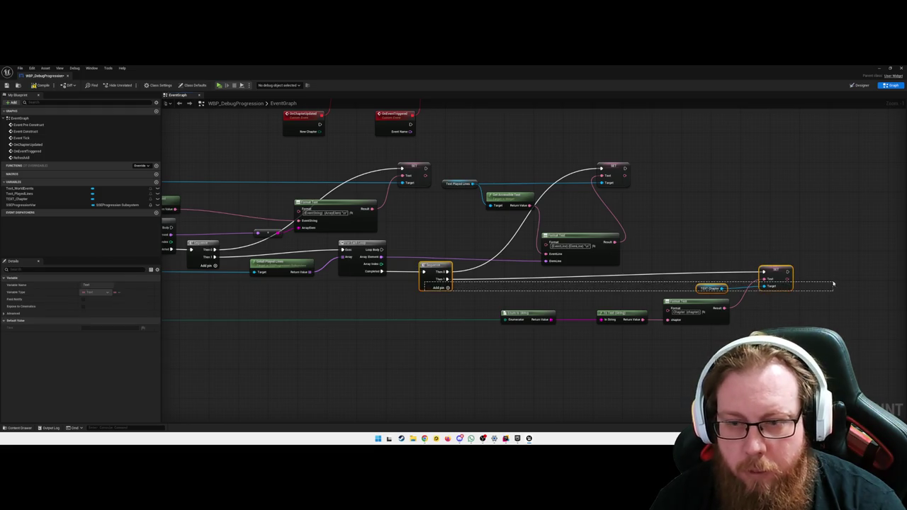
{"action": "left_click_drag", "start_coordinate": [433, 266], "coordinate": [433, 258]}
{"action": "left_click", "coordinate": [444, 305]}
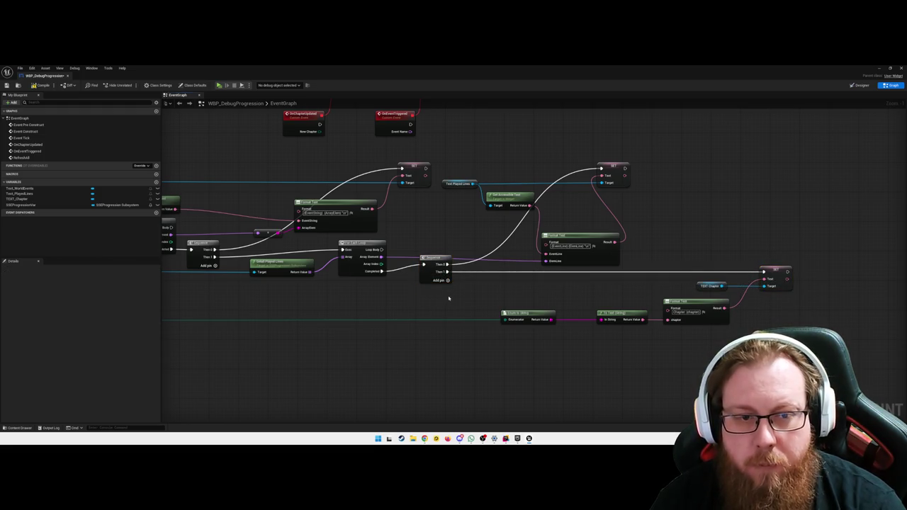
Step: Straighten the played-lines loop nodes and line up the For Each Loop and Sequence
{"action": "left_click_drag", "start_coordinate": [448, 298], "coordinate": [659, 290]}
{"action": "mouse_move", "coordinate": [618, 227]}
{"action": "left_mouse_down"}
{"action": "mouse_move", "coordinate": [412, 285]}
{"action": "mouse_move", "coordinate": [329, 284]}
{"action": "mouse_move", "coordinate": [446, 286]}
{"action": "left_mouse_up"}
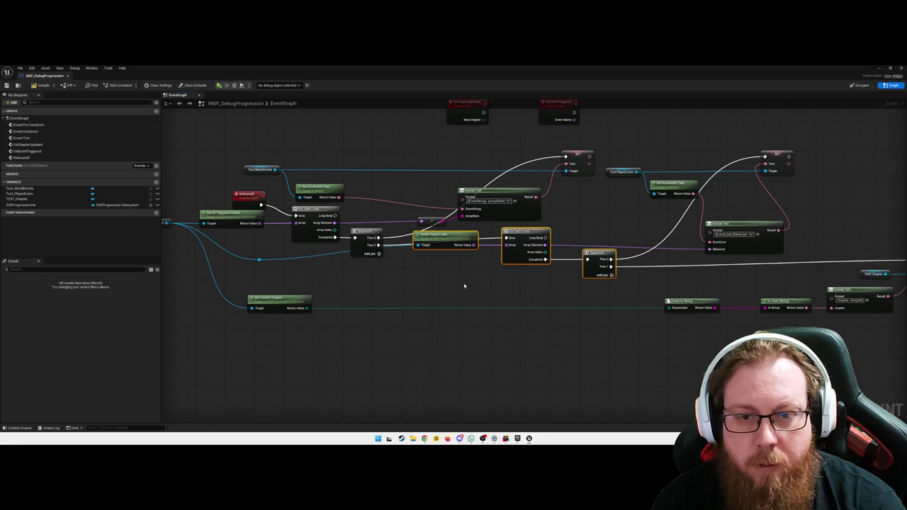
{"action": "key", "text": "q"}
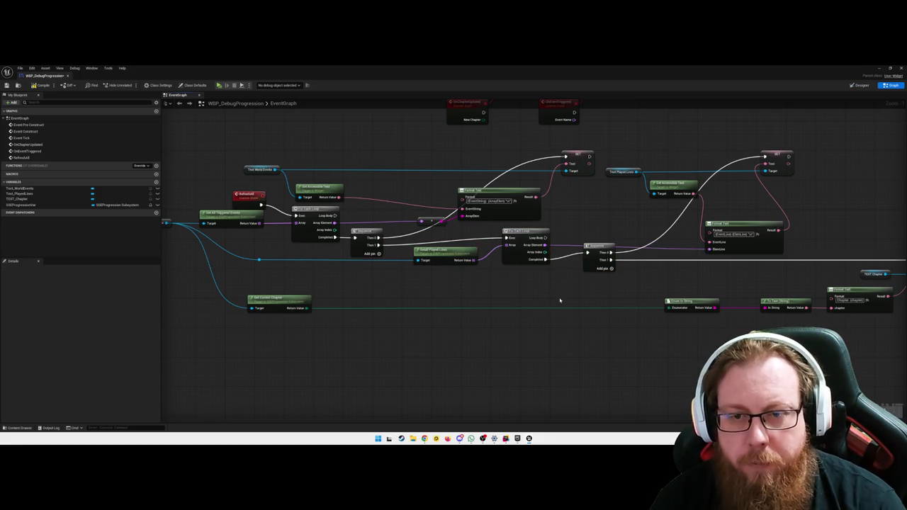
{"action": "left_click_drag", "start_coordinate": [447, 235], "coordinate": [447, 226]}
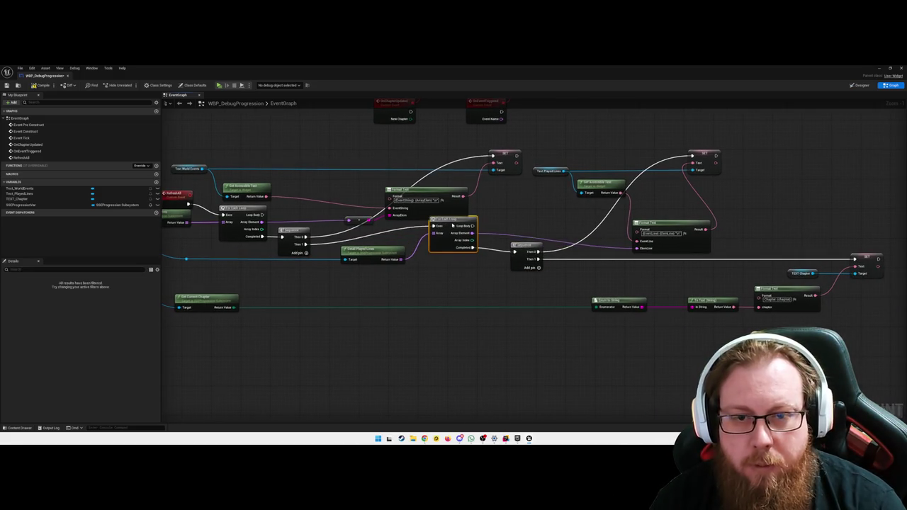
{"action": "left_click_drag", "start_coordinate": [442, 285], "coordinate": [570, 296]}
{"action": "left_click_drag", "start_coordinate": [424, 241], "coordinate": [424, 225]}
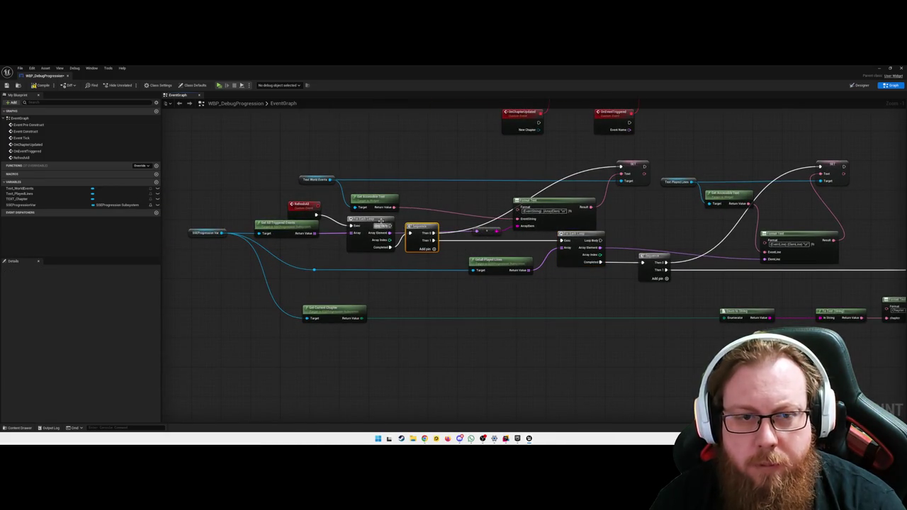
Step: Move the RefreshAll entry, progression variable, Get Current Chapter and reroute knot up together
{"action": "mouse_move", "coordinate": [255, 158]}
{"action": "left_mouse_down"}
{"action": "mouse_move", "coordinate": [333, 239]}
{"action": "mouse_move", "coordinate": [366, 257]}
{"action": "left_mouse_up"}
{"action": "left_click", "coordinate": [204, 233], "text": "ctrl"}
{"action": "mouse_move", "coordinate": [400, 354]}
{"action": "left_mouse_down"}
{"action": "mouse_move", "coordinate": [284, 263]}
{"action": "mouse_move", "coordinate": [285, 255]}
{"action": "left_mouse_up"}
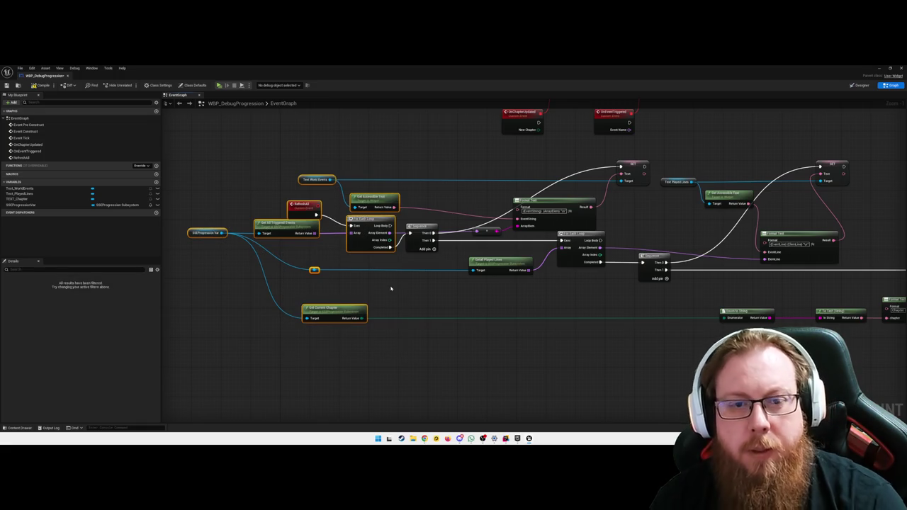
{"action": "key", "text": "Up"}
{"action": "key", "text": "Up"}
{"action": "key", "text": "Up"}
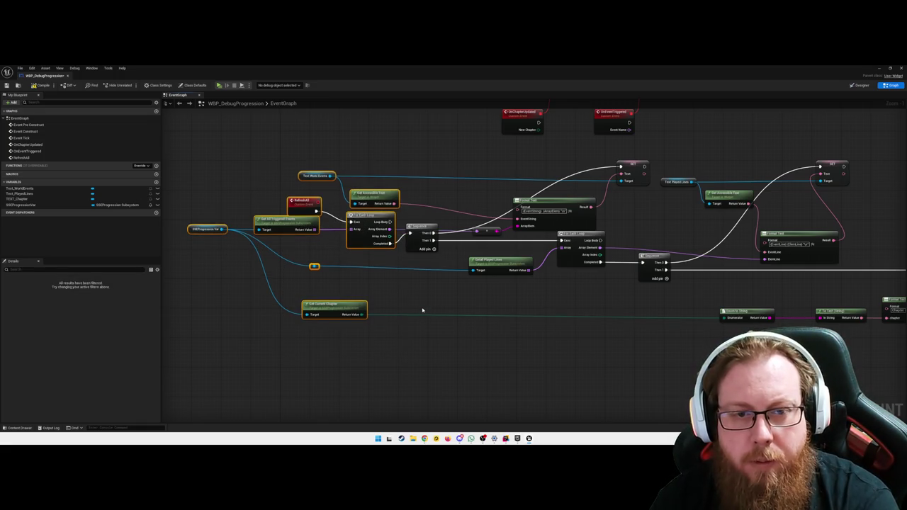
Step: Straighten the wire between the reroute and Small Played Lines nodes
{"action": "scroll", "coordinate": [422, 309], "scroll_direction": "down", "scroll_amount": 3}
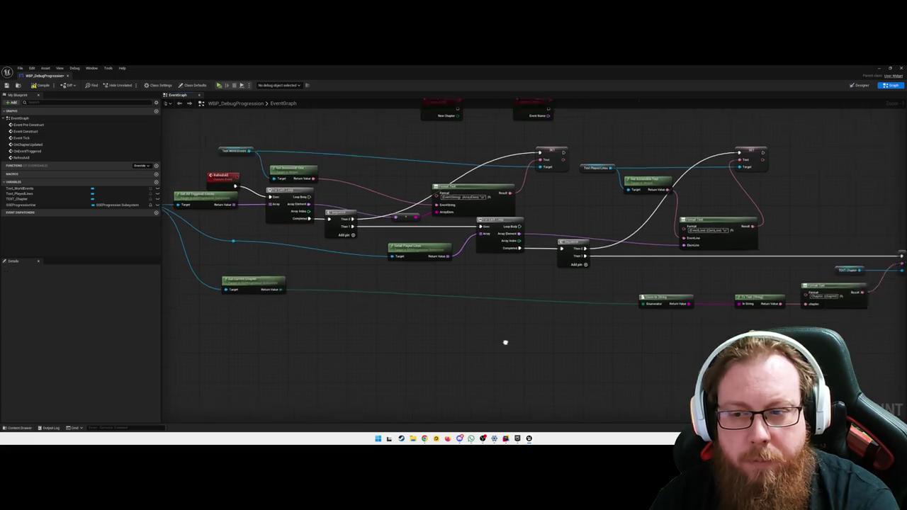
{"action": "left_click_drag", "start_coordinate": [620, 327], "coordinate": [206, 289]}
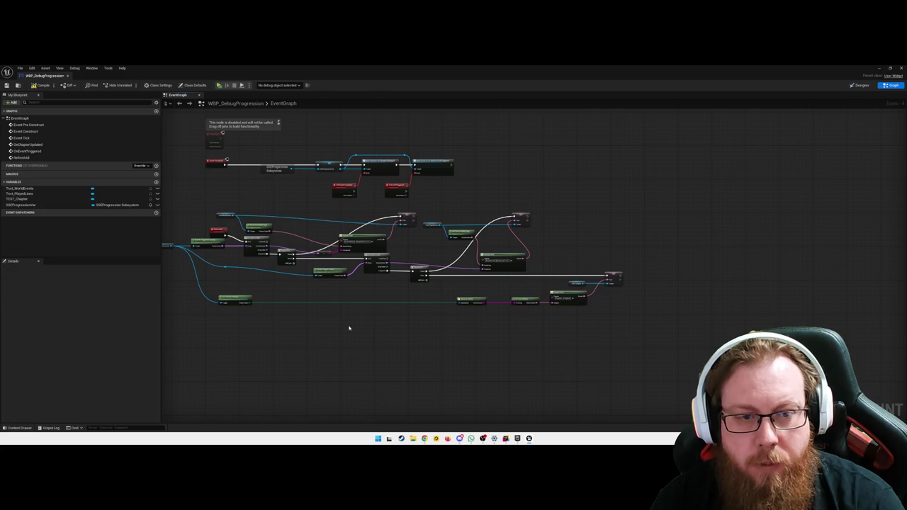
{"action": "scroll", "coordinate": [481, 340], "scroll_direction": "up", "scroll_amount": 4}
{"action": "left_click_drag", "start_coordinate": [579, 293], "coordinate": [387, 248]}
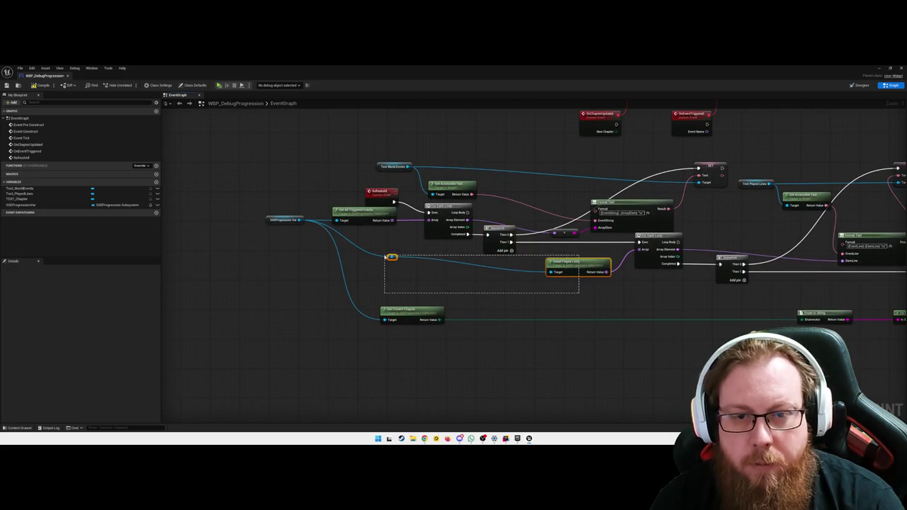
{"action": "key", "text": "q"}
{"action": "left_click", "coordinate": [535, 282]}
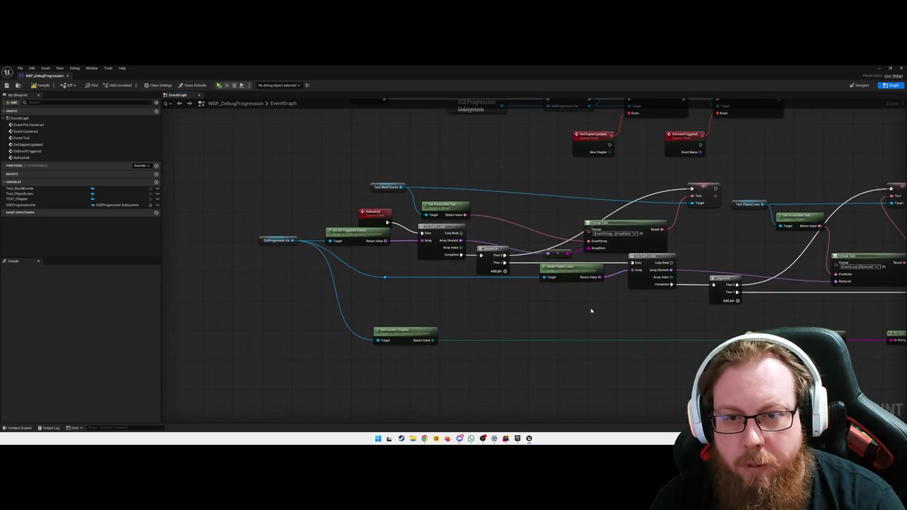
Step: Shift the word-events SET node slightly left
{"action": "left_click_drag", "start_coordinate": [520, 306], "coordinate": [457, 325]}
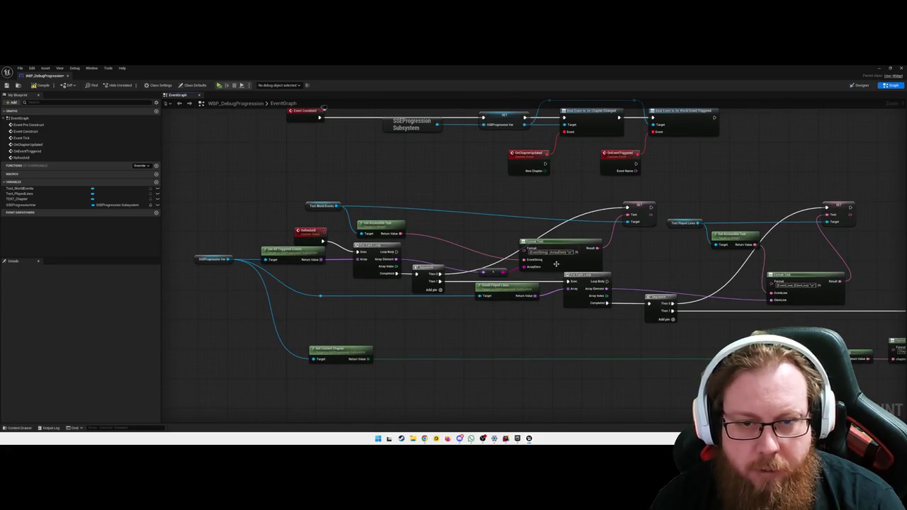
{"action": "mouse_move", "coordinate": [640, 210]}
{"action": "left_mouse_down"}
{"action": "mouse_move", "coordinate": [562, 194]}
{"action": "mouse_move", "coordinate": [639, 204]}
{"action": "mouse_move", "coordinate": [624, 207]}
{"action": "left_mouse_up"}
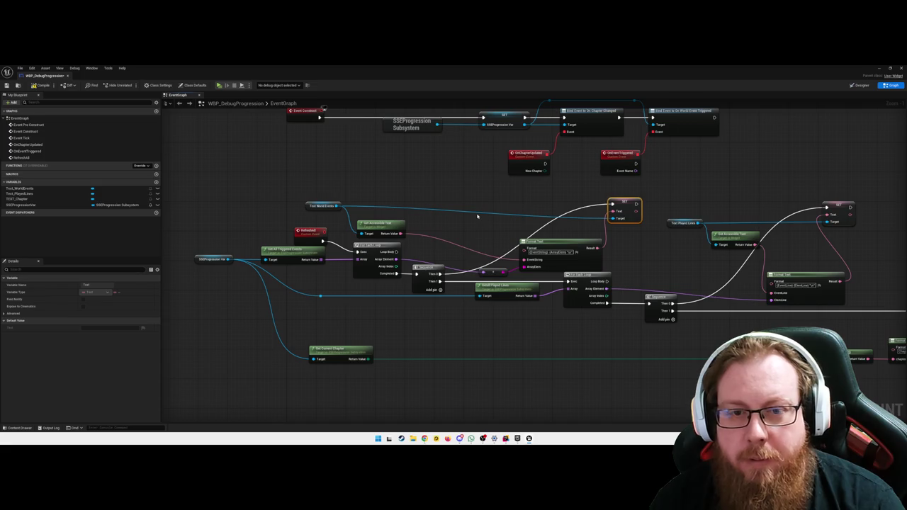
{"action": "mouse_move", "coordinate": [476, 216]}
{"action": "left_mouse_down"}
{"action": "mouse_move", "coordinate": [499, 198]}
{"action": "mouse_move", "coordinate": [469, 198]}
{"action": "mouse_move", "coordinate": [506, 188]}
{"action": "left_mouse_up"}
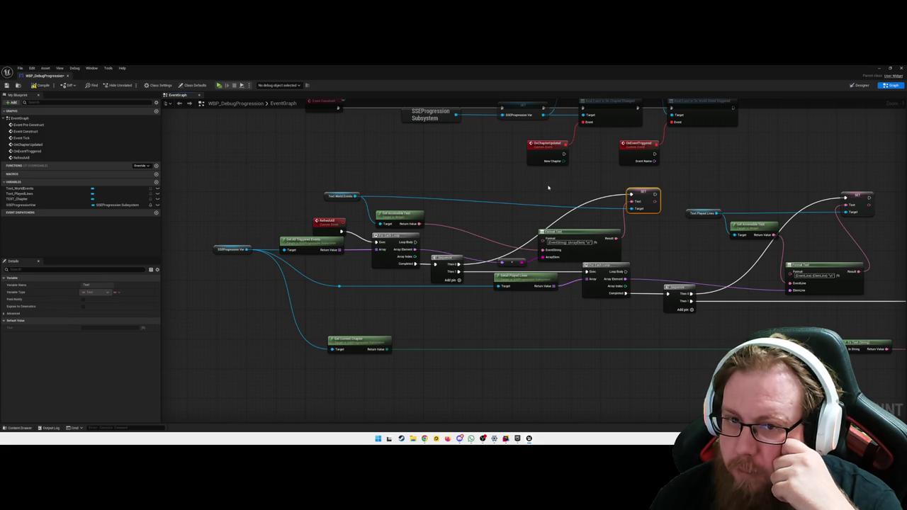
Step: Add a Refresh All call after OnChapterUpdated and place it beside the event
{"action": "left_click_drag", "start_coordinate": [547, 187], "coordinate": [541, 200]}
{"action": "left_click_drag", "start_coordinate": [557, 167], "coordinate": [565, 172]}
{"action": "type", "text": "ref"}
{"action": "key", "text": "Return"}
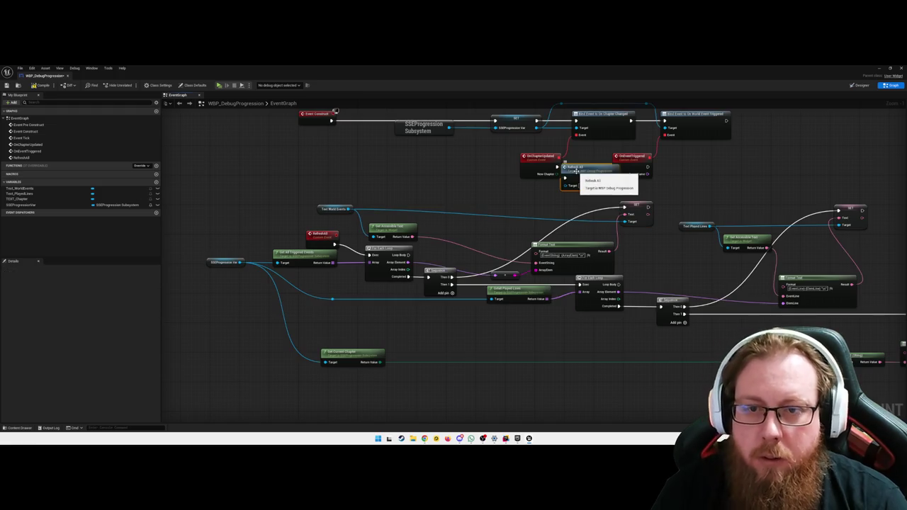
{"action": "left_click_drag", "start_coordinate": [562, 162], "coordinate": [430, 156]}
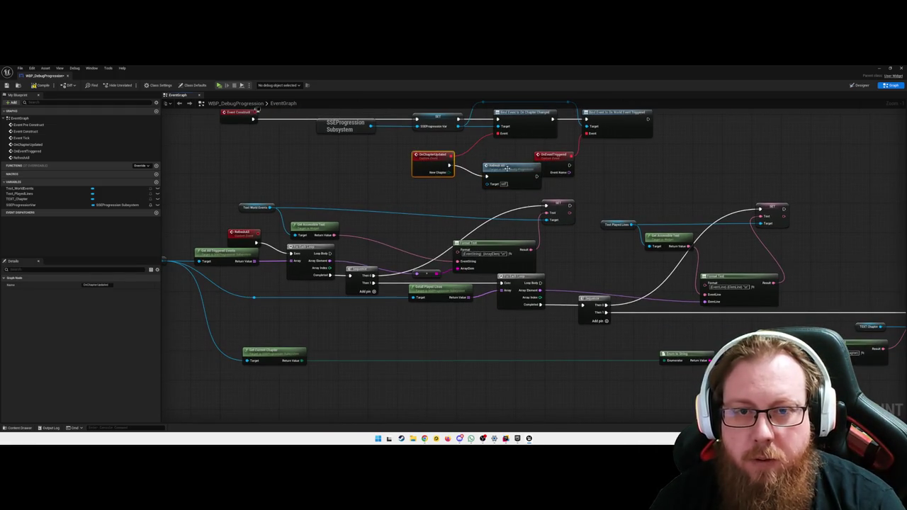
{"action": "left_click_drag", "start_coordinate": [496, 165], "coordinate": [473, 158]}
{"action": "left_click_drag", "start_coordinate": [674, 171], "coordinate": [612, 197]}
Step: Add a Refresh All call after OnEventTriggered and set it next to the event
{"action": "left_click_drag", "start_coordinate": [505, 190], "coordinate": [567, 190]}
{"action": "type", "text": "rere"}
{"action": "key", "text": "BackSpace"}
{"action": "key", "text": "BackSpace"}
{"action": "key", "text": "BackSpace"}
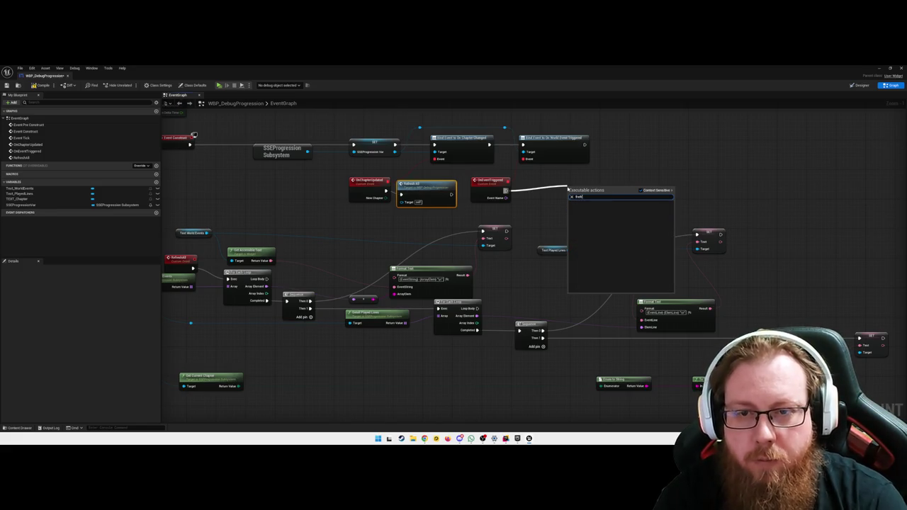
{"action": "type", "text": "efresh"}
{"action": "key", "text": "Return"}
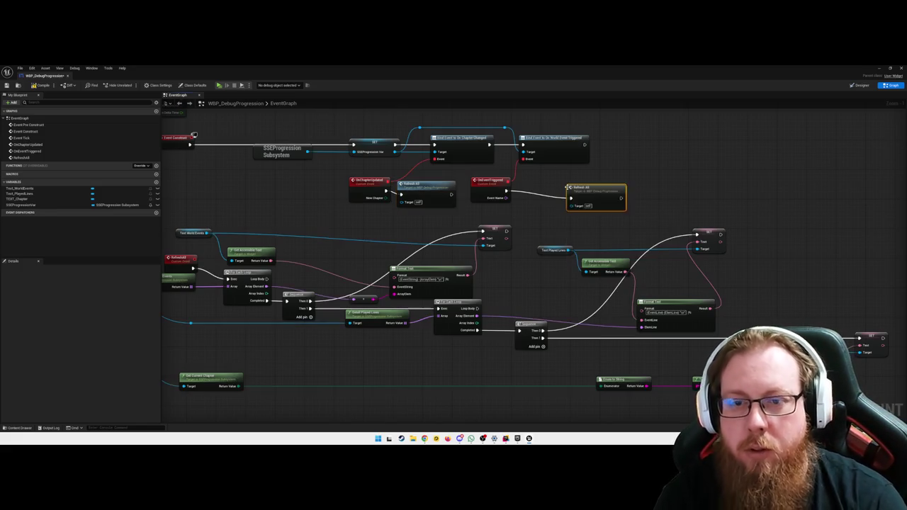
{"action": "left_click_drag", "start_coordinate": [594, 191], "coordinate": [561, 185]}
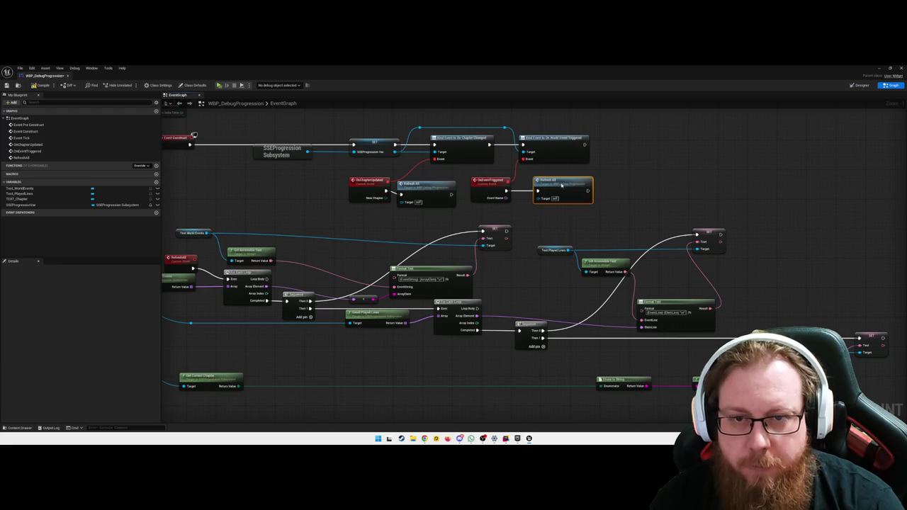
{"action": "left_click", "coordinate": [617, 192]}
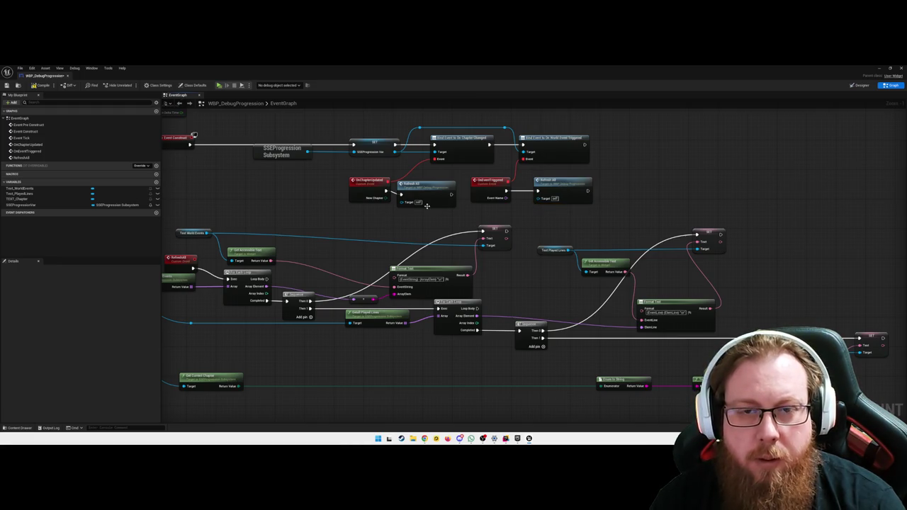
Step: Nudge OnChapterUpdated down slightly to tidy the event row
{"action": "mouse_move", "coordinate": [653, 215]}
{"action": "left_mouse_down"}
{"action": "mouse_move", "coordinate": [603, 196]}
{"action": "mouse_move", "coordinate": [590, 263]}
{"action": "left_mouse_up"}
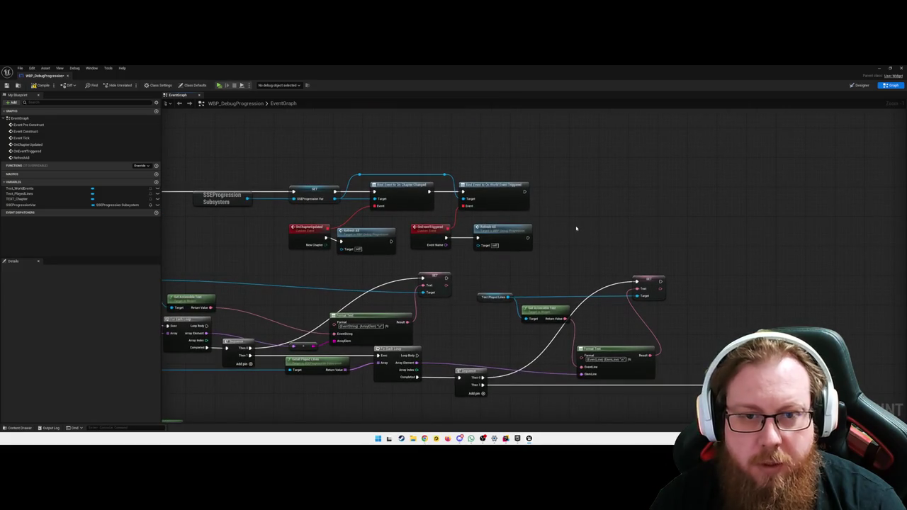
{"action": "left_click_drag", "start_coordinate": [541, 217], "coordinate": [544, 217]}
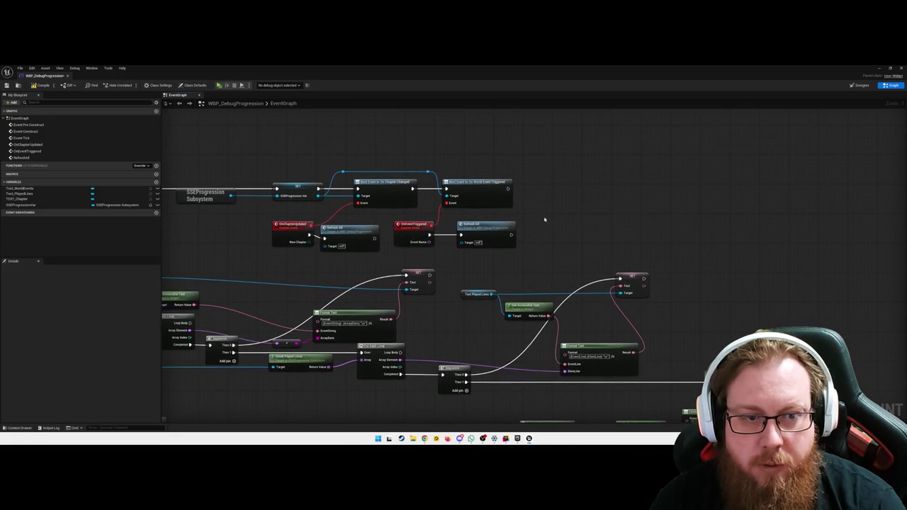
{"action": "left_click_drag", "start_coordinate": [292, 226], "coordinate": [292, 229]}
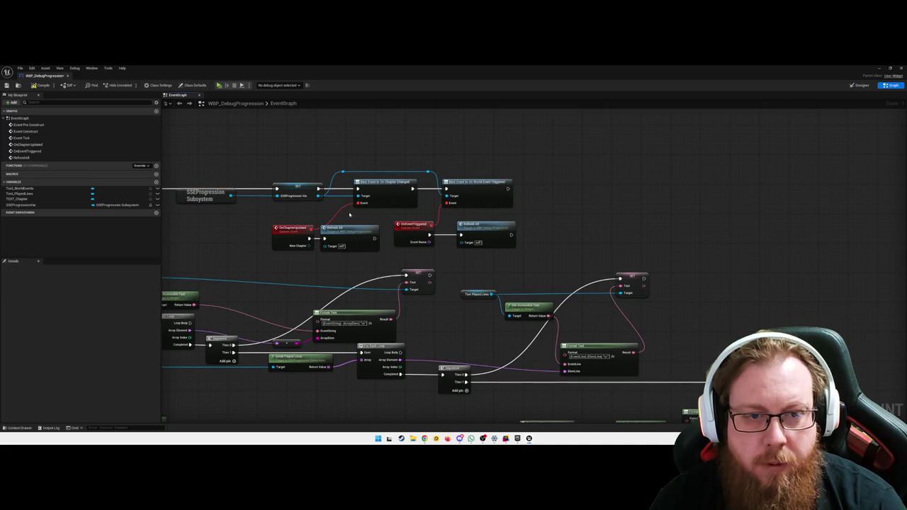
{"action": "left_click_drag", "start_coordinate": [509, 191], "coordinate": [550, 194]}
{"action": "type", "text": "bind event"}
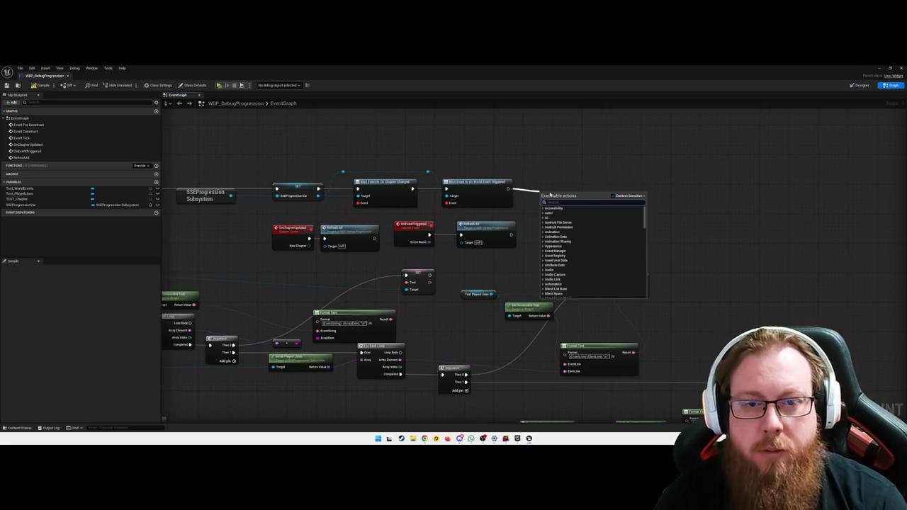
{"action": "type", "text": " to on di"}
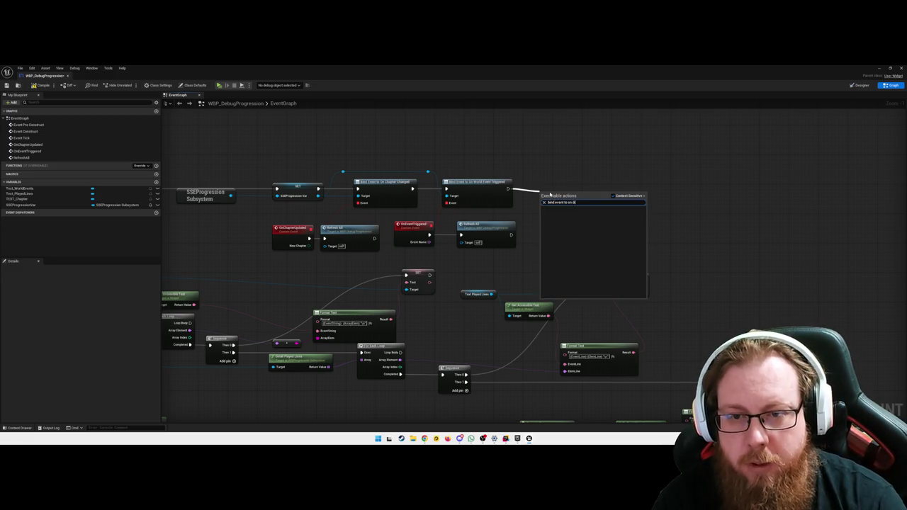
{"action": "key", "text": "BackSpace"}
{"action": "key", "text": "BackSpace"}
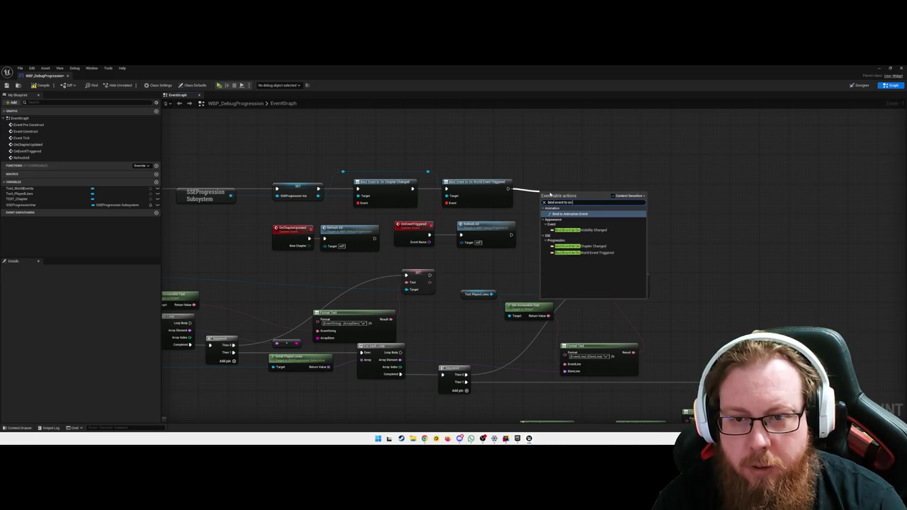
{"action": "key", "text": "BackSpace"}
{"action": "key", "text": "BackSpace"}
{"action": "key", "text": "BackSpace"}
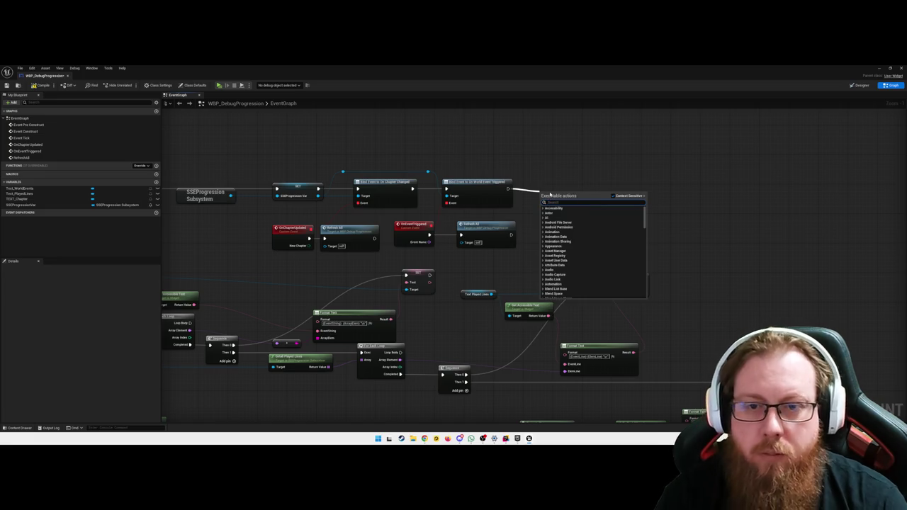
{"action": "key", "text": "Escape"}
{"action": "mouse_move", "coordinate": [227, 242]}
{"action": "left_mouse_down"}
{"action": "mouse_move", "coordinate": [344, 217]}
{"action": "mouse_move", "coordinate": [326, 205]}
{"action": "mouse_move", "coordinate": [430, 188]}
{"action": "mouse_move", "coordinate": [407, 223]}
{"action": "left_mouse_up"}
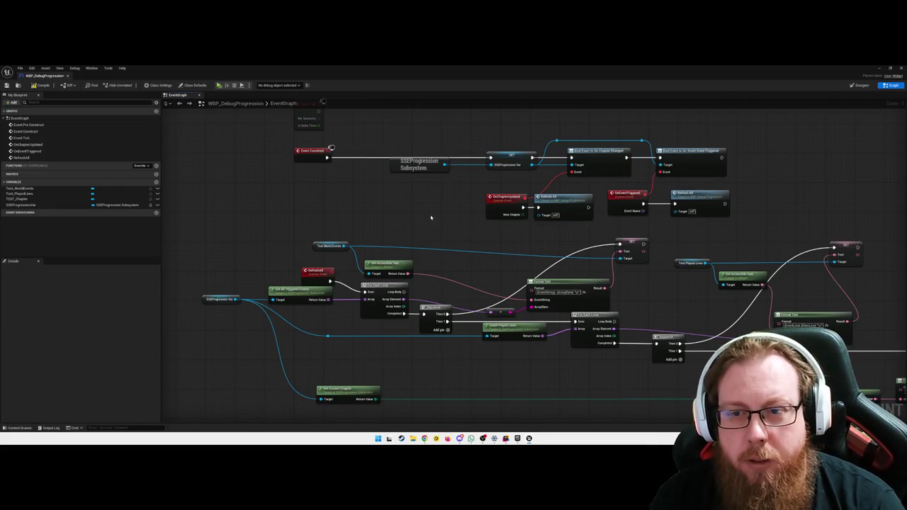
{"action": "mouse_move", "coordinate": [489, 210]}
{"action": "left_mouse_down"}
{"action": "mouse_move", "coordinate": [458, 223]}
{"action": "mouse_move", "coordinate": [485, 198]}
{"action": "mouse_move", "coordinate": [474, 200]}
{"action": "left_mouse_up"}
{"action": "left_click", "coordinate": [523, 241]}
{"action": "mouse_move", "coordinate": [523, 242]}
{"action": "left_mouse_down"}
{"action": "mouse_move", "coordinate": [469, 241]}
{"action": "mouse_move", "coordinate": [484, 206]}
{"action": "mouse_move", "coordinate": [419, 235]}
{"action": "mouse_move", "coordinate": [430, 221]}
{"action": "left_mouse_up"}
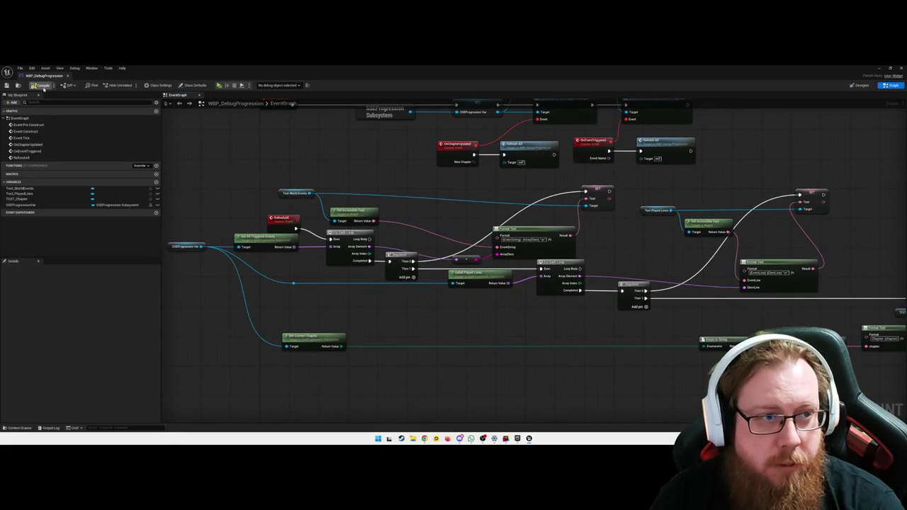
{"action": "left_click_drag", "start_coordinate": [515, 323], "coordinate": [470, 314]}
{"action": "scroll", "coordinate": [494, 317], "scroll_direction": "down", "scroll_amount": 4}
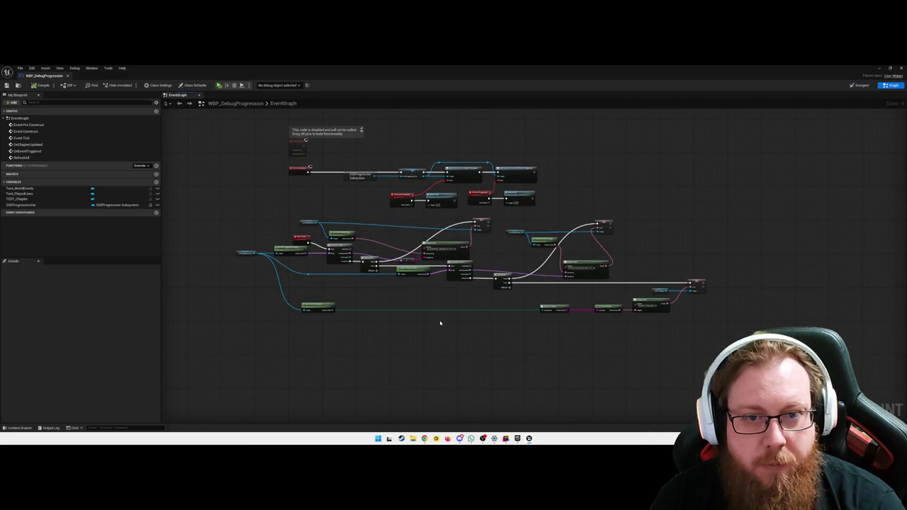
{"action": "scroll", "coordinate": [440, 323], "scroll_direction": "up", "scroll_amount": 4}
{"action": "mouse_move", "coordinate": [446, 320]}
{"action": "left_mouse_down"}
{"action": "mouse_move", "coordinate": [520, 336]}
{"action": "mouse_move", "coordinate": [506, 335]}
{"action": "mouse_move", "coordinate": [644, 328]}
{"action": "left_mouse_up"}
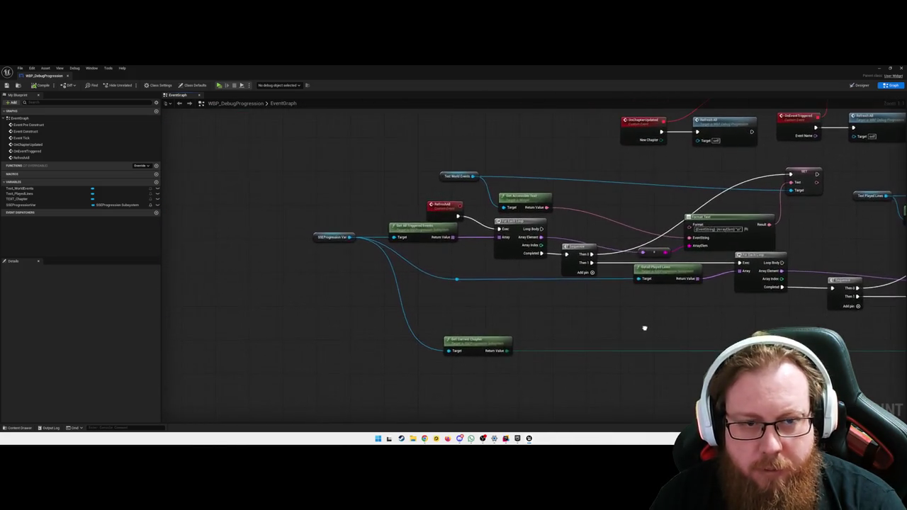
{"action": "left_click_drag", "start_coordinate": [355, 304], "coordinate": [338, 295]}
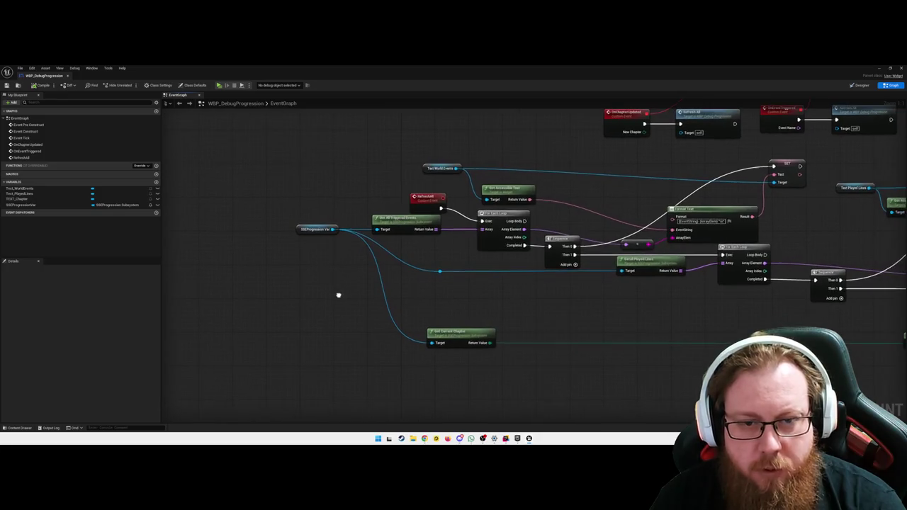
{"action": "mouse_move", "coordinate": [414, 289]}
{"action": "left_mouse_down"}
{"action": "mouse_move", "coordinate": [387, 286]}
{"action": "mouse_move", "coordinate": [411, 270]}
{"action": "left_mouse_up"}
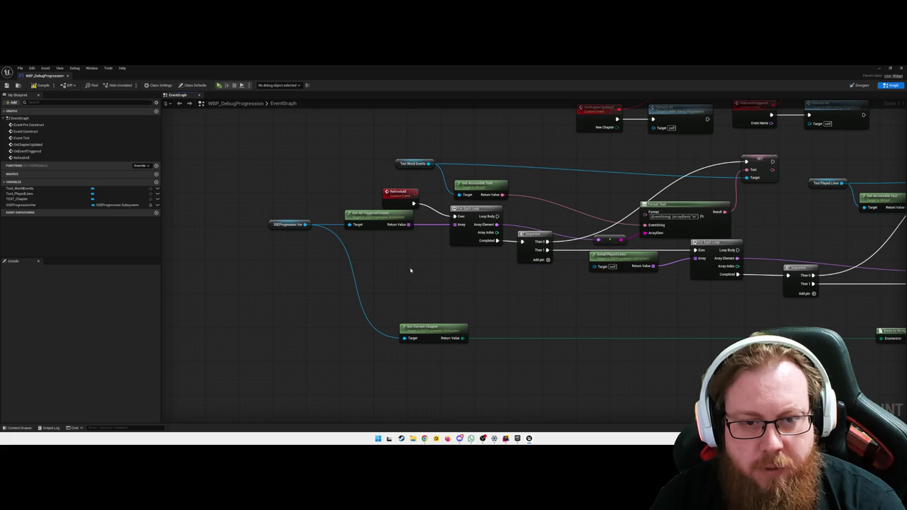
Step: Move Get Current Chapter beside Enum To String and feed it a new SSEProgression Var getter
{"action": "left_click", "coordinate": [363, 317], "text": "alt"}
{"action": "mouse_move", "coordinate": [366, 318]}
{"action": "left_mouse_down"}
{"action": "mouse_move", "coordinate": [319, 267]}
{"action": "mouse_move", "coordinate": [263, 287]}
{"action": "mouse_move", "coordinate": [651, 287]}
{"action": "left_mouse_up"}
{"action": "left_click_drag", "start_coordinate": [748, 333], "coordinate": [589, 332]}
{"action": "mouse_move", "coordinate": [828, 331]}
{"action": "left_mouse_down"}
{"action": "mouse_move", "coordinate": [699, 332]}
{"action": "mouse_move", "coordinate": [354, 262]}
{"action": "left_mouse_up"}
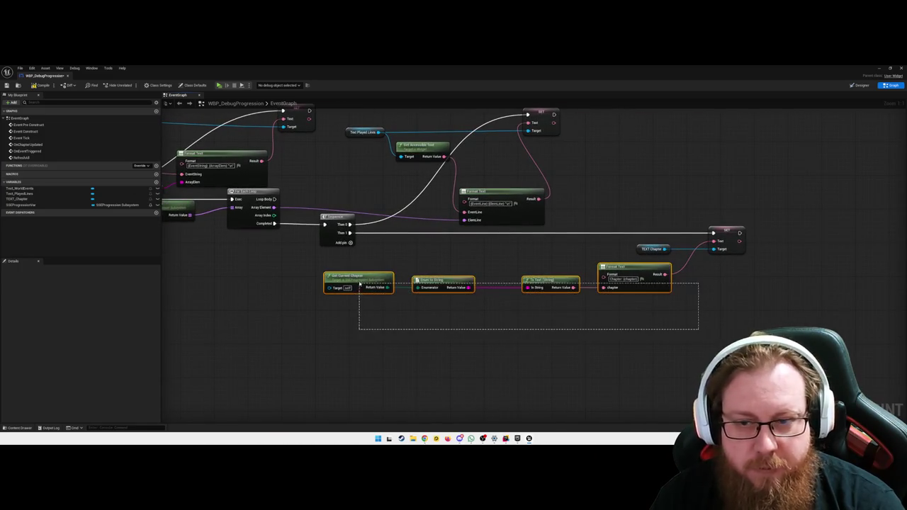
{"action": "left_click", "coordinate": [180, 303]}
{"action": "mouse_move", "coordinate": [21, 205]}
{"action": "left_mouse_down"}
{"action": "mouse_move", "coordinate": [190, 281]}
{"action": "mouse_move", "coordinate": [328, 288]}
{"action": "left_mouse_up"}
{"action": "mouse_move", "coordinate": [205, 275]}
{"action": "left_mouse_down"}
{"action": "mouse_move", "coordinate": [440, 326]}
{"action": "mouse_move", "coordinate": [307, 336]}
{"action": "left_mouse_up"}
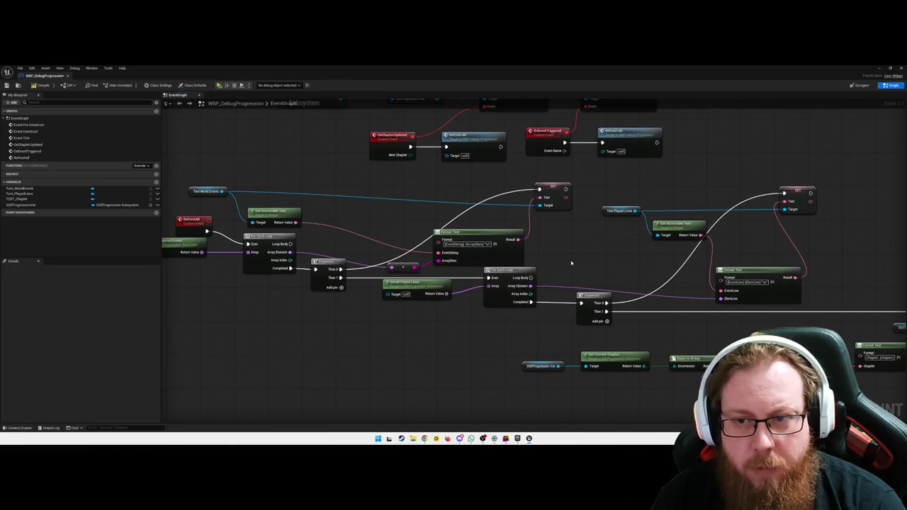
Step: Duplicate Text World Events and wire the copy into the SET node's Target
{"action": "mouse_move", "coordinate": [400, 354]}
{"action": "left_mouse_down"}
{"action": "mouse_move", "coordinate": [391, 348]}
{"action": "mouse_move", "coordinate": [428, 353]}
{"action": "mouse_move", "coordinate": [403, 239]}
{"action": "left_mouse_up"}
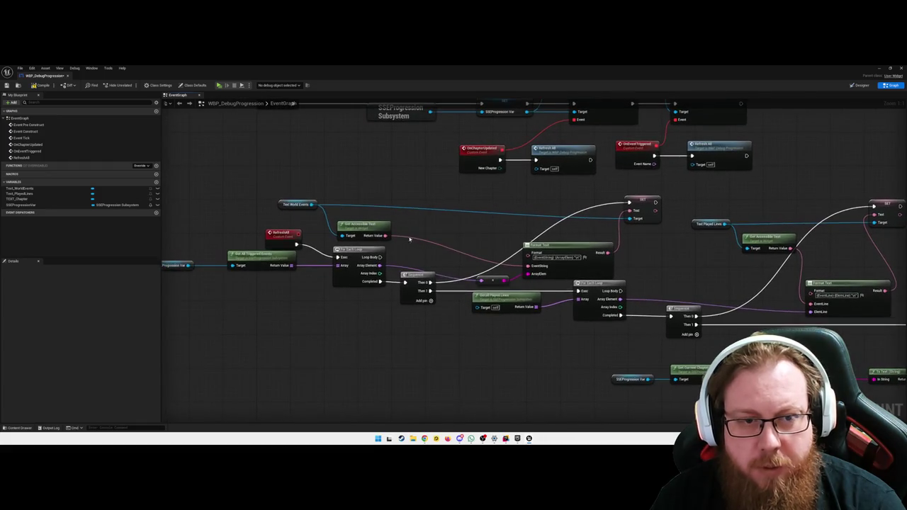
{"action": "left_click_drag", "start_coordinate": [399, 206], "coordinate": [299, 229]}
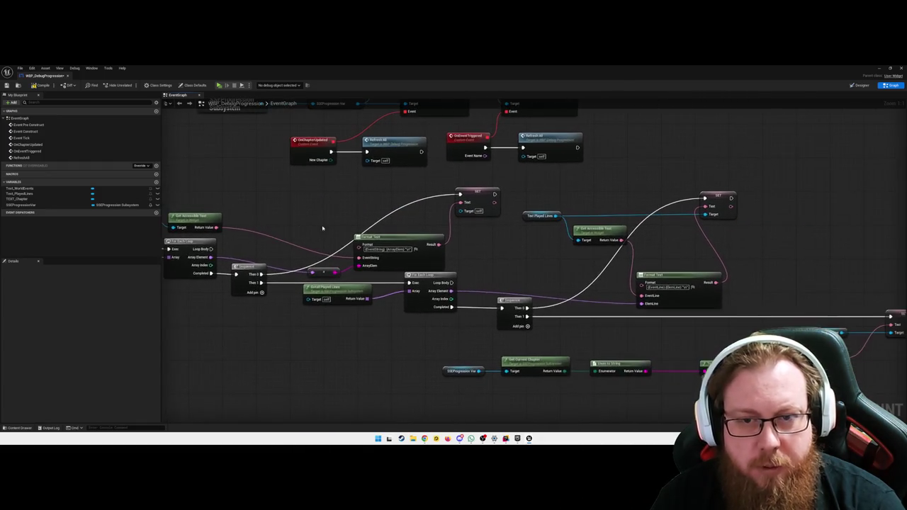
{"action": "mouse_move", "coordinate": [360, 219]}
{"action": "left_mouse_down"}
{"action": "mouse_move", "coordinate": [339, 212]}
{"action": "mouse_move", "coordinate": [473, 200]}
{"action": "mouse_move", "coordinate": [540, 209]}
{"action": "mouse_move", "coordinate": [535, 219]}
{"action": "mouse_move", "coordinate": [581, 214]}
{"action": "left_mouse_up"}
{"action": "left_click", "coordinate": [241, 200]}
{"action": "key", "text": "ctrl+c"}
{"action": "key", "text": "ctrl+v"}
{"action": "left_click_drag", "start_coordinate": [729, 219], "coordinate": [589, 225]}
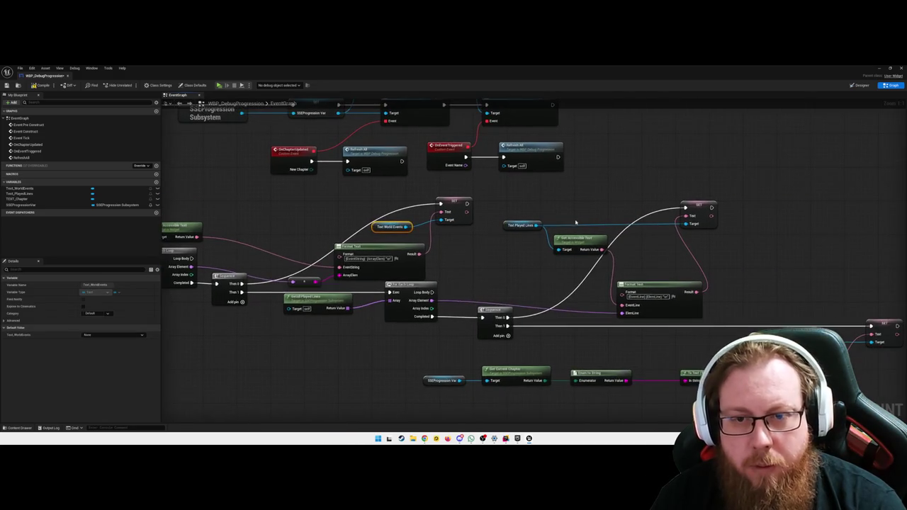
{"action": "left_click", "coordinate": [521, 224]}
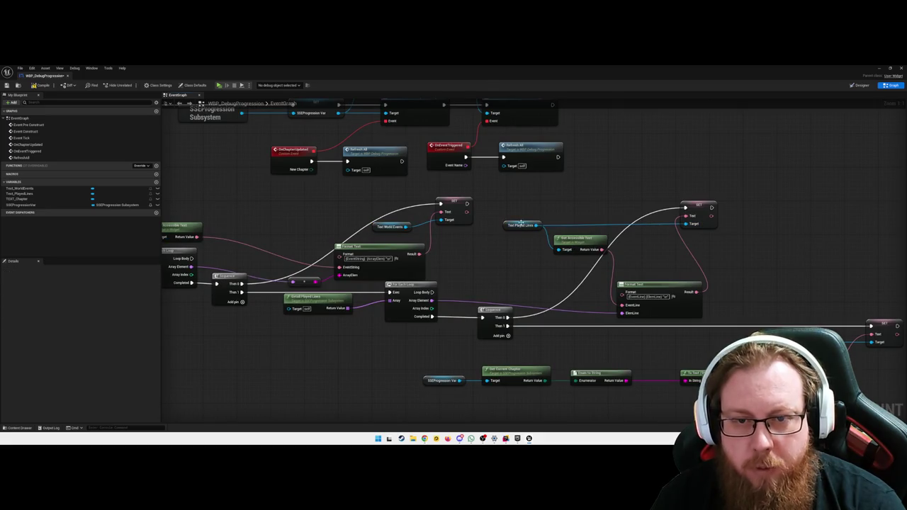
Step: Place a second Text Played Lines getter and connect it to the SET Target
{"action": "left_click", "coordinate": [536, 225], "text": "alt"}
{"action": "left_click_drag", "start_coordinate": [525, 225], "coordinate": [686, 224]}
{"action": "left_click", "coordinate": [555, 218]}
{"action": "left_click", "coordinate": [678, 275]}
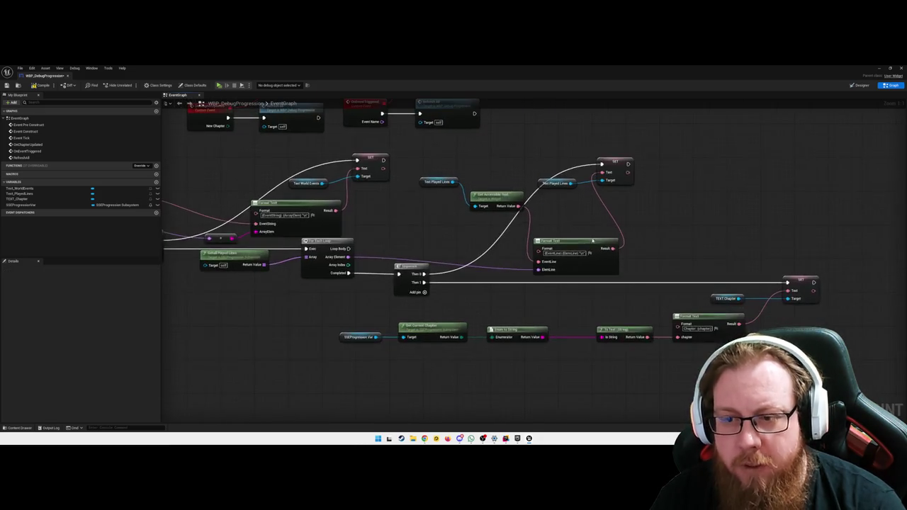
Step: Duplicate SSEProgression Var and place the copy by the played-lines getter
{"action": "mouse_move", "coordinate": [424, 315]}
{"action": "left_mouse_down"}
{"action": "mouse_move", "coordinate": [483, 329]}
{"action": "mouse_move", "coordinate": [526, 321]}
{"action": "left_mouse_up"}
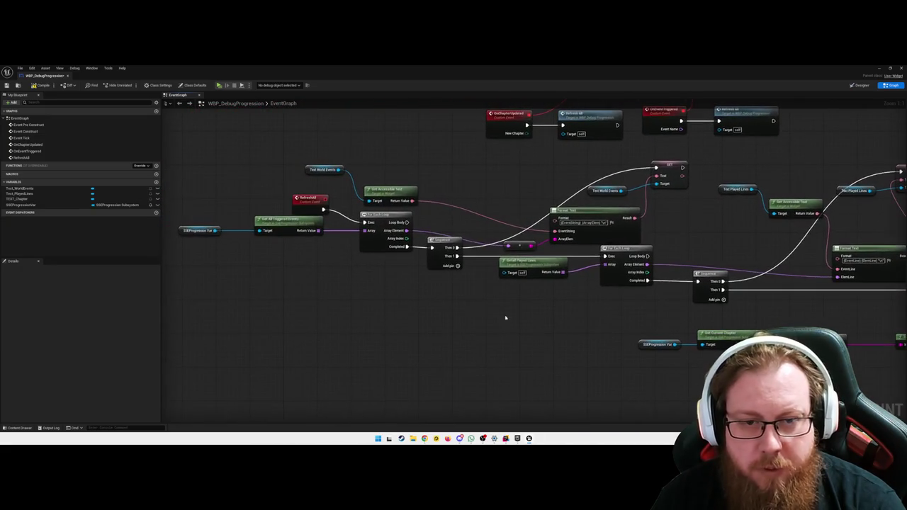
{"action": "left_click", "coordinate": [197, 231]}
{"action": "key", "text": "ctrl+c"}
{"action": "key", "text": "ctrl+v"}
{"action": "left_click_drag", "start_coordinate": [335, 276], "coordinate": [502, 273]}
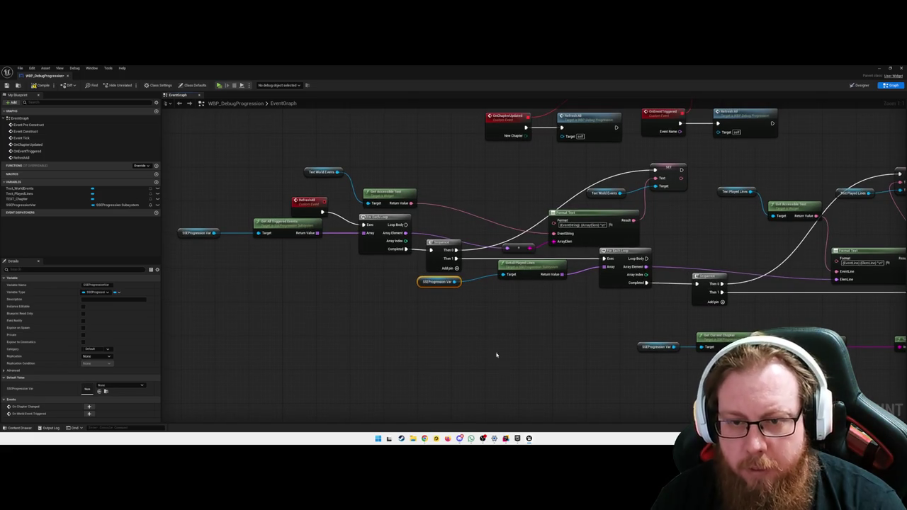
Step: Shift SSEProgression Var and Get All Triggered Events slightly left
{"action": "left_click_drag", "start_coordinate": [481, 350], "coordinate": [541, 344]}
{"action": "left_click_drag", "start_coordinate": [371, 287], "coordinate": [282, 237]}
{"action": "left_click_drag", "start_coordinate": [388, 238], "coordinate": [354, 238]}
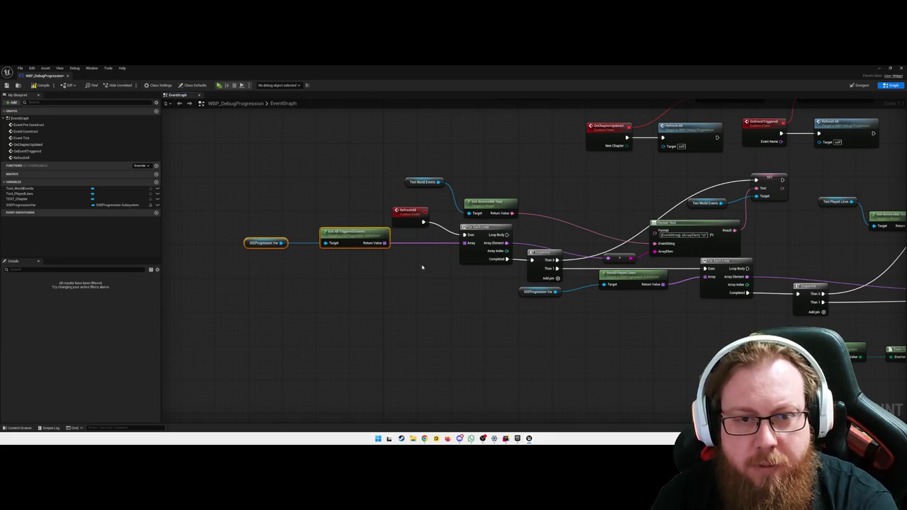
{"action": "left_click", "coordinate": [422, 267]}
Step: Straighten RefreshAll into line with Get Accessible Text and the For Each Loop
{"action": "left_click_drag", "start_coordinate": [254, 213], "coordinate": [464, 278]}
{"action": "key", "text": "q"}
{"action": "left_click", "coordinate": [418, 272]}
{"action": "left_click_drag", "start_coordinate": [417, 226], "coordinate": [430, 223]}
{"action": "left_click", "coordinate": [424, 304]}
Step: Space out Get All Triggered Events and SSEProgression Var to the right
{"action": "left_click_drag", "start_coordinate": [381, 277], "coordinate": [274, 245]}
{"action": "left_click_drag", "start_coordinate": [354, 232], "coordinate": [373, 232]}
{"action": "left_click", "coordinate": [303, 243]}
{"action": "left_click_drag", "start_coordinate": [303, 243], "coordinate": [320, 243]}
Step: Move Text World Events down beside Get Accessible Text
{"action": "left_click_drag", "start_coordinate": [383, 283], "coordinate": [328, 281]}
{"action": "left_click_drag", "start_coordinate": [346, 167], "coordinate": [449, 204]}
{"action": "left_click_drag", "start_coordinate": [369, 180], "coordinate": [384, 210]}
{"action": "left_click", "coordinate": [333, 197]}
{"action": "left_click", "coordinate": [408, 190]}
Step: Raise the event-string reroute point and move the Format Text node up-left
{"action": "mouse_move", "coordinate": [435, 178]}
{"action": "left_mouse_down"}
{"action": "mouse_move", "coordinate": [464, 178]}
{"action": "mouse_move", "coordinate": [439, 181]}
{"action": "left_mouse_up"}
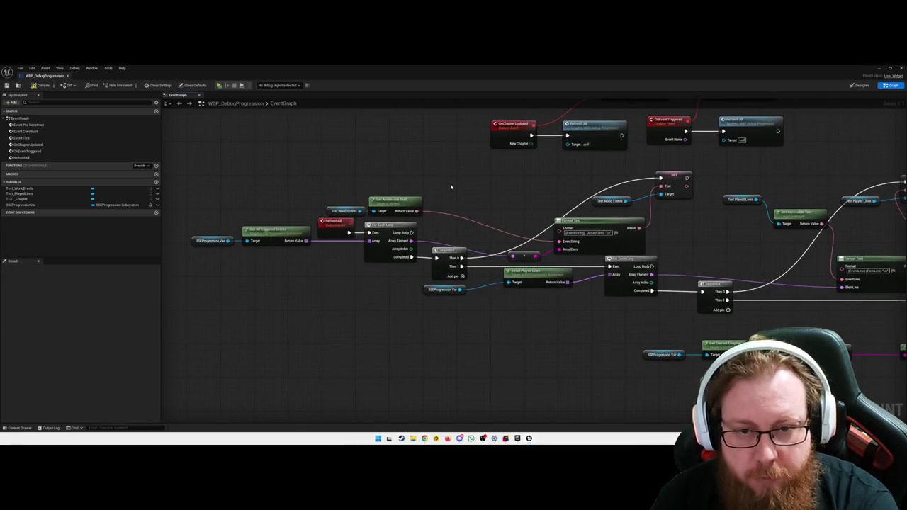
{"action": "mouse_move", "coordinate": [524, 257]}
{"action": "left_mouse_down"}
{"action": "mouse_move", "coordinate": [520, 243]}
{"action": "mouse_move", "coordinate": [472, 246]}
{"action": "left_mouse_up"}
{"action": "mouse_move", "coordinate": [597, 228]}
{"action": "left_mouse_down"}
{"action": "mouse_move", "coordinate": [528, 205]}
{"action": "mouse_move", "coordinate": [553, 218]}
{"action": "left_mouse_up"}
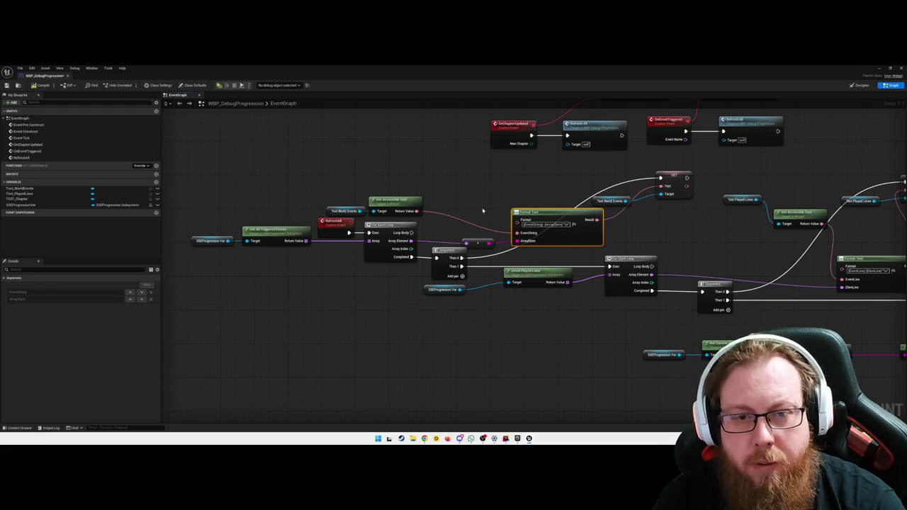
Step: Straighten the Array Element pin and reroute point connections
{"action": "right_click", "coordinate": [412, 241]}
{"action": "mouse_move", "coordinate": [445, 276]}
{"action": "left_click", "coordinate": [473, 278]}
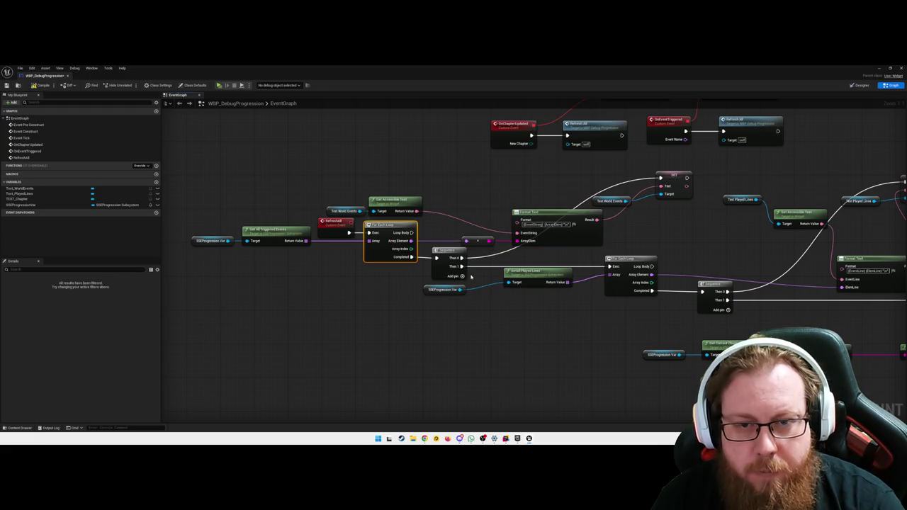
{"action": "right_click", "coordinate": [488, 243]}
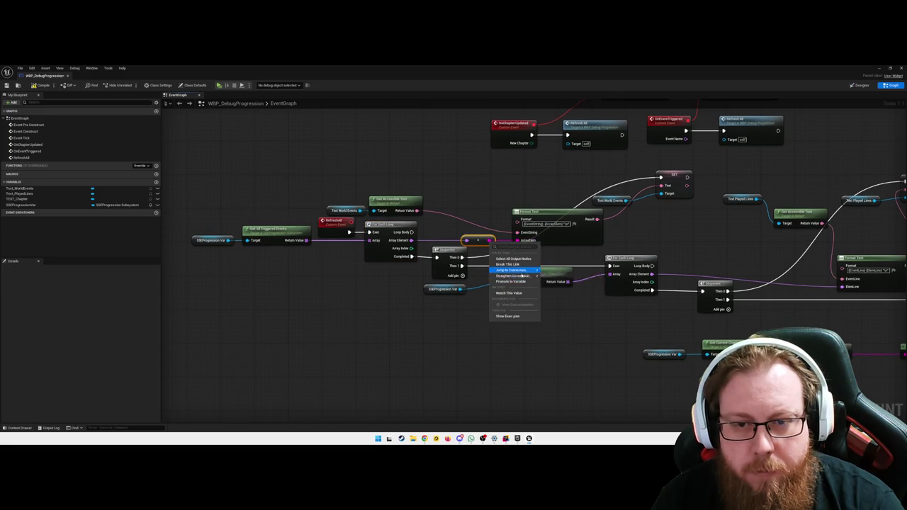
{"action": "left_click", "coordinate": [549, 280]}
Step: Move the world-events SET node down and right near the second loop
{"action": "mouse_move", "coordinate": [338, 187]}
{"action": "left_mouse_down"}
{"action": "mouse_move", "coordinate": [396, 207]}
{"action": "mouse_move", "coordinate": [481, 207]}
{"action": "left_mouse_up"}
{"action": "left_click_drag", "start_coordinate": [524, 185], "coordinate": [468, 185]}
{"action": "left_click", "coordinate": [459, 182]}
{"action": "mouse_move", "coordinate": [586, 182]}
{"action": "left_mouse_down"}
{"action": "mouse_move", "coordinate": [597, 243]}
{"action": "mouse_move", "coordinate": [641, 261]}
{"action": "left_mouse_up"}
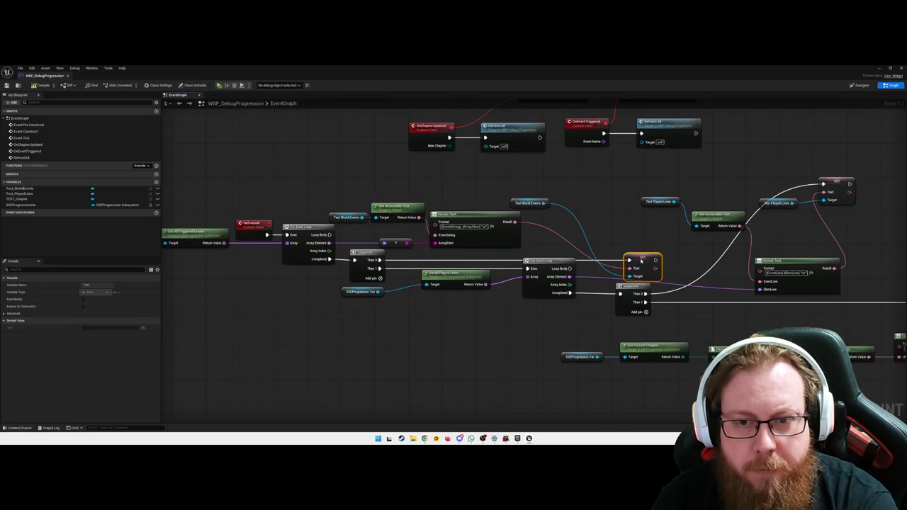
{"action": "left_click_drag", "start_coordinate": [643, 261], "coordinate": [663, 257]}
{"action": "left_click", "coordinate": [436, 311]}
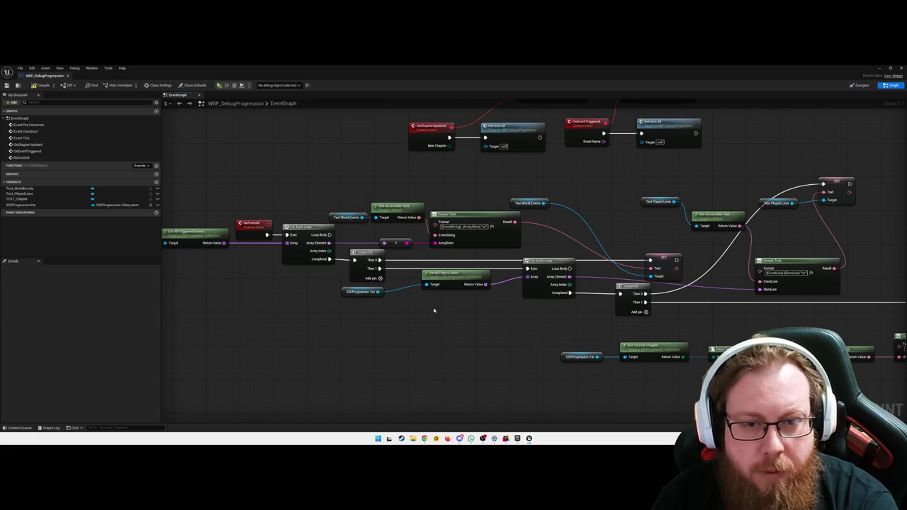
Step: Shift the right-hand node group further right
{"action": "scroll", "coordinate": [443, 322], "scroll_direction": "down", "scroll_amount": 4}
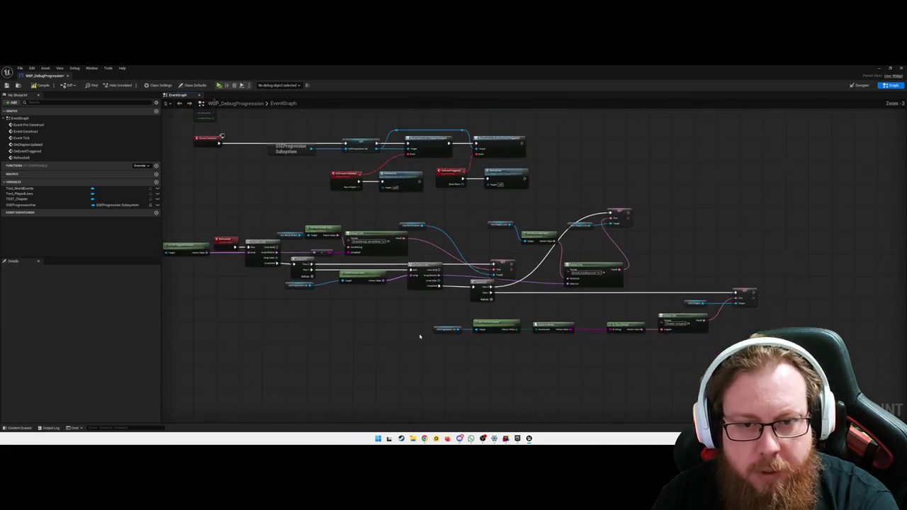
{"action": "left_click_drag", "start_coordinate": [728, 343], "coordinate": [435, 219]}
{"action": "left_click_drag", "start_coordinate": [496, 330], "coordinate": [556, 329]}
Step: Move Reset Played Lines and its subsystem getter right against the played-lines loop
{"action": "left_click_drag", "start_coordinate": [313, 302], "coordinate": [300, 270]}
{"action": "left_click_drag", "start_coordinate": [368, 278], "coordinate": [426, 278]}
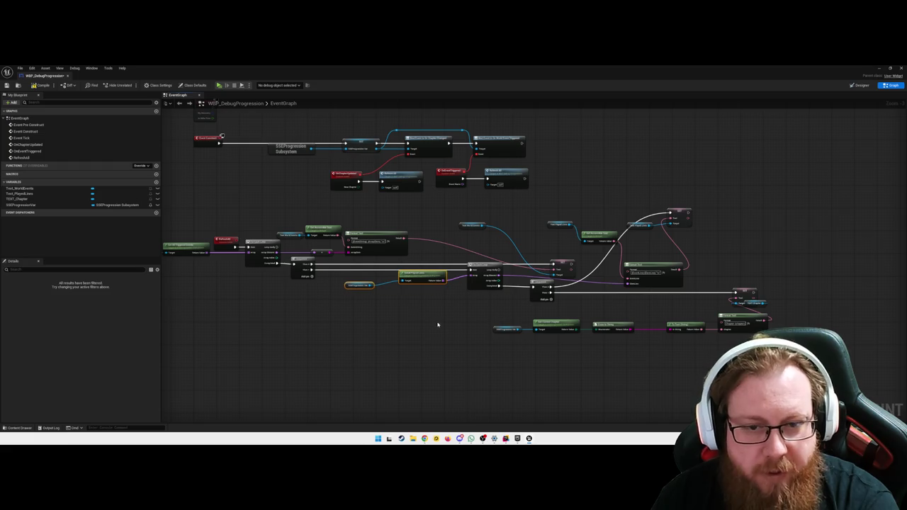
{"action": "left_click_drag", "start_coordinate": [369, 278], "coordinate": [423, 296]}
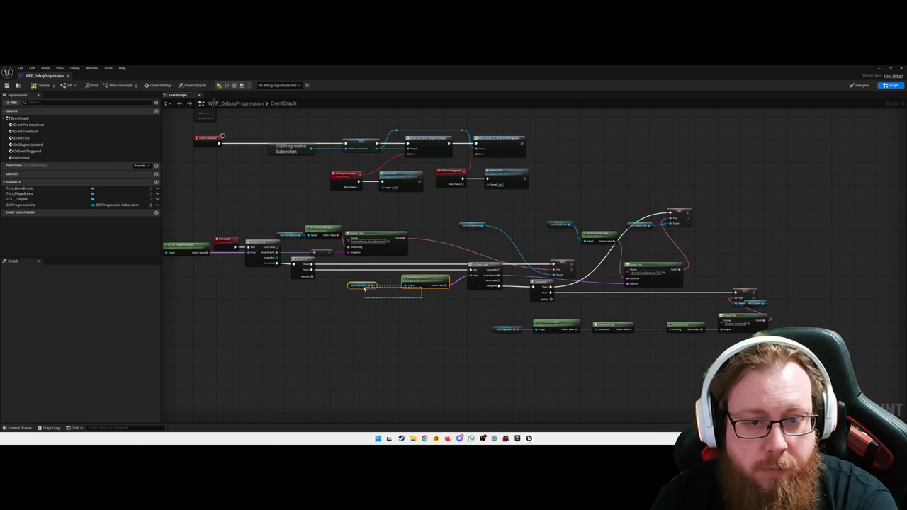
{"action": "left_click", "coordinate": [363, 285]}
{"action": "left_click_drag", "start_coordinate": [363, 285], "coordinate": [375, 285]}
{"action": "left_click", "coordinate": [413, 306]}
{"action": "scroll", "coordinate": [423, 319], "scroll_direction": "up", "scroll_amount": 3}
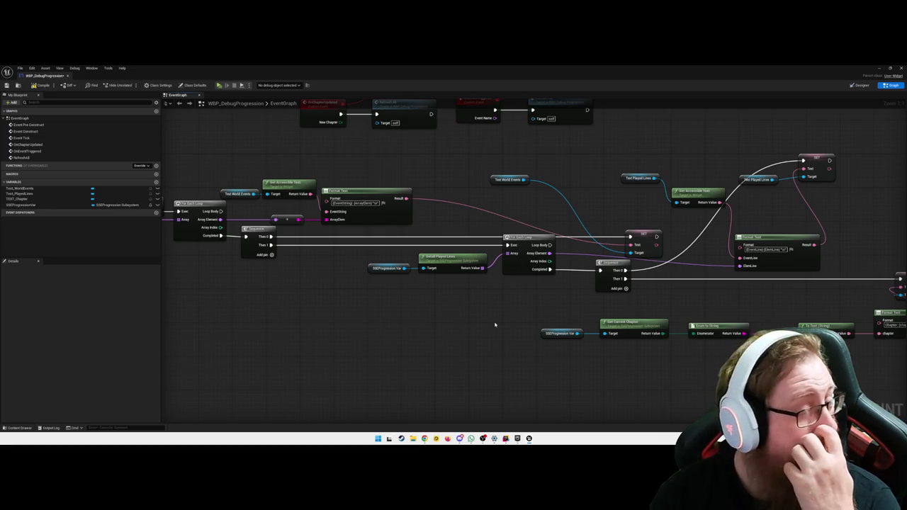
Step: Review the Sequence, For Each Loop and conversion nodes at the start of RefreshAll
{"action": "left_click_drag", "start_coordinate": [496, 319], "coordinate": [677, 347]}
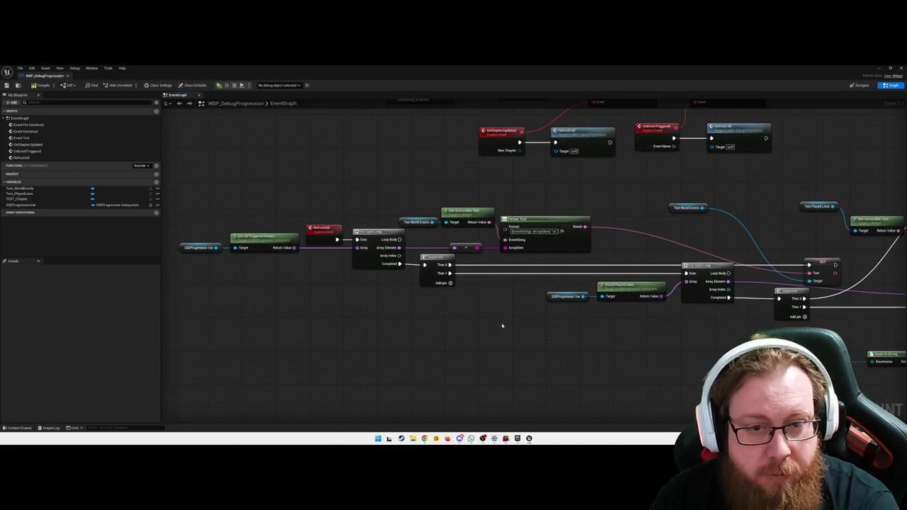
{"action": "right_click", "coordinate": [424, 266]}
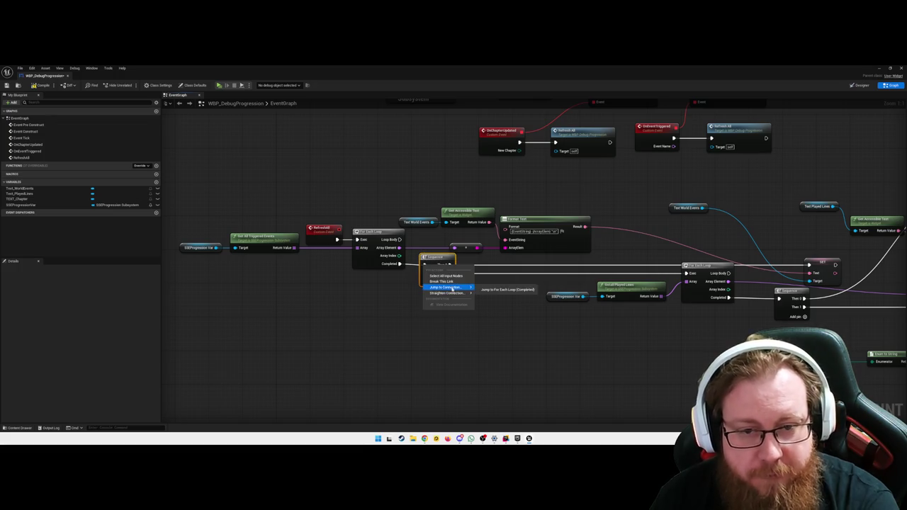
{"action": "left_click", "coordinate": [350, 299]}
{"action": "mouse_move", "coordinate": [405, 296]}
{"action": "left_mouse_down"}
{"action": "mouse_move", "coordinate": [323, 228]}
{"action": "mouse_move", "coordinate": [177, 227]}
{"action": "left_mouse_up"}
{"action": "left_click", "coordinate": [324, 301]}
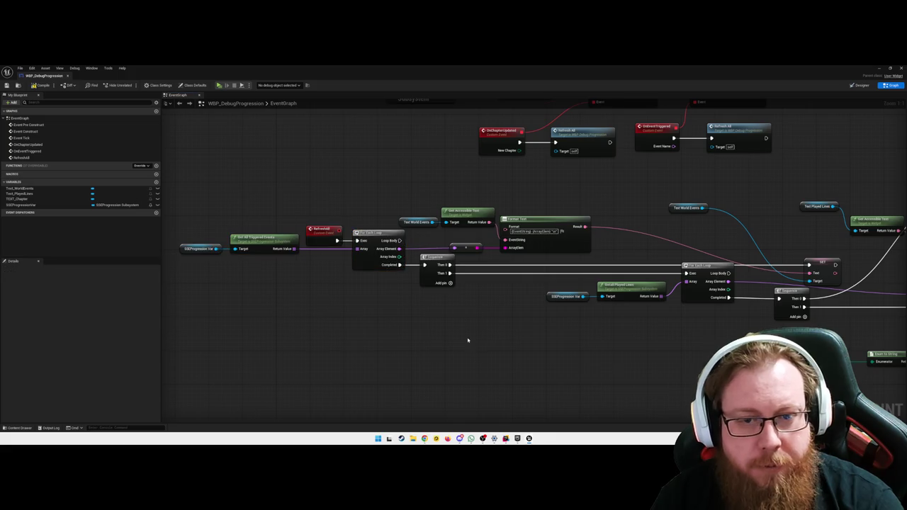
{"action": "left_click_drag", "start_coordinate": [475, 340], "coordinate": [385, 332]}
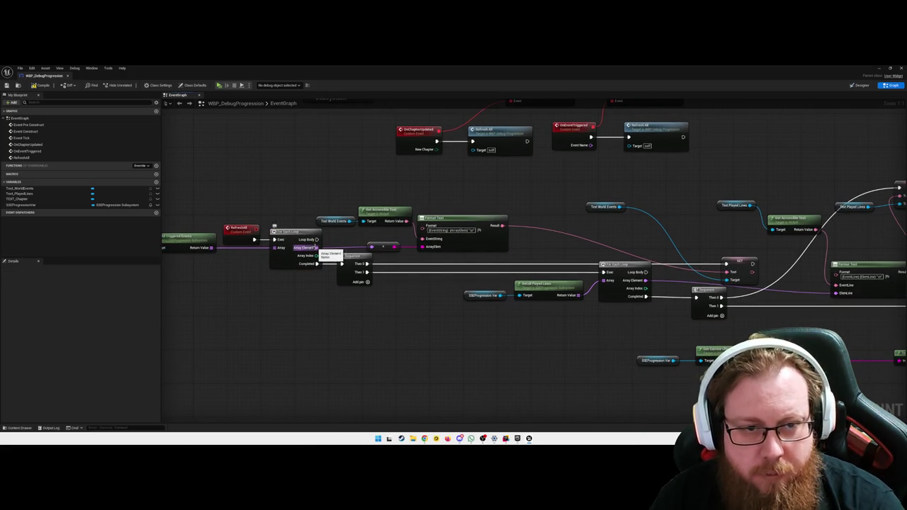
{"action": "right_click", "coordinate": [317, 250]}
{"action": "left_click", "coordinate": [387, 286]}
{"action": "right_click", "coordinate": [399, 248]}
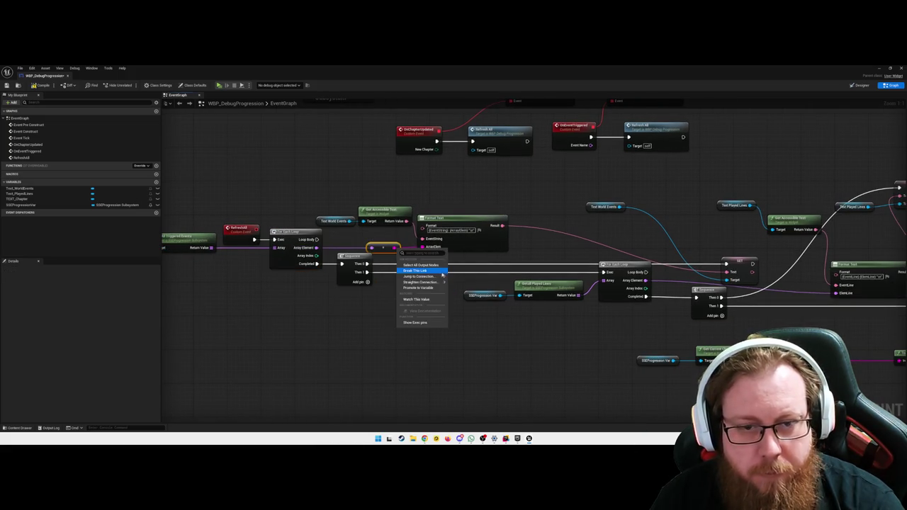
{"action": "left_click", "coordinate": [459, 288]}
{"action": "left_click_drag", "start_coordinate": [433, 323], "coordinate": [344, 328]}
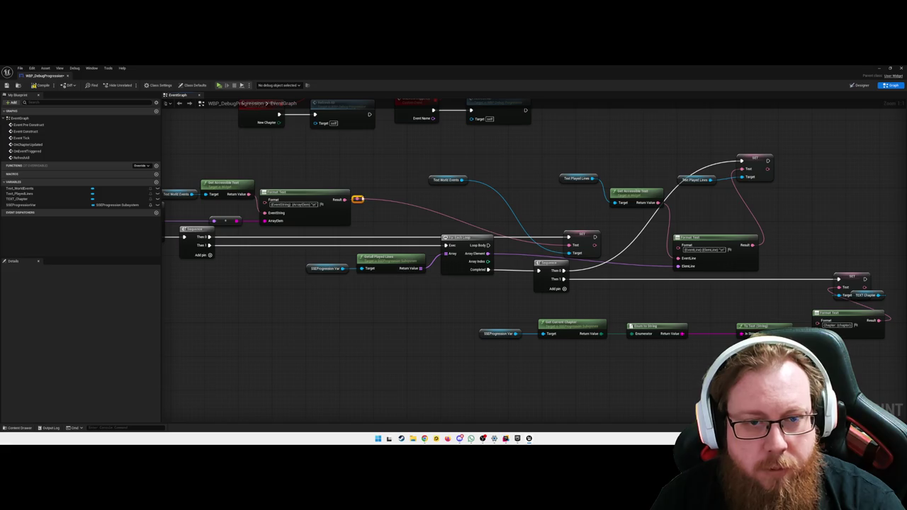
Step: Align the world-events reroute with SET's Text pin and place the Text World Events getter beside it
{"action": "key", "text": "q"}
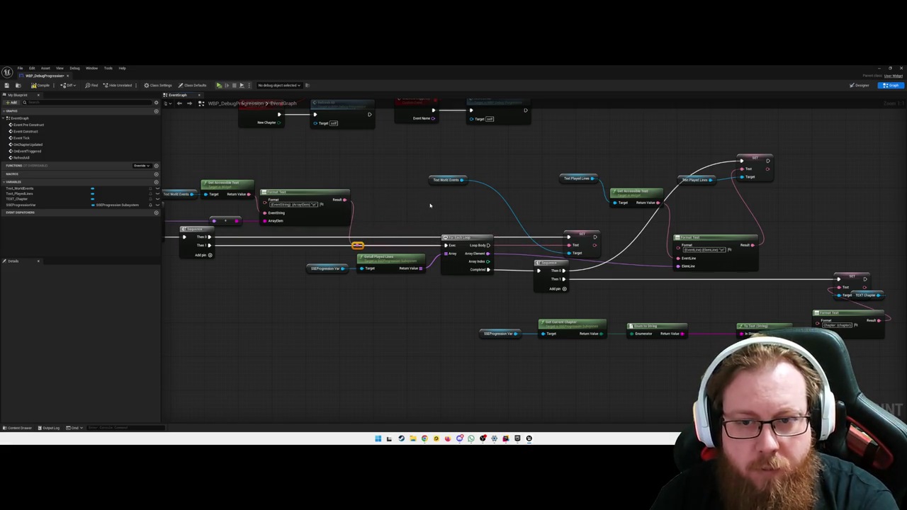
{"action": "mouse_move", "coordinate": [370, 245]}
{"action": "left_mouse_down"}
{"action": "mouse_move", "coordinate": [443, 239]}
{"action": "mouse_move", "coordinate": [463, 228]}
{"action": "mouse_move", "coordinate": [470, 200]}
{"action": "mouse_move", "coordinate": [501, 200]}
{"action": "left_mouse_up"}
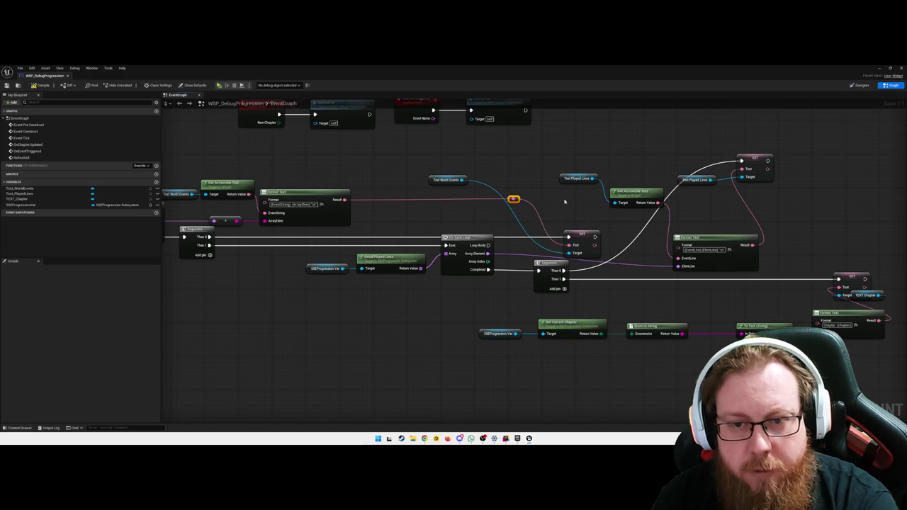
{"action": "left_click_drag", "start_coordinate": [442, 179], "coordinate": [520, 246]}
{"action": "left_click_drag", "start_coordinate": [503, 290], "coordinate": [397, 288]}
{"action": "left_click", "coordinate": [598, 227]}
{"action": "mouse_move", "coordinate": [599, 227]}
{"action": "left_mouse_down"}
{"action": "mouse_move", "coordinate": [634, 223]}
{"action": "mouse_move", "coordinate": [575, 204]}
{"action": "left_mouse_up"}
Step: Position the Text Played Lines getter and Get Accessible Text beside their SET node
{"action": "mouse_move", "coordinate": [417, 164]}
{"action": "left_mouse_down"}
{"action": "mouse_move", "coordinate": [496, 193]}
{"action": "mouse_move", "coordinate": [527, 235]}
{"action": "left_mouse_up"}
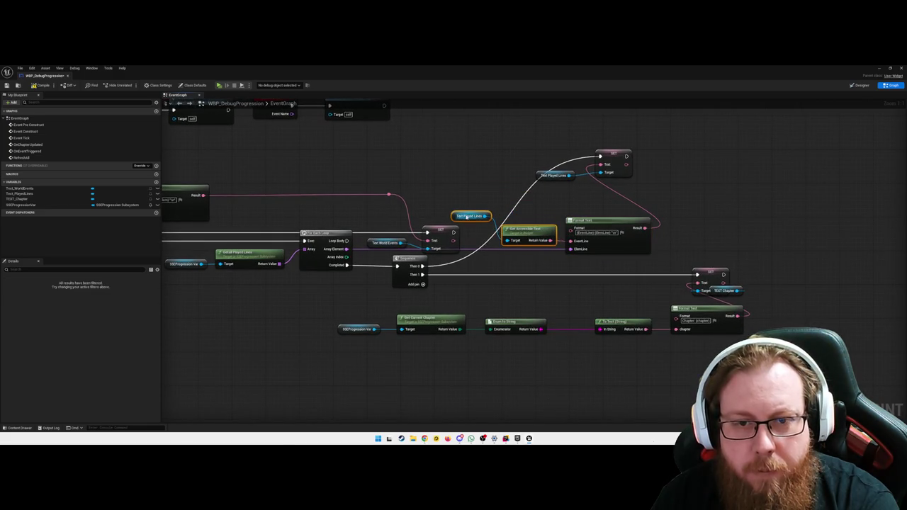
{"action": "left_click_drag", "start_coordinate": [467, 214], "coordinate": [470, 223]}
{"action": "mouse_move", "coordinate": [467, 216]}
{"action": "left_mouse_down"}
{"action": "mouse_move", "coordinate": [475, 239]}
{"action": "mouse_move", "coordinate": [574, 227]}
{"action": "left_mouse_up"}
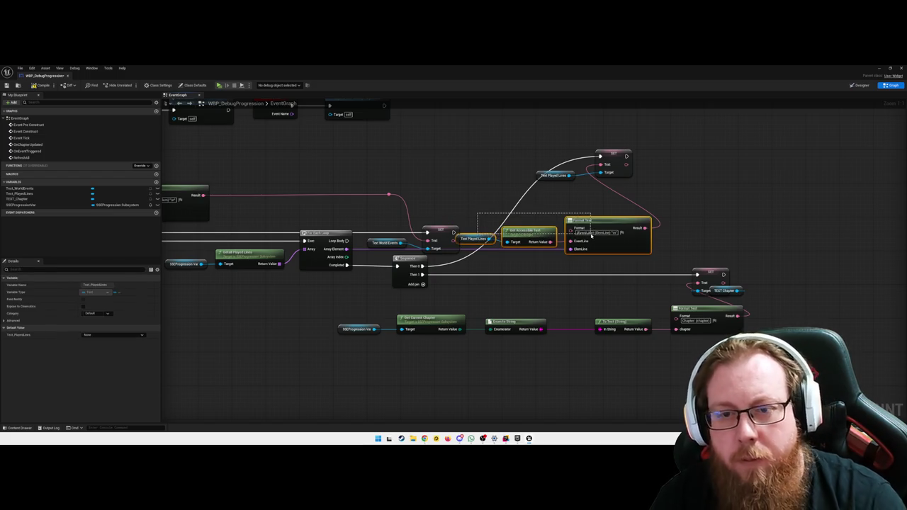
{"action": "left_click", "coordinate": [536, 263]}
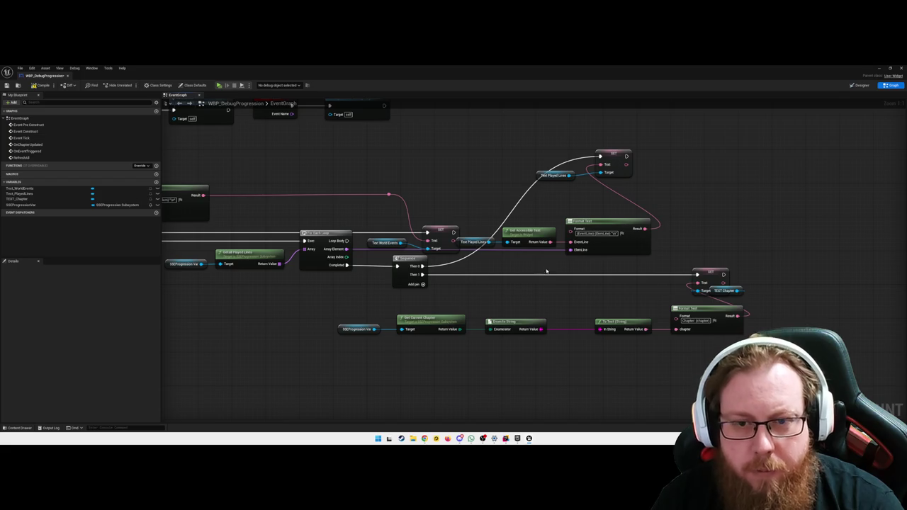
{"action": "left_click_drag", "start_coordinate": [560, 274], "coordinate": [527, 286]}
{"action": "mouse_move", "coordinate": [496, 160]}
{"action": "left_mouse_down"}
{"action": "mouse_move", "coordinate": [602, 195]}
{"action": "mouse_move", "coordinate": [650, 200]}
{"action": "mouse_move", "coordinate": [666, 234]}
{"action": "mouse_move", "coordinate": [652, 272]}
{"action": "mouse_move", "coordinate": [780, 280]}
{"action": "left_mouse_up"}
{"action": "left_click", "coordinate": [732, 299]}
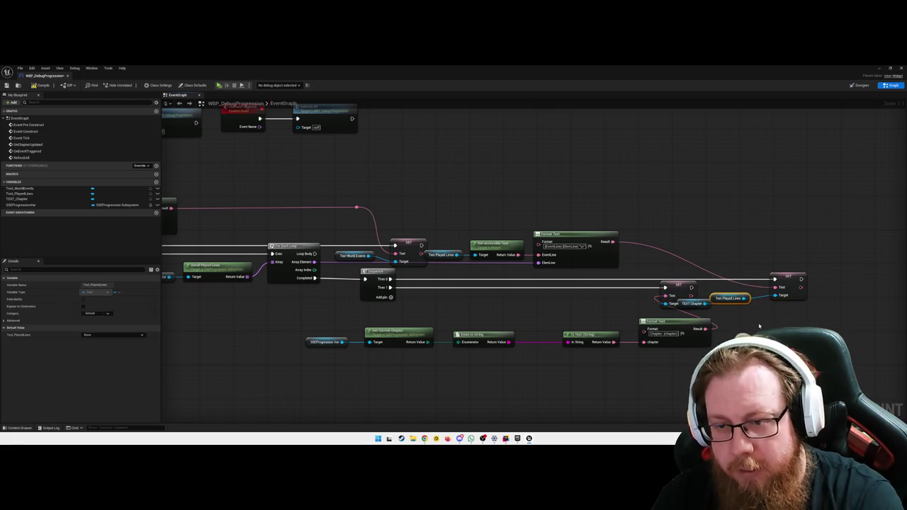
{"action": "left_click_drag", "start_coordinate": [734, 298], "coordinate": [743, 293]}
{"action": "left_click", "coordinate": [673, 261]}
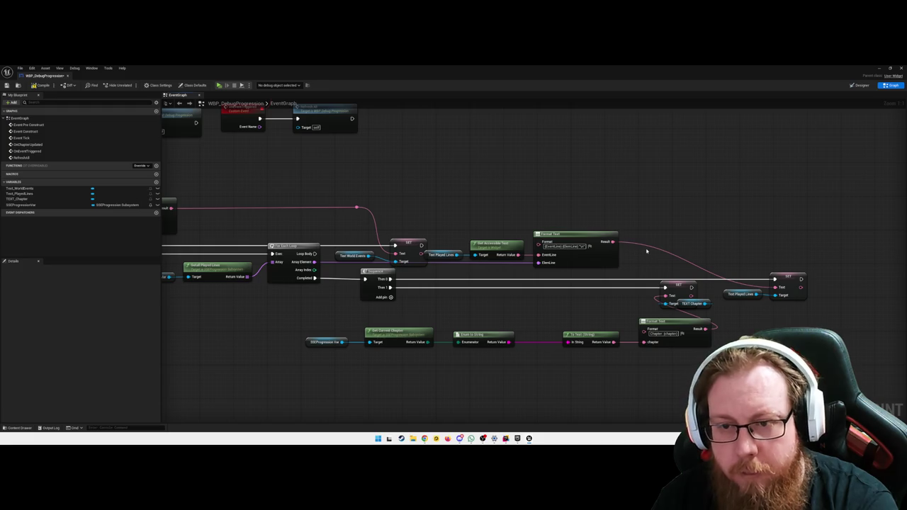
Step: Add a reroute point bending the played-lines Format Text Result wire to the right
{"action": "double_click", "coordinate": [651, 245]}
{"action": "left_click_drag", "start_coordinate": [651, 244], "coordinate": [750, 242]}
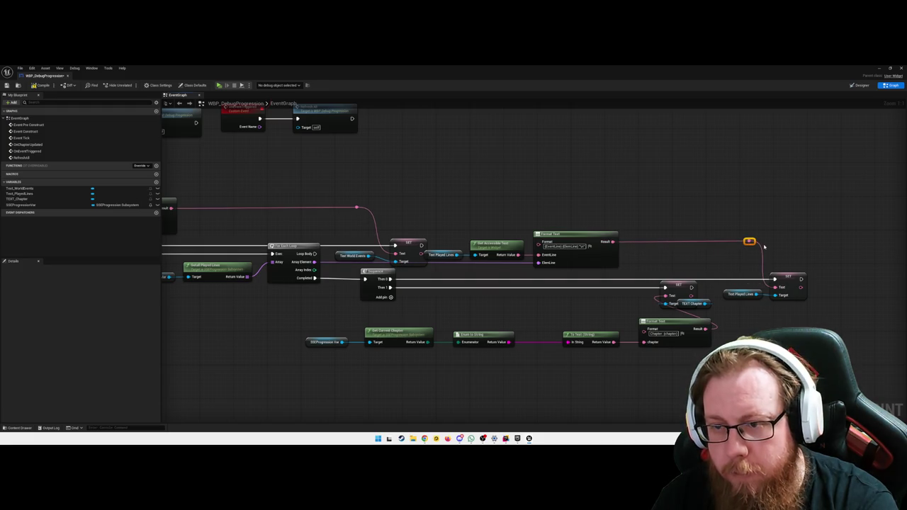
{"action": "left_click", "coordinate": [779, 298]}
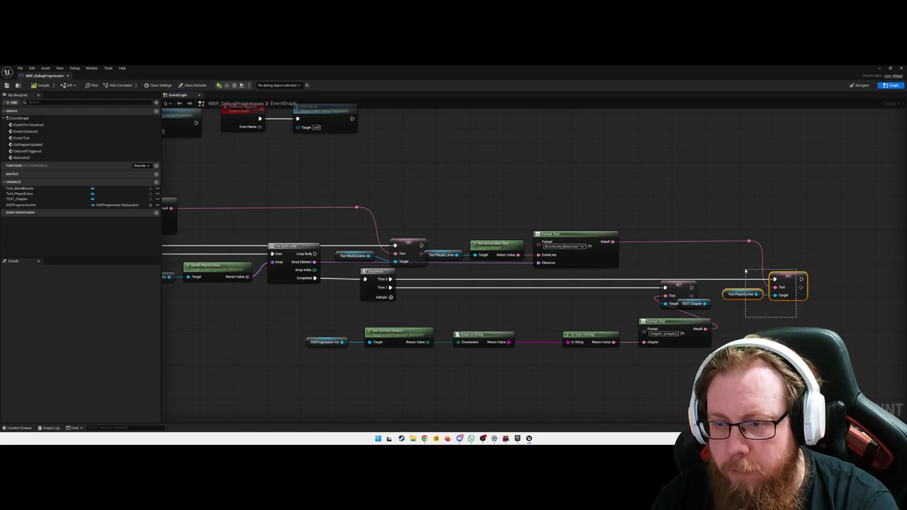
{"action": "left_click", "coordinate": [765, 328]}
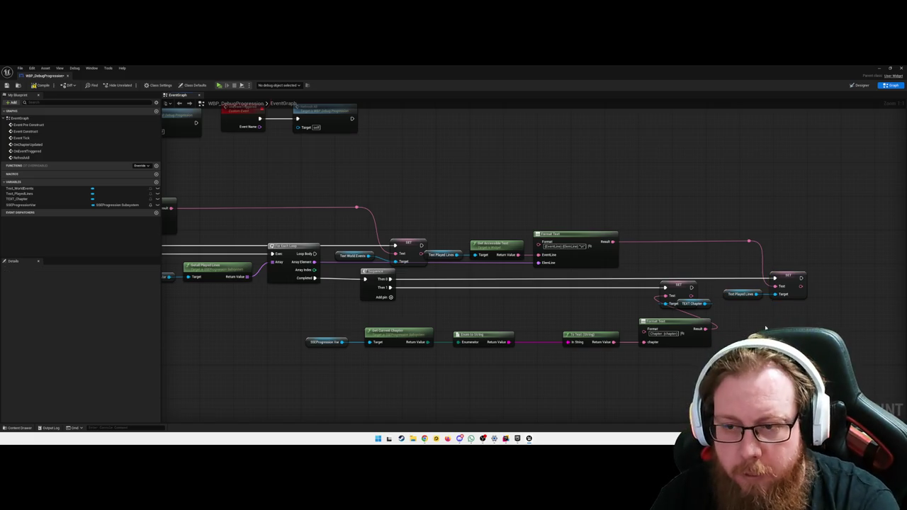
Step: Delete the stray TEXT Chapter SET node and the duplicate TEXT_Chapter variable
{"action": "mouse_move", "coordinate": [705, 303]}
{"action": "left_mouse_down"}
{"action": "mouse_move", "coordinate": [690, 314]}
{"action": "mouse_move", "coordinate": [709, 317]}
{"action": "left_mouse_up"}
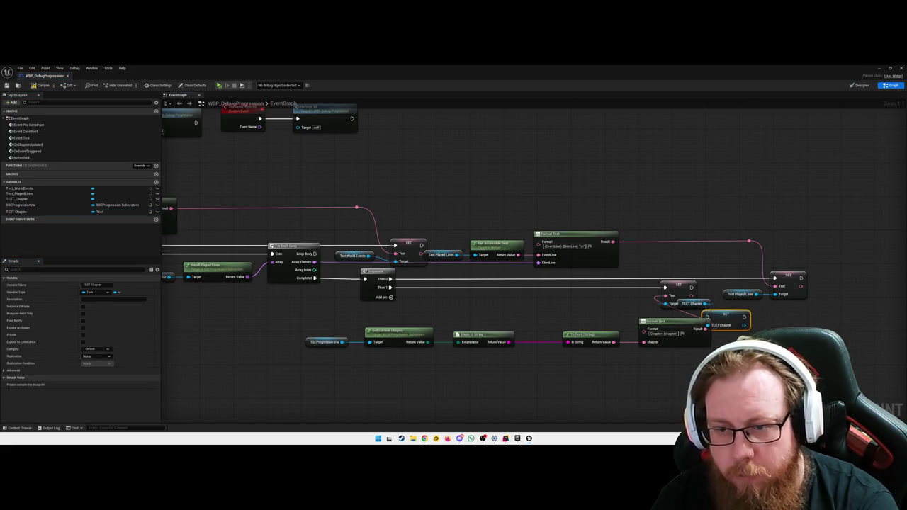
{"action": "key", "text": "Delete"}
{"action": "left_click", "coordinate": [29, 212]}
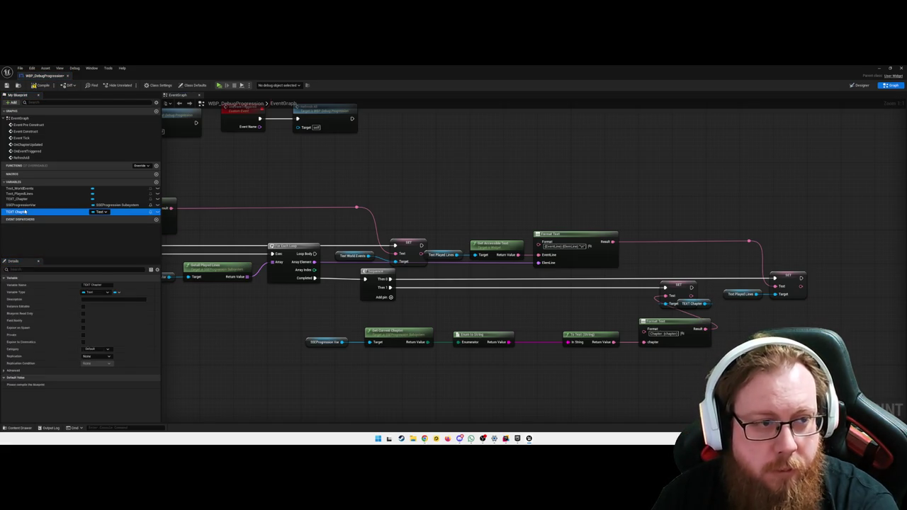
{"action": "key", "text": "Delete"}
Step: Place the TEXT Chapter getter beside its SET node and shift the five chapter-row nodes left
{"action": "left_click_drag", "start_coordinate": [691, 304], "coordinate": [634, 303]}
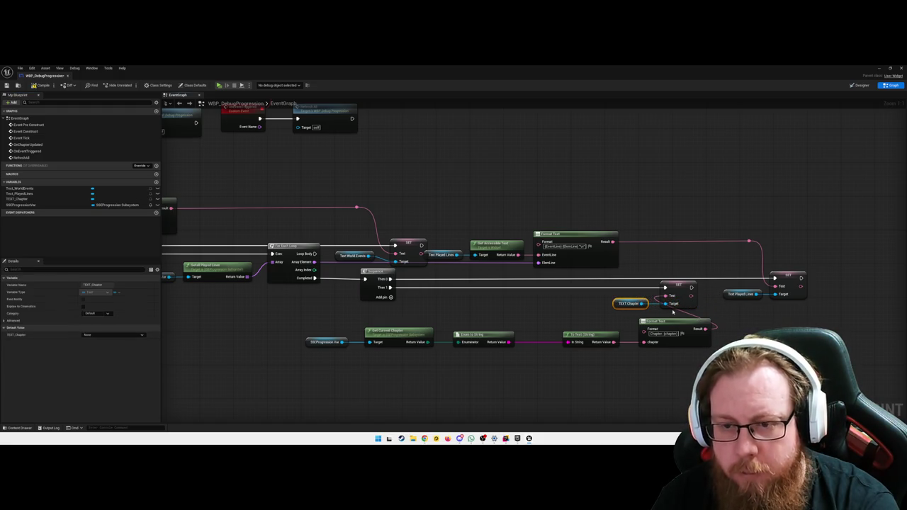
{"action": "left_click", "coordinate": [592, 316]}
{"action": "mouse_move", "coordinate": [709, 316]}
{"action": "left_mouse_down"}
{"action": "mouse_move", "coordinate": [394, 373]}
{"action": "mouse_move", "coordinate": [304, 373]}
{"action": "left_mouse_up"}
{"action": "left_click_drag", "start_coordinate": [650, 350], "coordinate": [552, 352]}
{"action": "key", "text": "Up"}
{"action": "key", "text": "Up"}
{"action": "key", "text": "Up"}
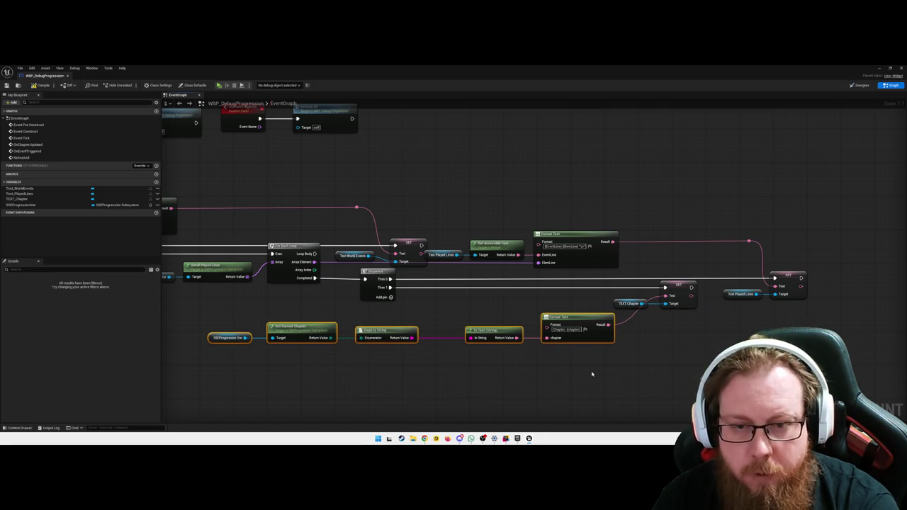
{"action": "key", "text": "Down"}
{"action": "key", "text": "Left"}
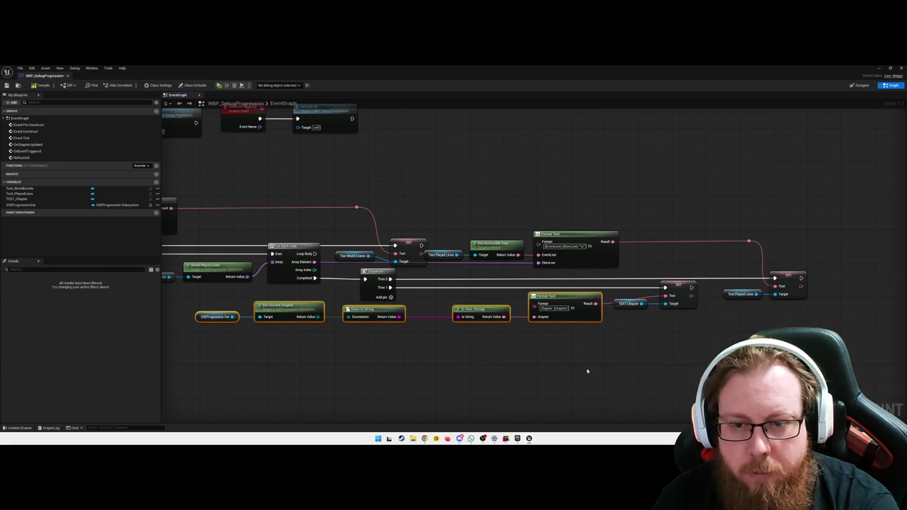
{"action": "left_click", "coordinate": [600, 325]}
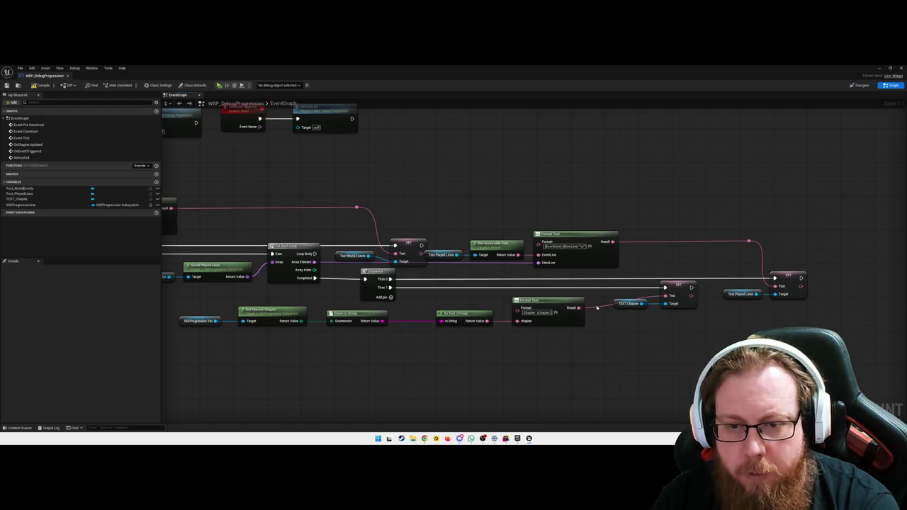
Step: Add a reroute point on the chapter Format Text Result wire
{"action": "double_click", "coordinate": [594, 305]}
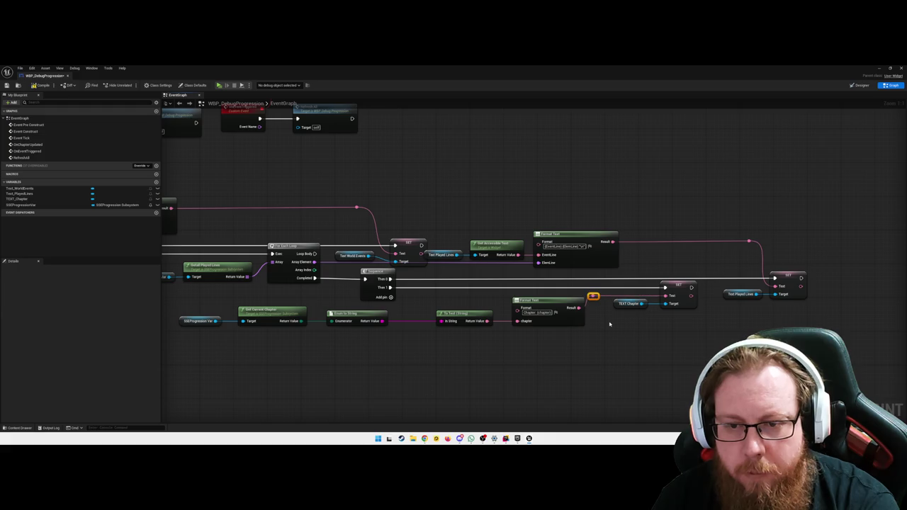
{"action": "left_click_drag", "start_coordinate": [660, 338], "coordinate": [510, 287]}
{"action": "left_click", "coordinate": [617, 348]}
Step: Add reroute points on the exec wire and the wire into the world-events SET node
{"action": "scroll", "coordinate": [603, 371], "scroll_direction": "down", "scroll_amount": 2}
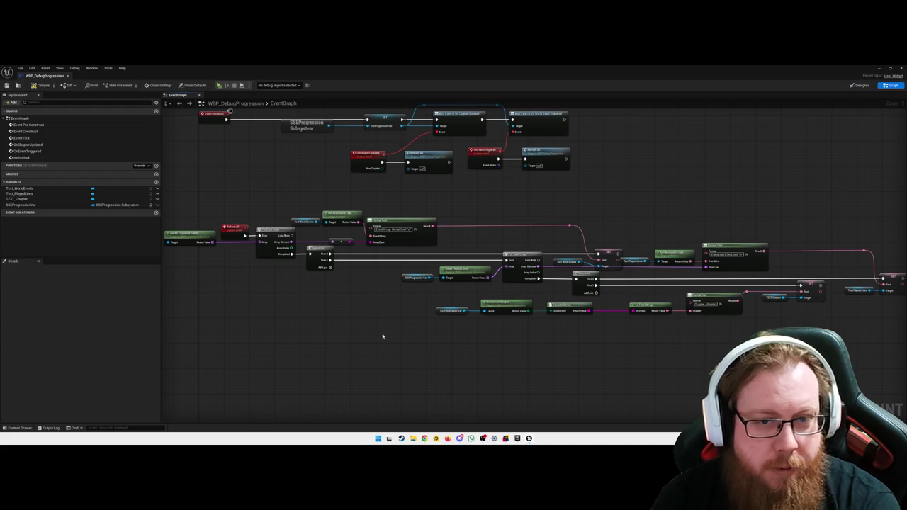
{"action": "mouse_move", "coordinate": [426, 335]}
{"action": "left_mouse_down"}
{"action": "mouse_move", "coordinate": [390, 333]}
{"action": "mouse_move", "coordinate": [399, 343]}
{"action": "left_mouse_up"}
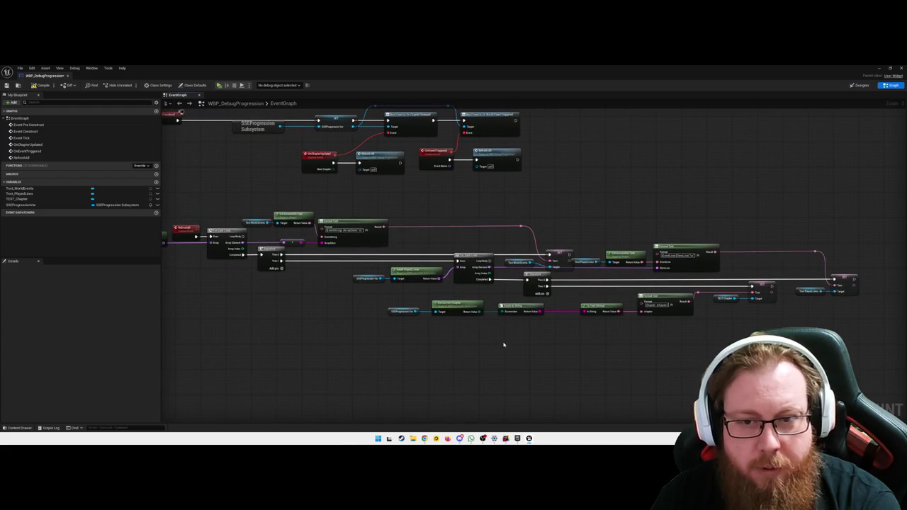
{"action": "scroll", "coordinate": [563, 353], "scroll_direction": "up", "scroll_amount": 2}
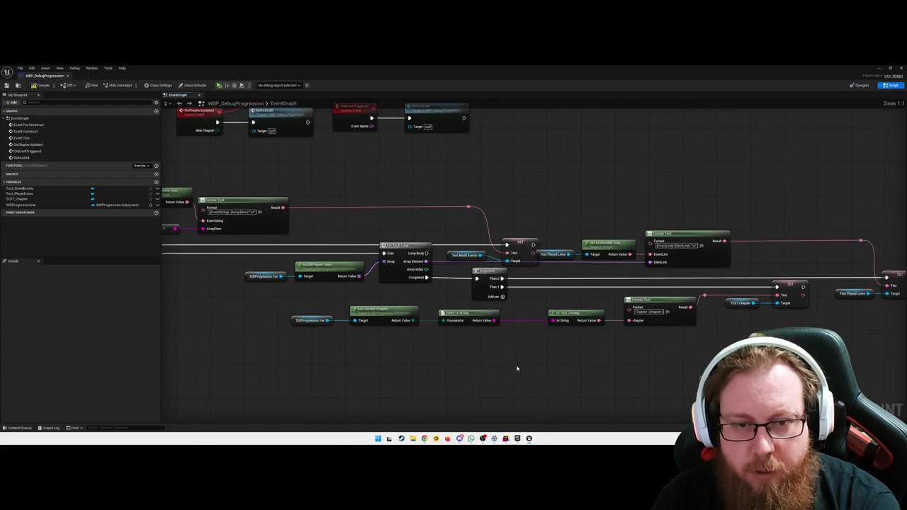
{"action": "scroll", "coordinate": [389, 338], "scroll_direction": "down", "scroll_amount": 2}
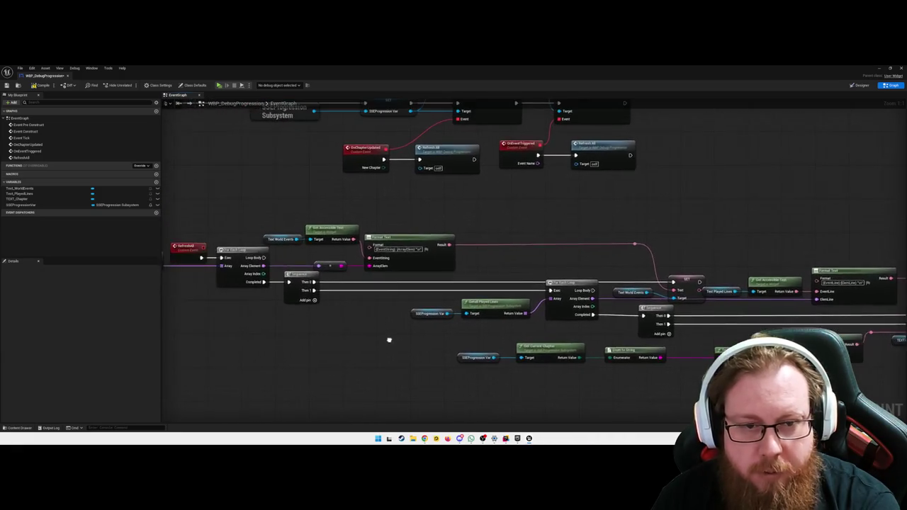
{"action": "scroll", "coordinate": [367, 342], "scroll_direction": "up", "scroll_amount": 2}
{"action": "left_click_drag", "start_coordinate": [662, 283], "coordinate": [659, 267]}
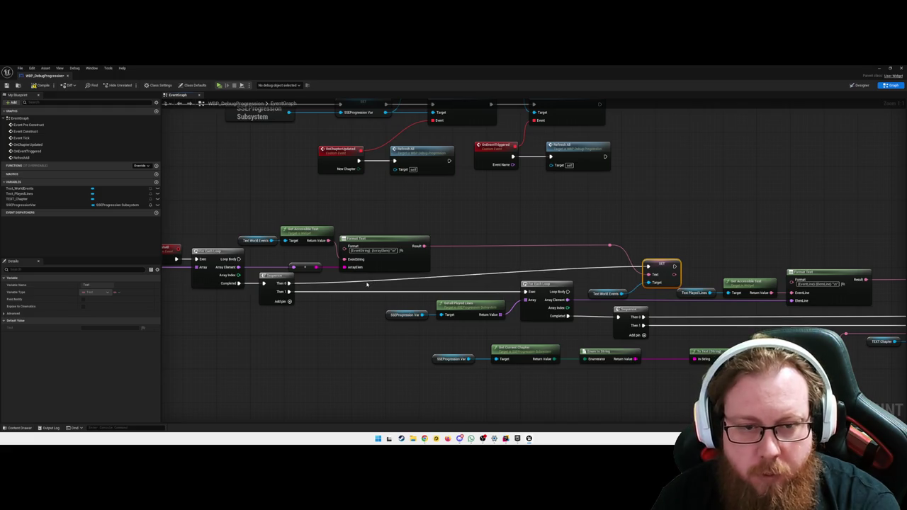
{"action": "double_click", "coordinate": [366, 283]}
{"action": "left_click_drag", "start_coordinate": [371, 281], "coordinate": [522, 284]}
{"action": "left_click", "coordinate": [581, 276]}
{"action": "double_click", "coordinate": [581, 276]}
{"action": "mouse_move", "coordinate": [581, 276]}
{"action": "left_mouse_down"}
{"action": "mouse_move", "coordinate": [573, 267]}
{"action": "mouse_move", "coordinate": [521, 266]}
{"action": "left_mouse_up"}
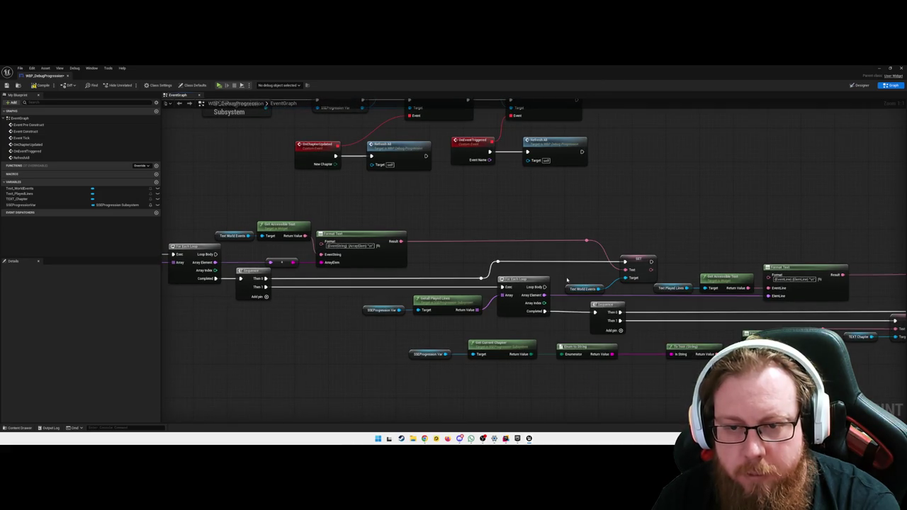
Step: Place the Text World Events getter beside its world-events SET node
{"action": "left_click_drag", "start_coordinate": [583, 289], "coordinate": [589, 276]}
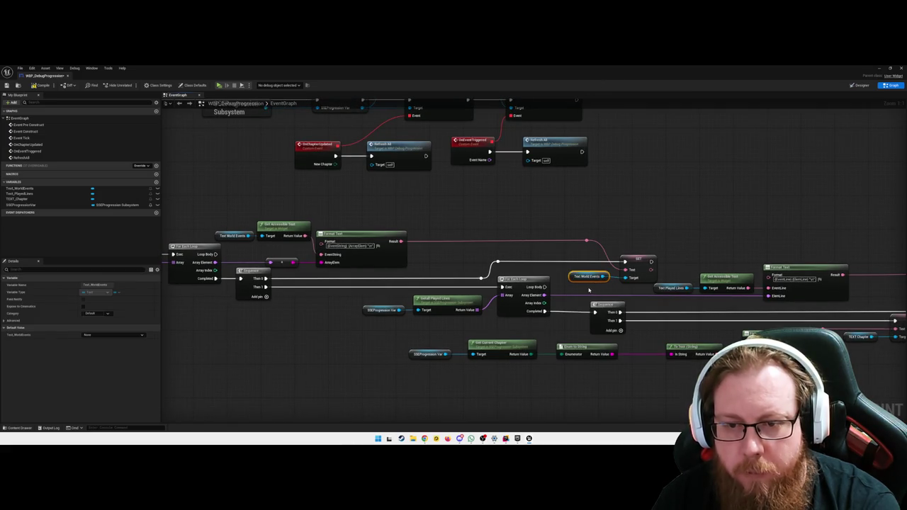
{"action": "left_click", "coordinate": [627, 292]}
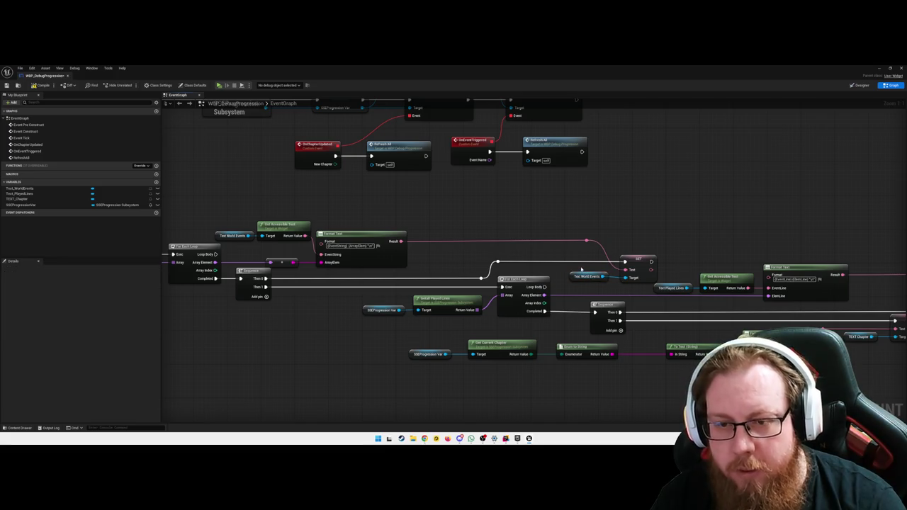
{"action": "left_click", "coordinate": [638, 259]}
{"action": "left_click", "coordinate": [579, 286]}
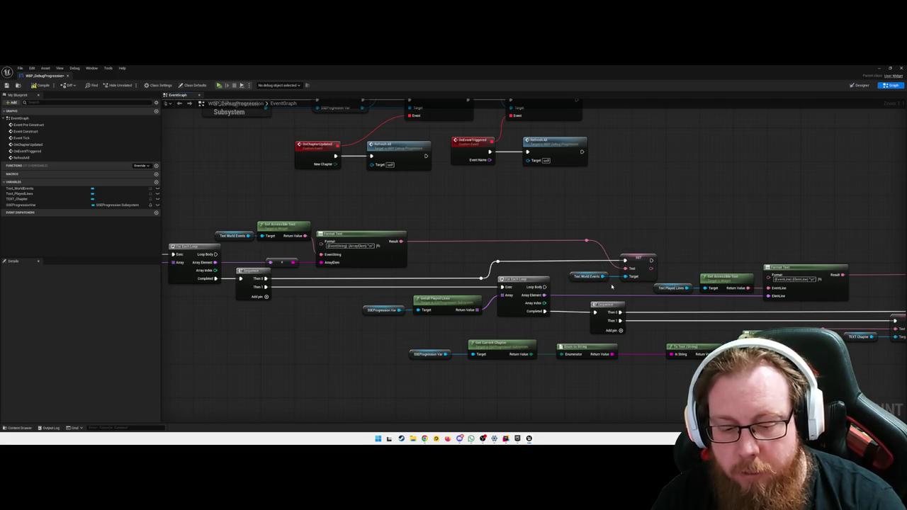
{"action": "left_click", "coordinate": [634, 273]}
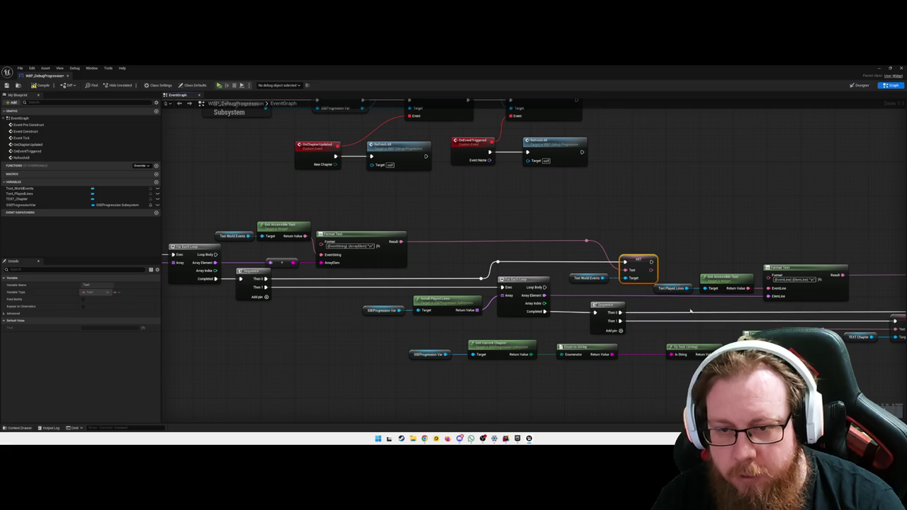
{"action": "left_click", "coordinate": [666, 243]}
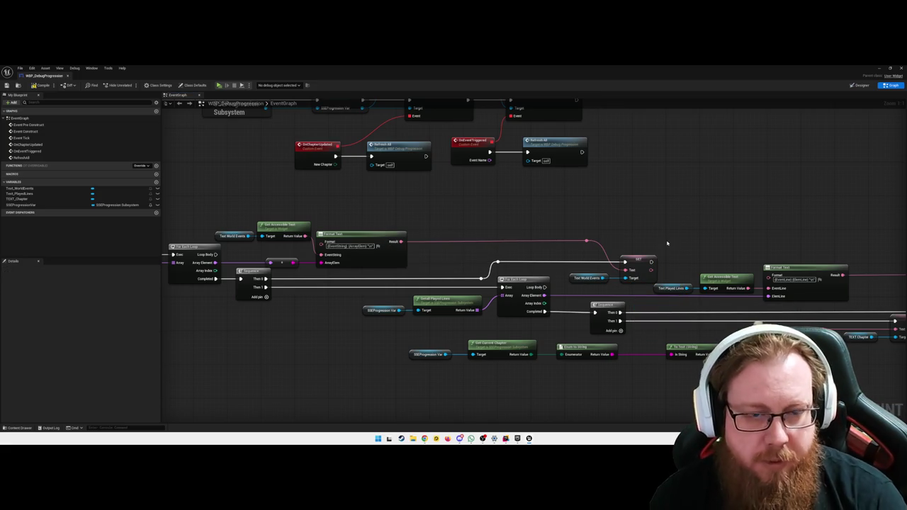
Step: Straighten the four leading RefreshAll nodes and align Text World Events and Get Accessible Text with them
{"action": "left_click_drag", "start_coordinate": [316, 318], "coordinate": [570, 330]}
{"action": "left_click_drag", "start_coordinate": [271, 243], "coordinate": [475, 329]}
{"action": "key", "text": "f"}
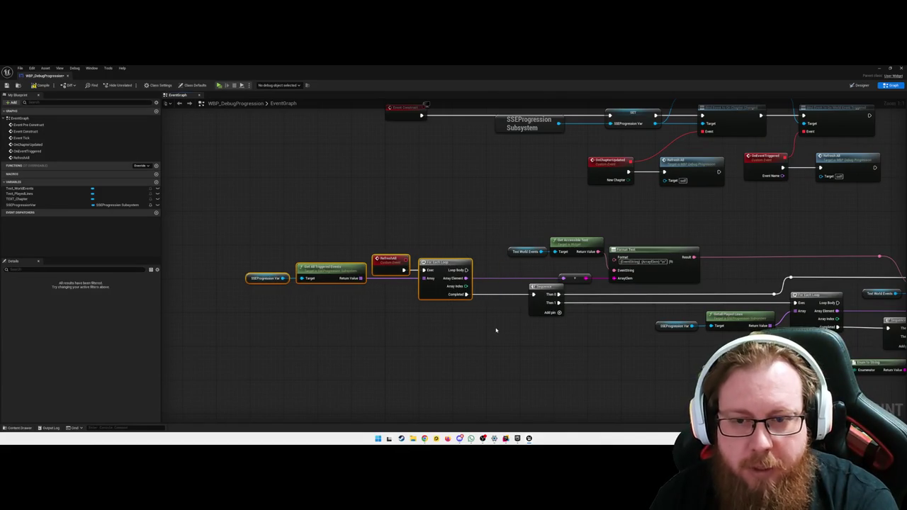
{"action": "left_click_drag", "start_coordinate": [506, 221], "coordinate": [601, 256]}
{"action": "key", "text": "f"}
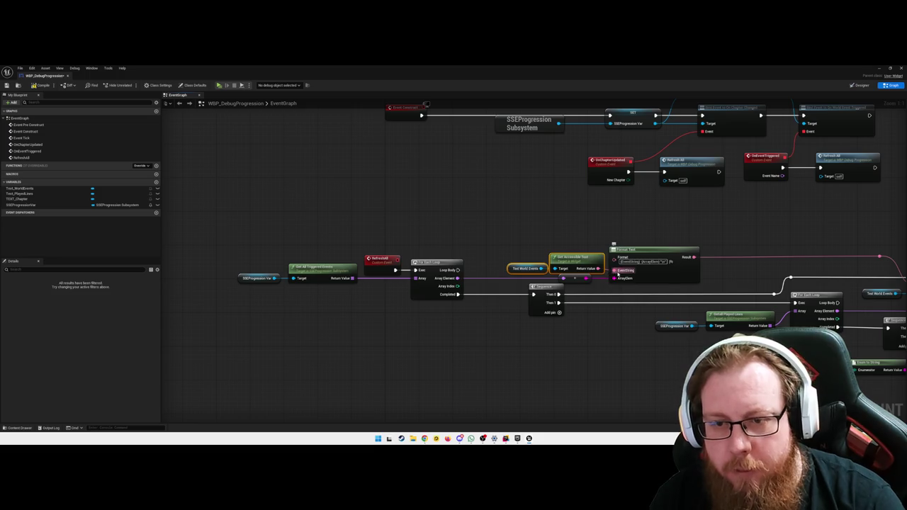
Step: Disconnect the wire into the EventString input and shift the left node group right
{"action": "right_click", "coordinate": [615, 270]}
{"action": "left_click", "coordinate": [652, 295]}
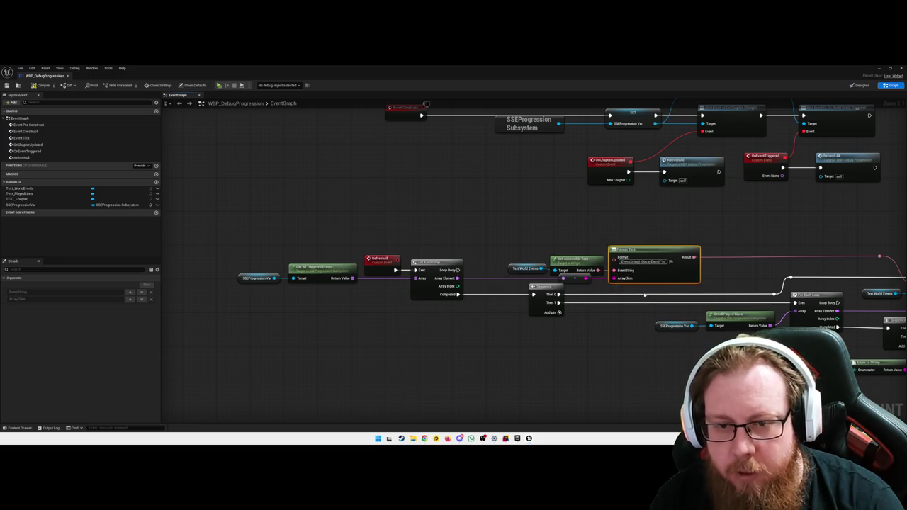
{"action": "right_click", "coordinate": [559, 271]}
{"action": "left_click", "coordinate": [625, 310]}
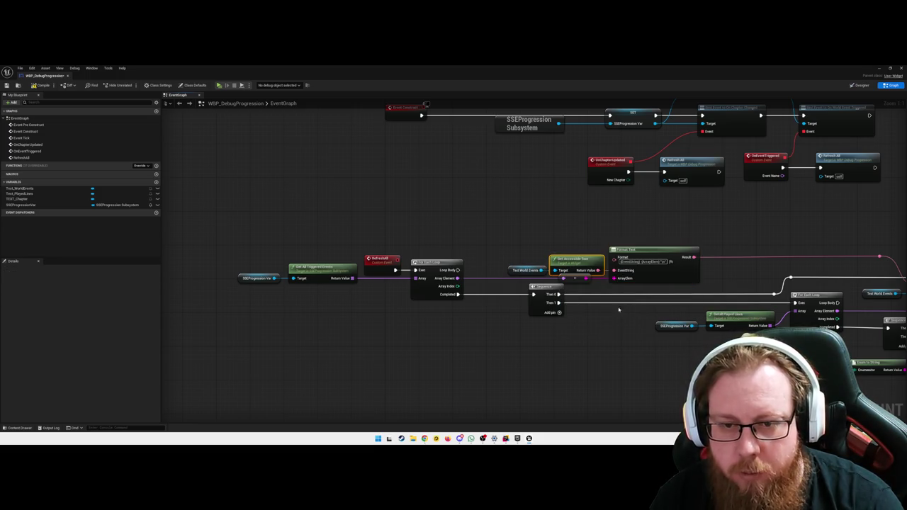
{"action": "left_click_drag", "start_coordinate": [275, 259], "coordinate": [453, 337]}
{"action": "left_click_drag", "start_coordinate": [439, 265], "coordinate": [465, 266]}
{"action": "left_click_drag", "start_coordinate": [605, 394], "coordinate": [476, 382]}
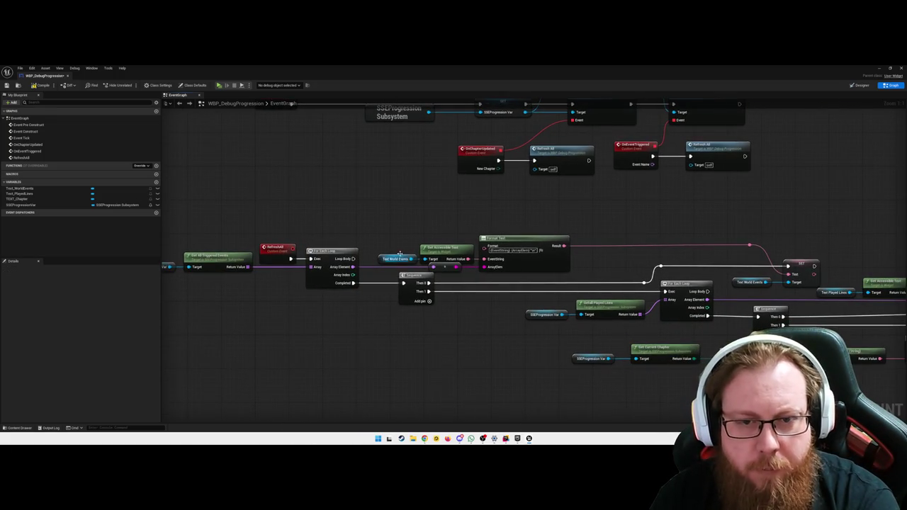
{"action": "mouse_move", "coordinate": [404, 249]}
{"action": "left_mouse_down"}
{"action": "mouse_move", "coordinate": [394, 248]}
{"action": "mouse_move", "coordinate": [451, 254]}
{"action": "left_mouse_up"}
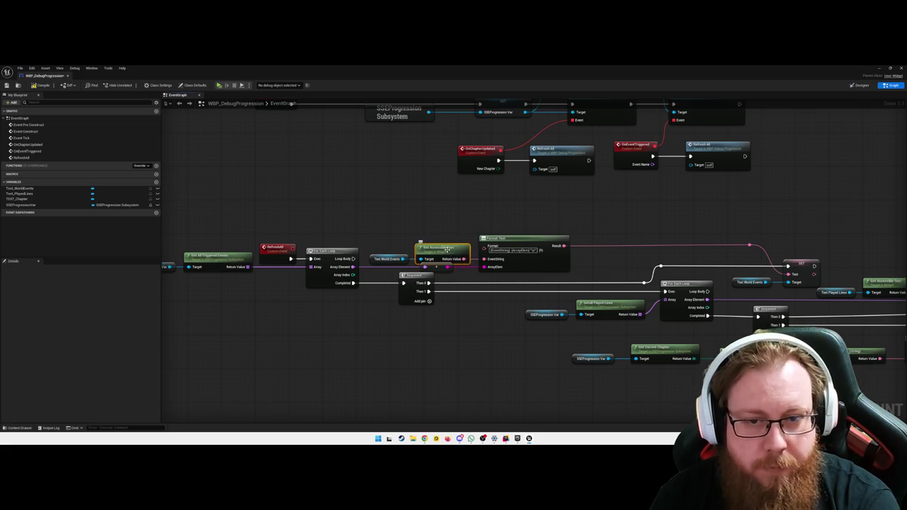
Step: Box-select the lower played-lines and chapter node groups
{"action": "left_click_drag", "start_coordinate": [705, 351], "coordinate": [500, 340]}
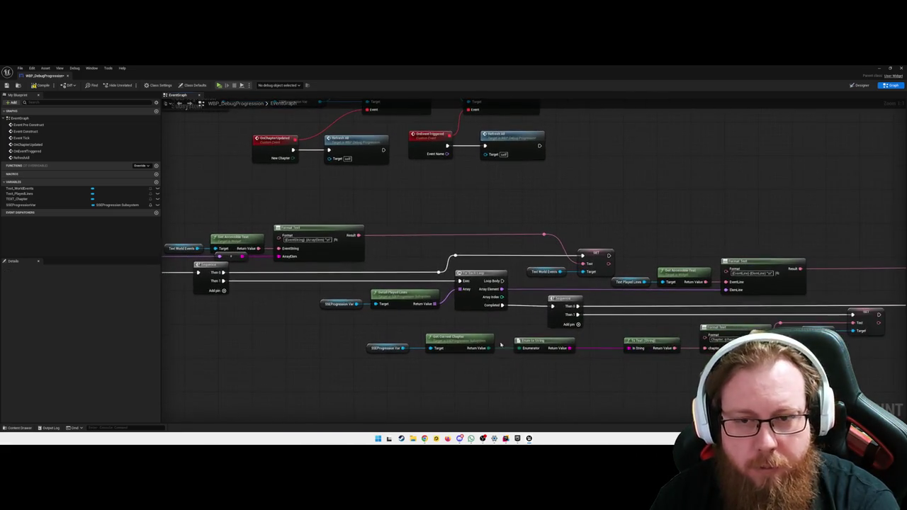
{"action": "scroll", "coordinate": [446, 379], "scroll_direction": "down", "scroll_amount": 2}
{"action": "left_click_drag", "start_coordinate": [446, 378], "coordinate": [506, 341]}
{"action": "mouse_move", "coordinate": [349, 339]}
{"action": "left_mouse_down"}
{"action": "mouse_move", "coordinate": [831, 245]}
{"action": "mouse_move", "coordinate": [868, 212]}
{"action": "left_mouse_up"}
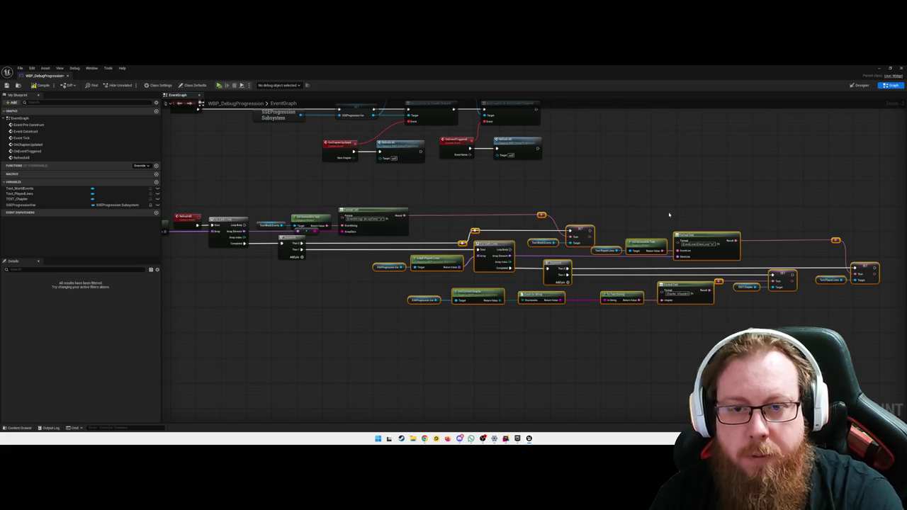
Step: Shift the selected node groups left with the arrow keys and check the Result wire options
{"action": "key", "text": "Left"}
{"action": "key", "text": "Left"}
{"action": "key", "text": "Left"}
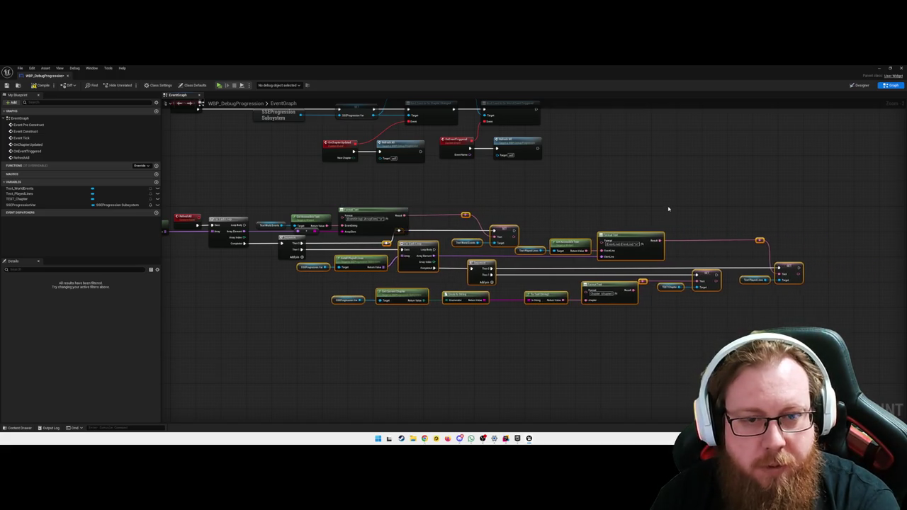
{"action": "key", "text": "Left"}
{"action": "key", "text": "Right"}
{"action": "key", "text": "Right"}
{"action": "key", "text": "Right"}
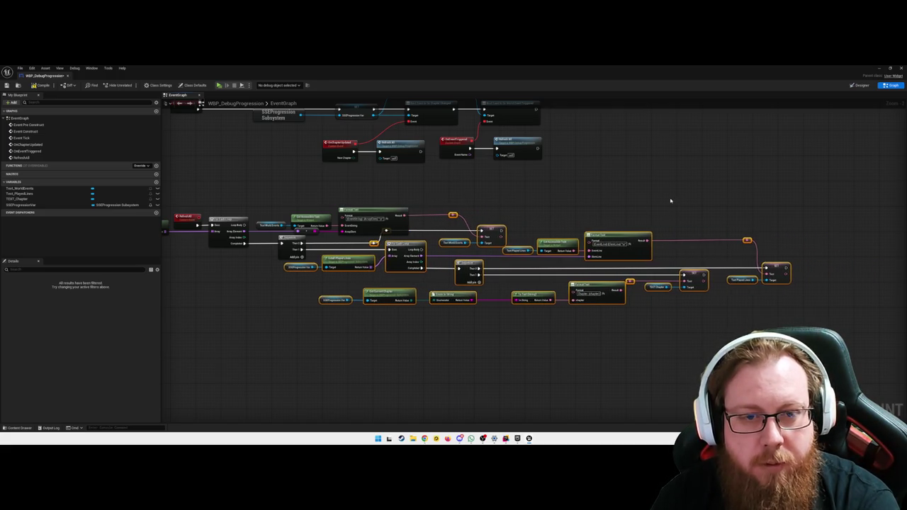
{"action": "left_click", "coordinate": [644, 201]}
{"action": "scroll", "coordinate": [435, 211], "scroll_direction": "up", "scroll_amount": 2}
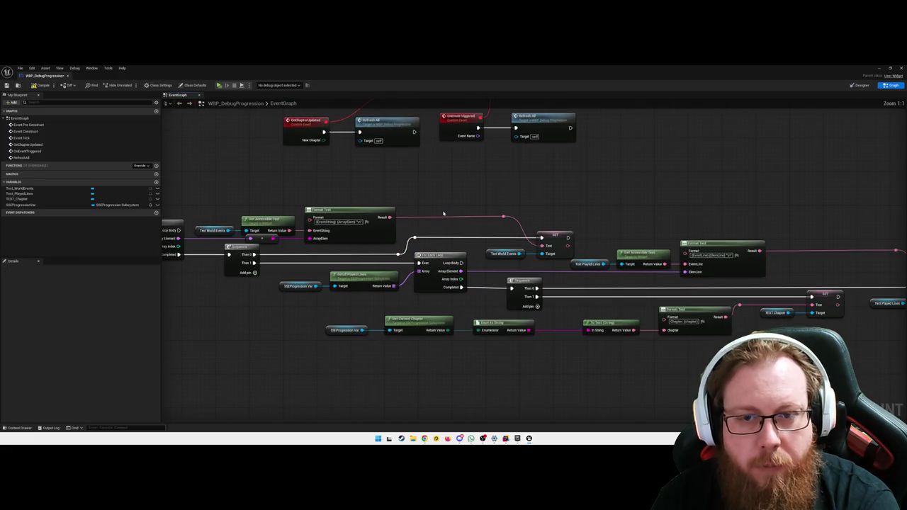
{"action": "right_click", "coordinate": [389, 219]}
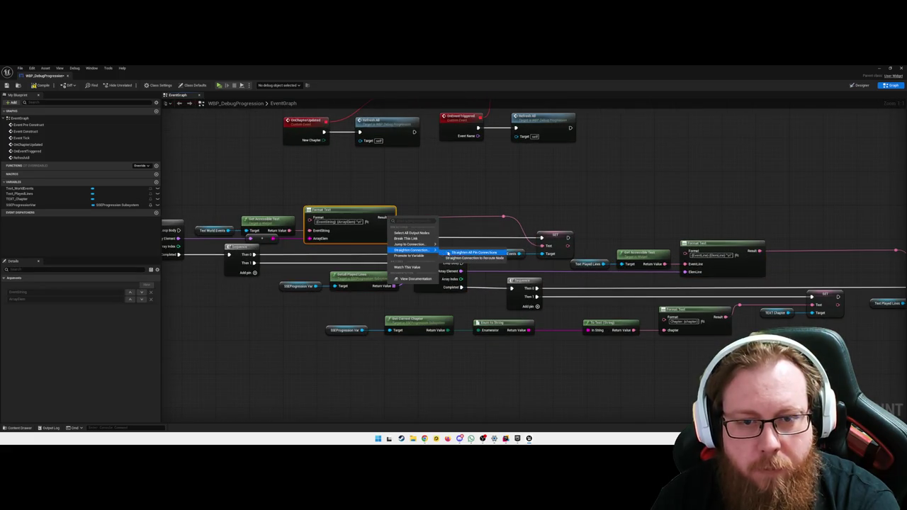
{"action": "left_click", "coordinate": [467, 196]}
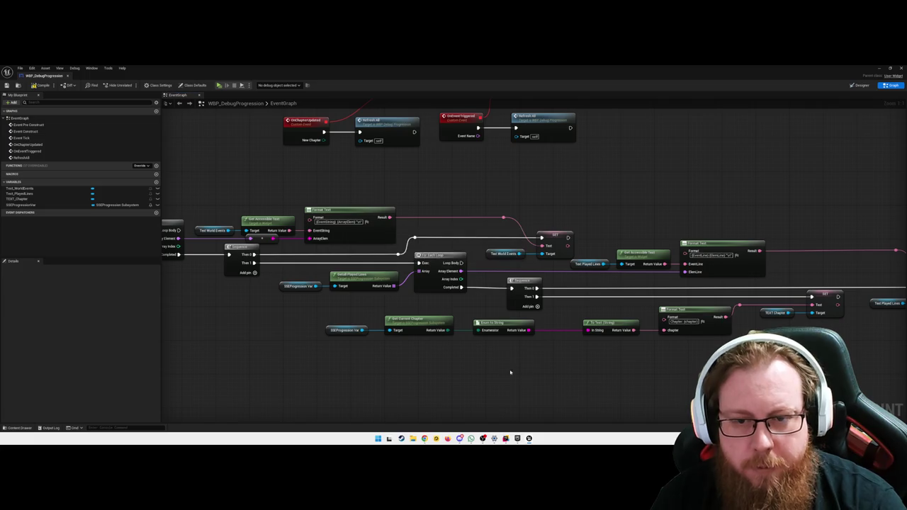
Step: Straighten all pin connections on the Sequence node, including its Then 0 wire
{"action": "left_click_drag", "start_coordinate": [517, 375], "coordinate": [525, 343]}
{"action": "left_click_drag", "start_coordinate": [507, 282], "coordinate": [314, 271]}
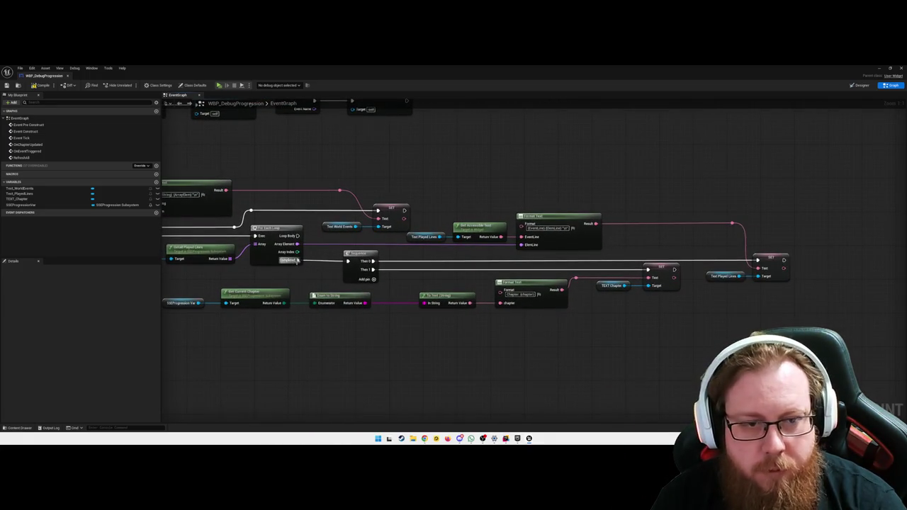
{"action": "right_click", "coordinate": [298, 261]}
{"action": "left_click", "coordinate": [383, 276]}
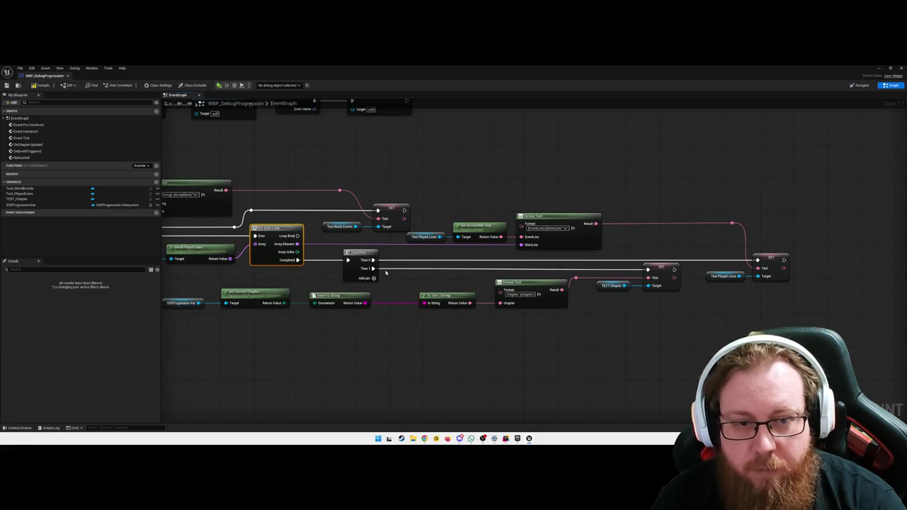
{"action": "right_click", "coordinate": [374, 270]}
{"action": "mouse_move", "coordinate": [411, 302]}
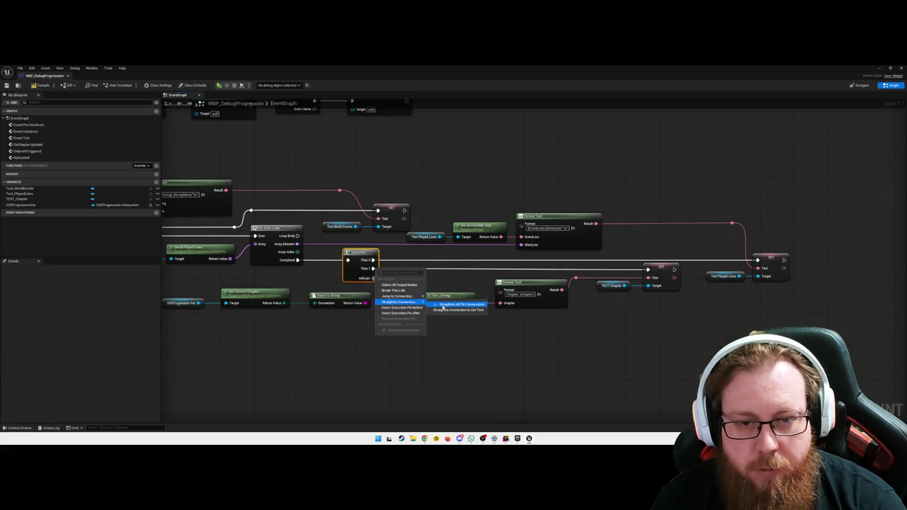
{"action": "left_click", "coordinate": [445, 306]}
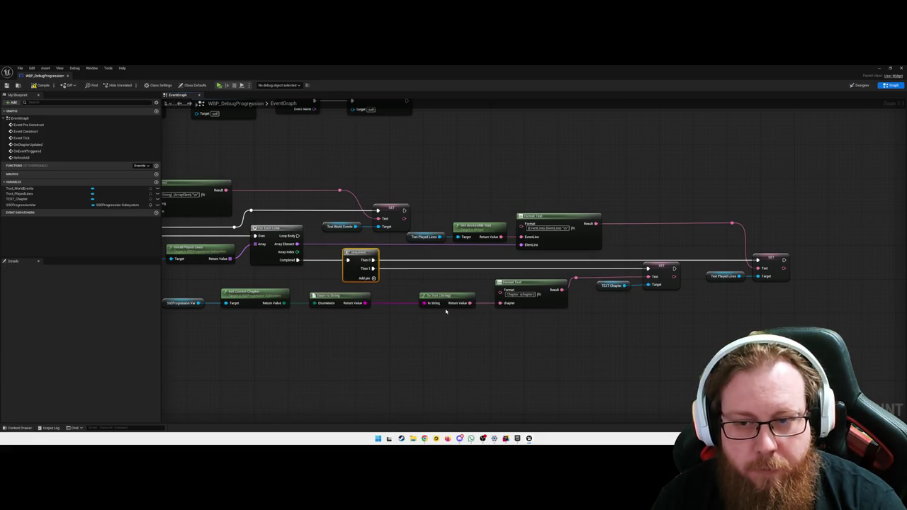
{"action": "right_click", "coordinate": [374, 261]}
{"action": "mouse_move", "coordinate": [404, 296]}
{"action": "left_click", "coordinate": [454, 296]}
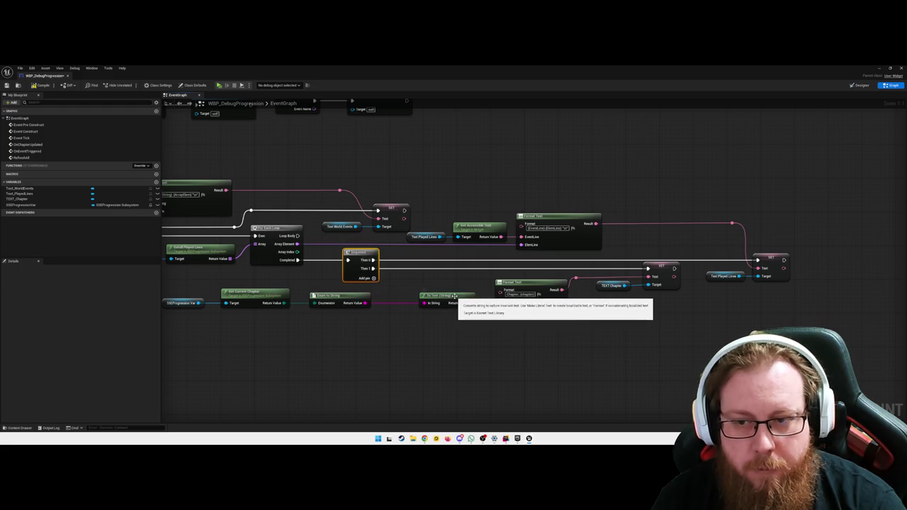
{"action": "left_click", "coordinate": [641, 319]}
Step: Inspect the wire options on the Text Chapter SET node's Text input
{"action": "left_click", "coordinate": [647, 287]}
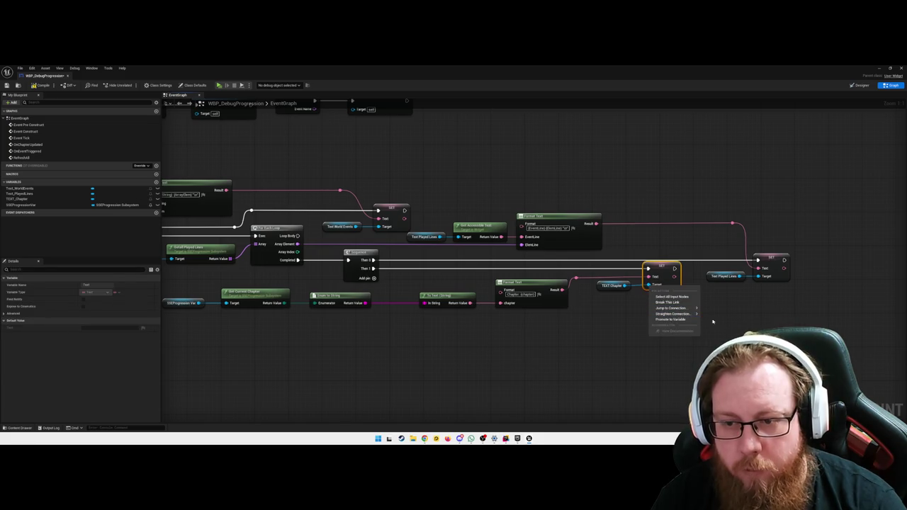
{"action": "right_click", "coordinate": [651, 276]}
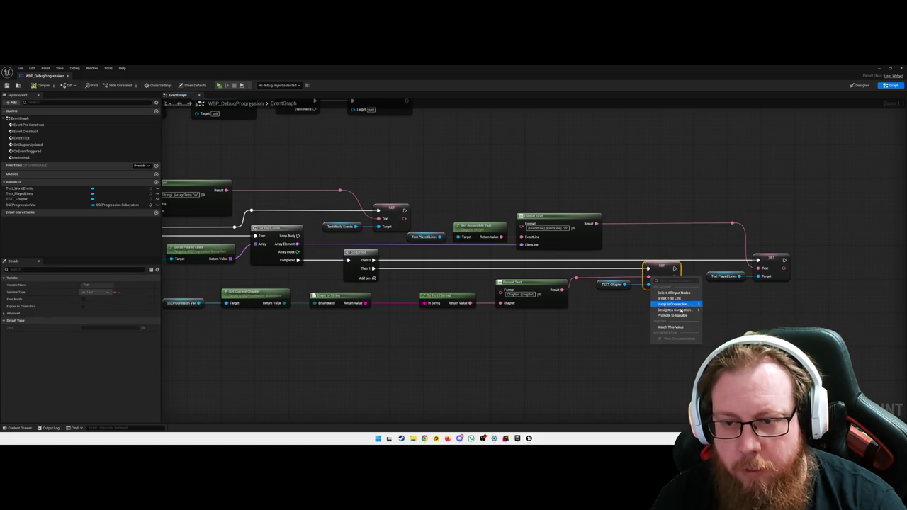
{"action": "left_click", "coordinate": [676, 324]}
{"action": "left_click", "coordinate": [648, 337]}
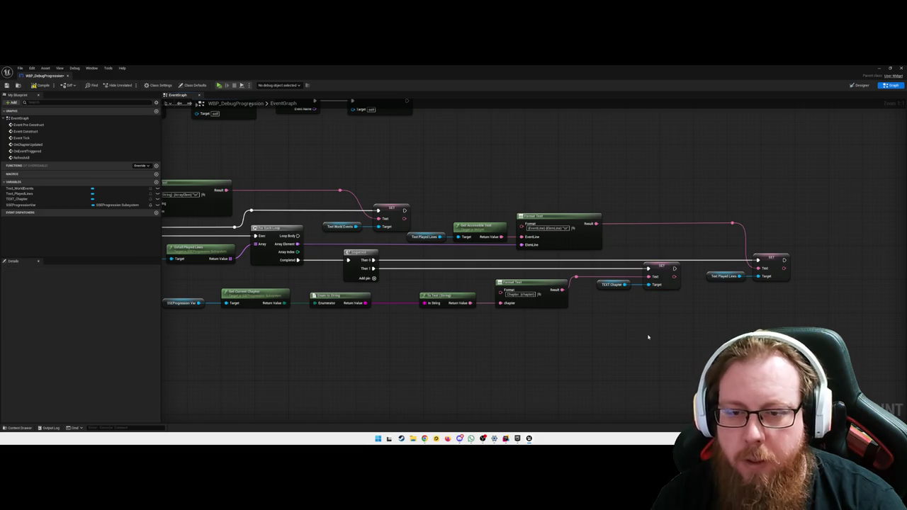
{"action": "left_click_drag", "start_coordinate": [642, 346], "coordinate": [780, 339]}
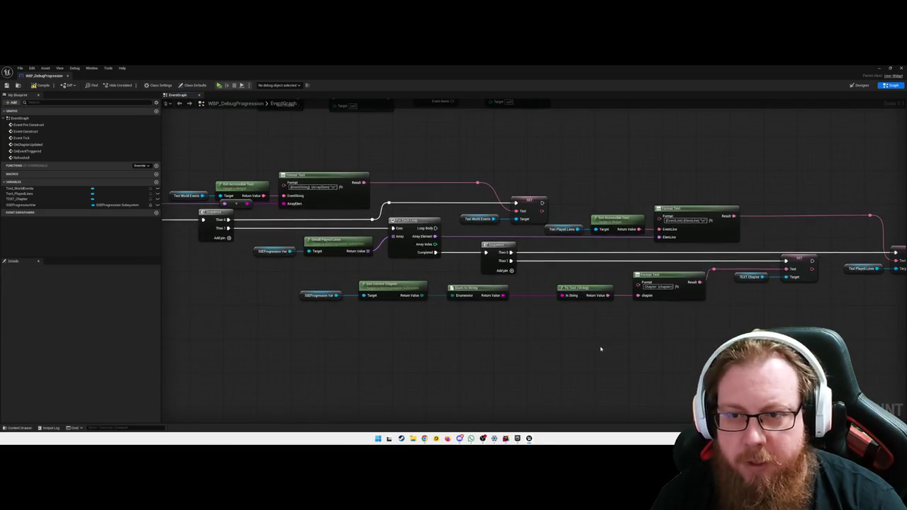
Step: Move the final SET, reroute and Text Played Lines nodes slightly left
{"action": "scroll", "coordinate": [599, 348], "scroll_direction": "down", "scroll_amount": 2}
{"action": "left_click_drag", "start_coordinate": [540, 348], "coordinate": [565, 348]}
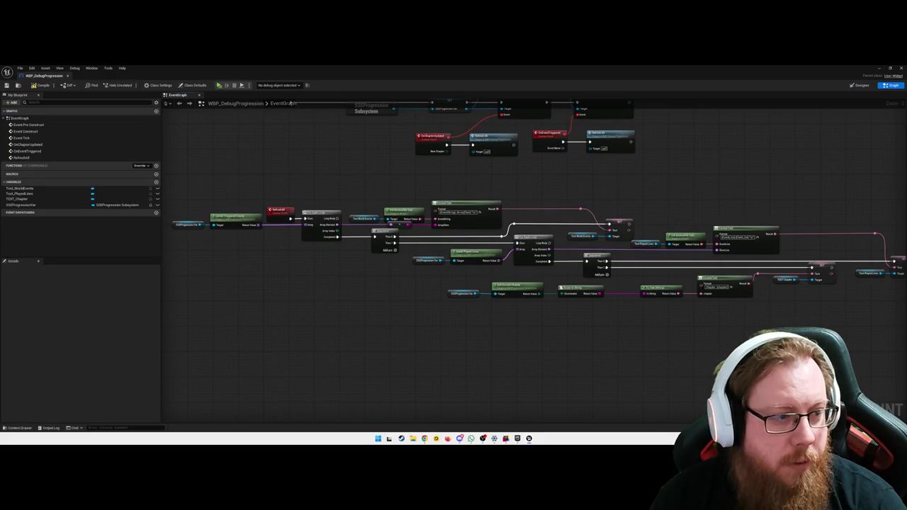
{"action": "scroll", "coordinate": [356, 324], "scroll_direction": "up", "scroll_amount": 2}
{"action": "scroll", "coordinate": [366, 323], "scroll_direction": "down", "scroll_amount": 2}
{"action": "scroll", "coordinate": [397, 330], "scroll_direction": "up", "scroll_amount": 2}
{"action": "scroll", "coordinate": [383, 334], "scroll_direction": "down", "scroll_amount": 2}
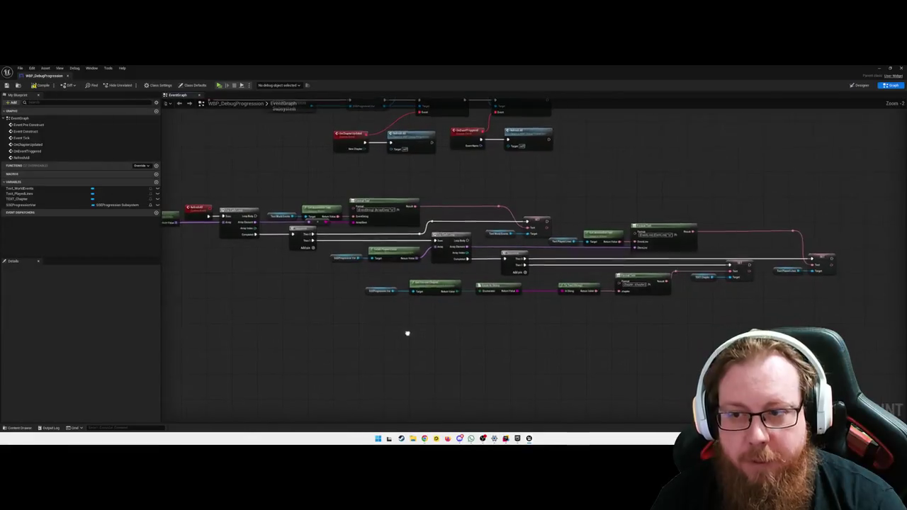
{"action": "scroll", "coordinate": [602, 340], "scroll_direction": "up", "scroll_amount": 2}
{"action": "scroll", "coordinate": [572, 338], "scroll_direction": "up", "scroll_amount": 1}
{"action": "left_click_drag", "start_coordinate": [581, 323], "coordinate": [490, 189]}
{"action": "left_click_drag", "start_coordinate": [543, 230], "coordinate": [522, 230]}
Step: Pan along the RefreshAll chain to review it, ending back at the RefreshAll event node
{"action": "scroll", "coordinate": [506, 338], "scroll_direction": "down", "scroll_amount": 2}
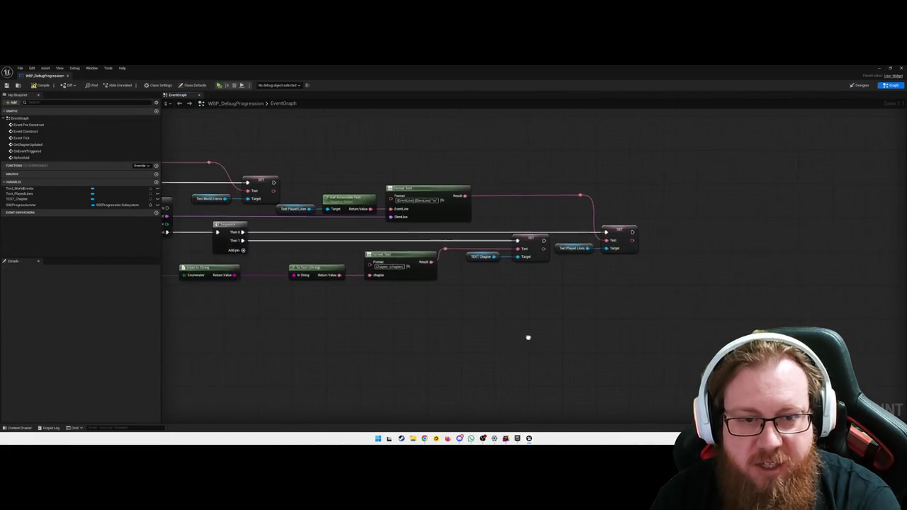
{"action": "scroll", "coordinate": [485, 337], "scroll_direction": "up", "scroll_amount": 2}
{"action": "mouse_move", "coordinate": [486, 336]}
{"action": "left_mouse_down"}
{"action": "mouse_move", "coordinate": [535, 334]}
{"action": "mouse_move", "coordinate": [569, 352]}
{"action": "mouse_move", "coordinate": [474, 342]}
{"action": "mouse_move", "coordinate": [534, 344]}
{"action": "mouse_move", "coordinate": [429, 326]}
{"action": "left_mouse_up"}
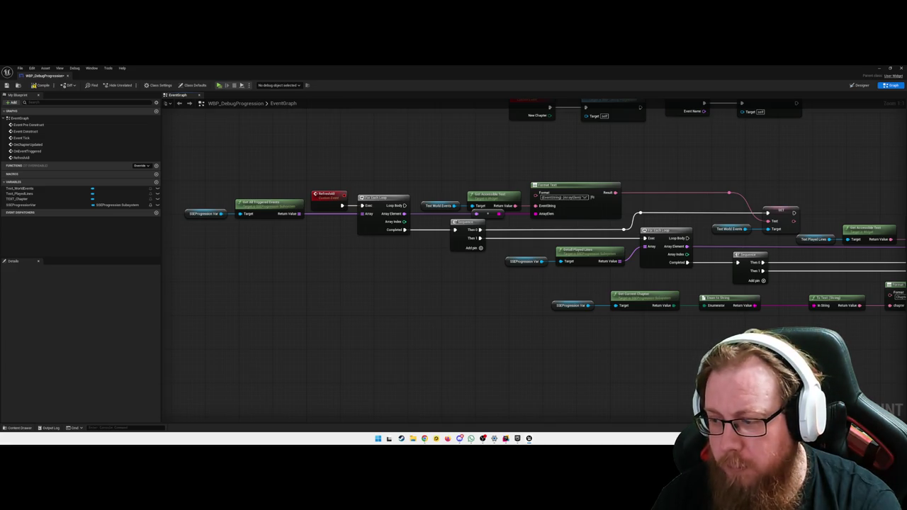
{"action": "left_click_drag", "start_coordinate": [462, 348], "coordinate": [307, 336]}
{"action": "left_click_drag", "start_coordinate": [500, 334], "coordinate": [468, 336]}
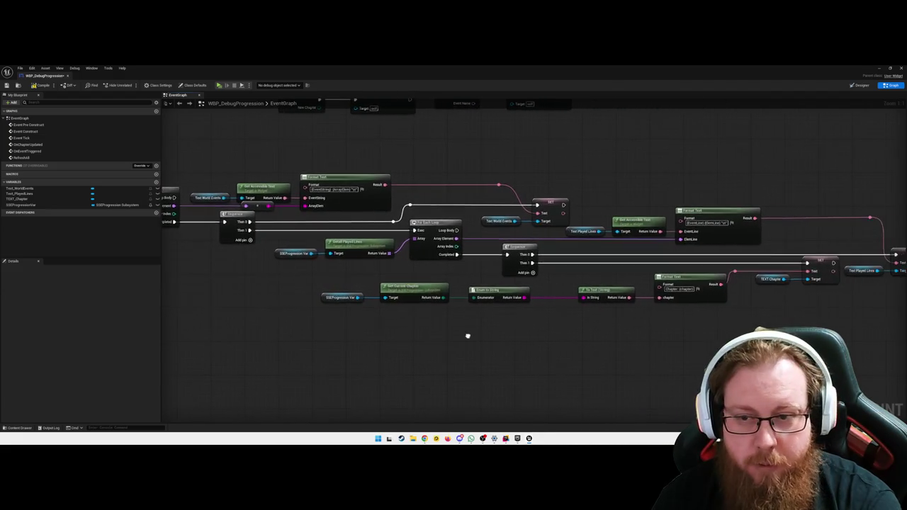
{"action": "mouse_move", "coordinate": [548, 347]}
{"action": "left_mouse_down"}
{"action": "mouse_move", "coordinate": [610, 346]}
{"action": "mouse_move", "coordinate": [563, 368]}
{"action": "left_mouse_up"}
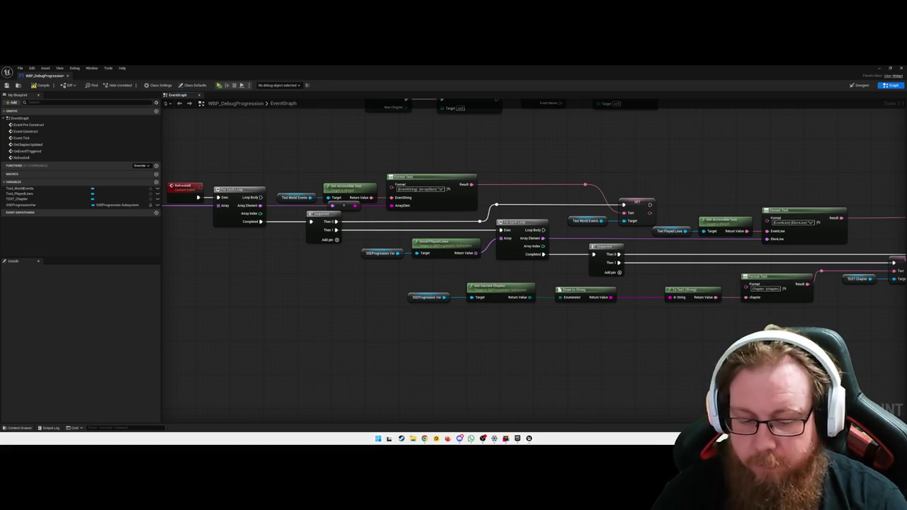
Step: Narrow the side panel to widen the node graph area
{"action": "key", "text": "super+shift+s"}
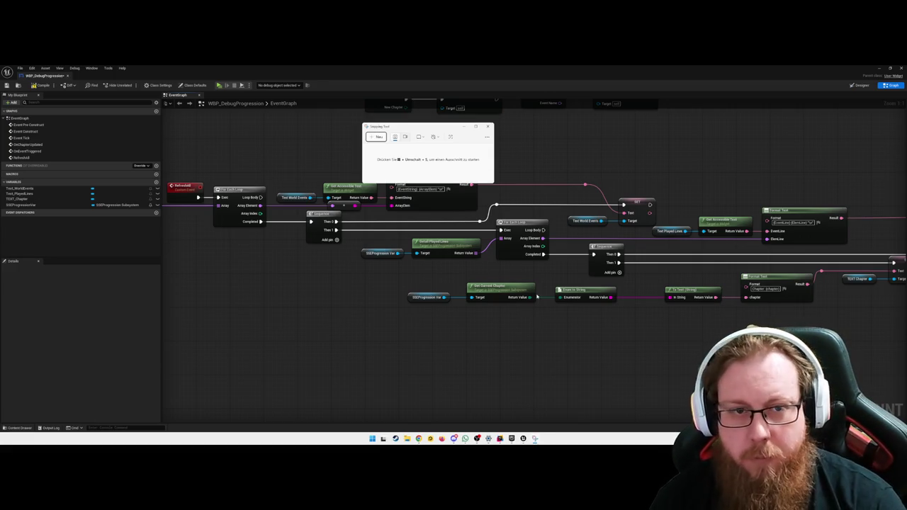
{"action": "left_click", "coordinate": [378, 299]}
{"action": "scroll", "coordinate": [354, 311], "scroll_direction": "down", "scroll_amount": 3}
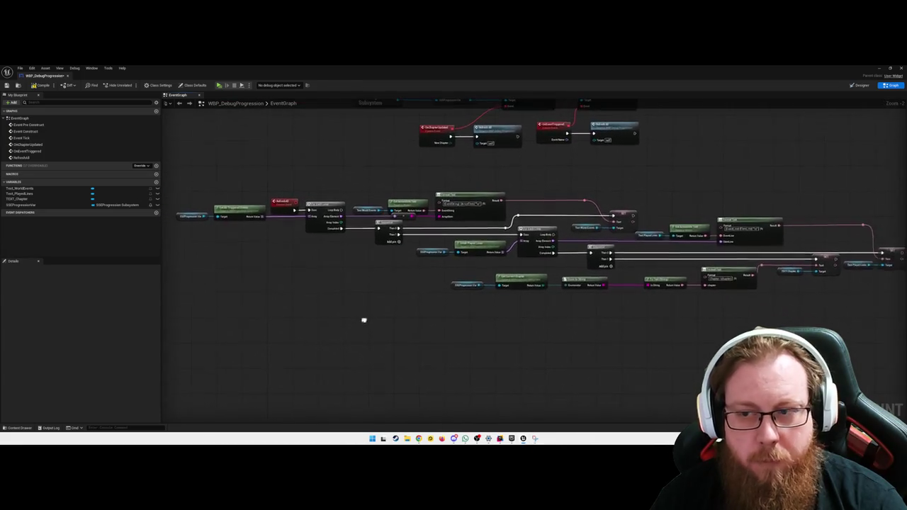
{"action": "scroll", "coordinate": [362, 320], "scroll_direction": "up", "scroll_amount": 1}
{"action": "scroll", "coordinate": [345, 317], "scroll_direction": "down", "scroll_amount": 1}
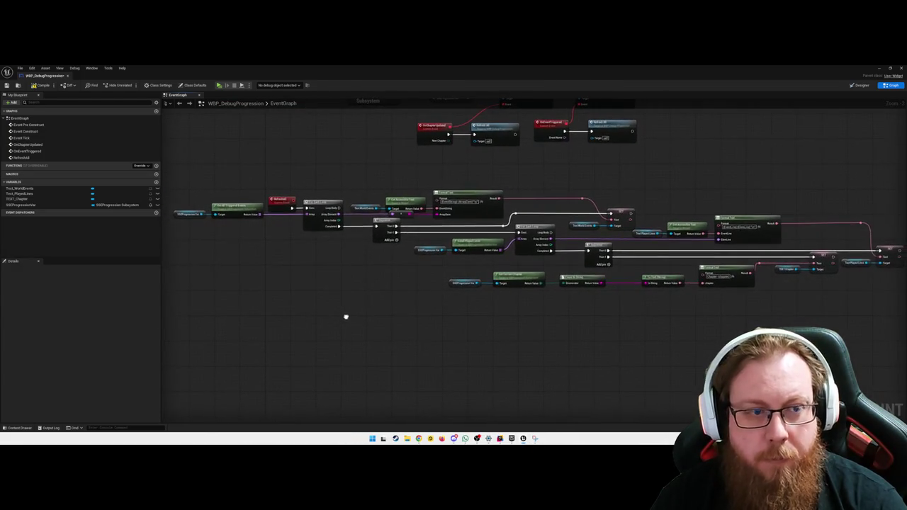
{"action": "mouse_move", "coordinate": [160, 335]}
{"action": "left_mouse_down"}
{"action": "mouse_move", "coordinate": [73, 333]}
{"action": "mouse_move", "coordinate": [98, 332]}
{"action": "left_mouse_up"}
{"action": "scroll", "coordinate": [244, 327], "scroll_direction": "up", "scroll_amount": 2}
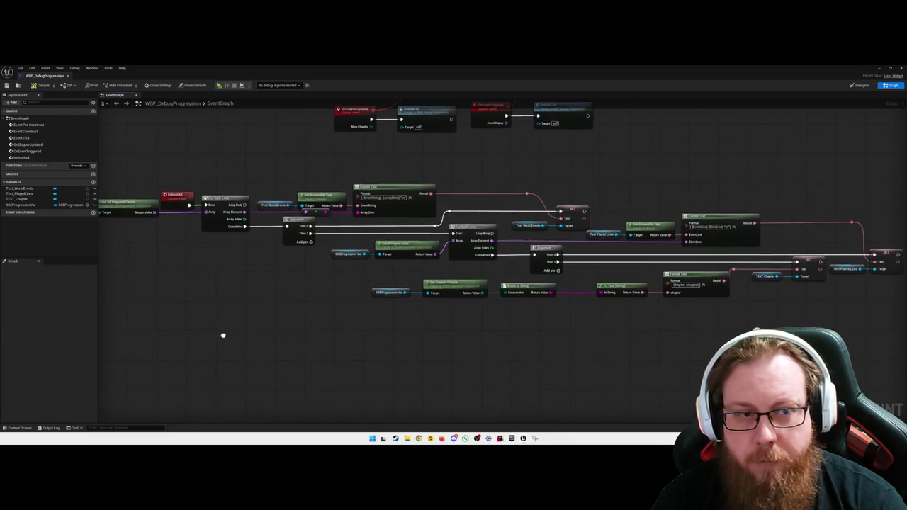
{"action": "left_click_drag", "start_coordinate": [231, 336], "coordinate": [233, 336]}
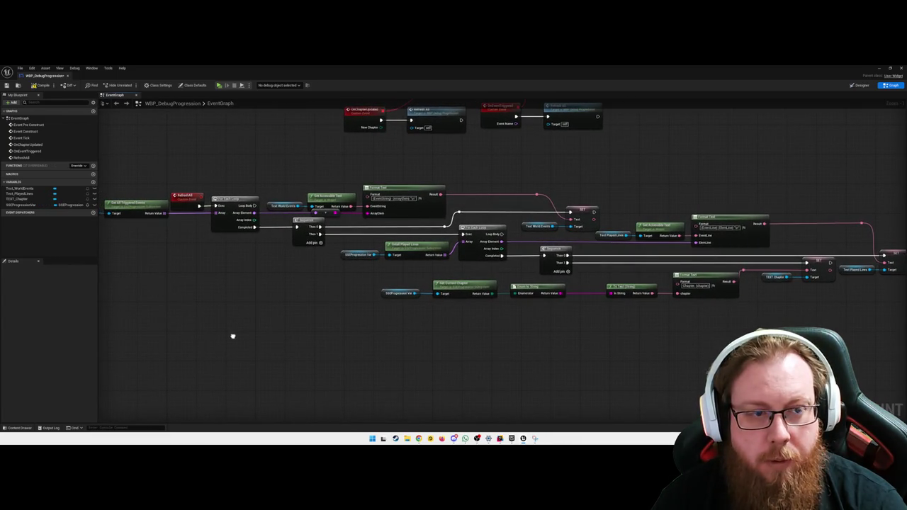
Step: Straighten all of the For Each Loop node's connections
{"action": "right_click", "coordinate": [216, 206]}
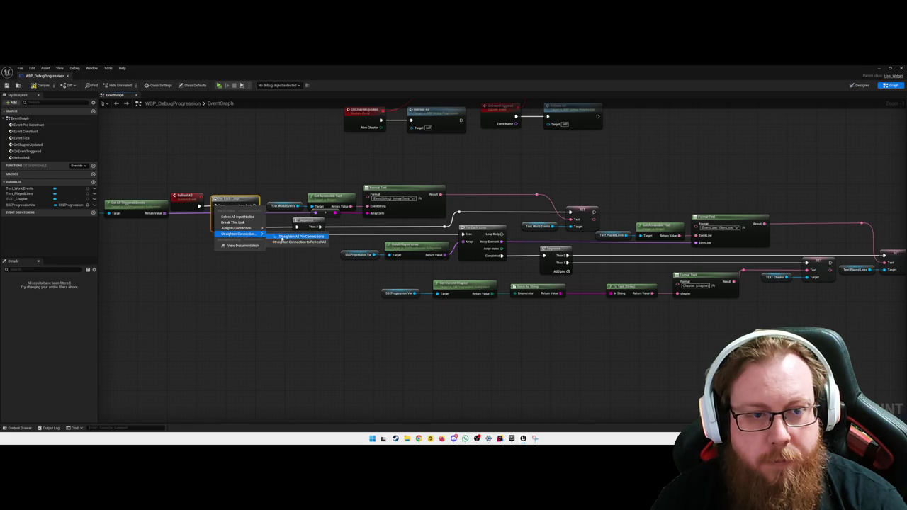
{"action": "left_click", "coordinate": [282, 238]}
{"action": "left_click", "coordinate": [261, 285]}
{"action": "mouse_move", "coordinate": [261, 286]}
{"action": "left_mouse_down"}
{"action": "mouse_move", "coordinate": [213, 298]}
{"action": "mouse_move", "coordinate": [247, 296]}
{"action": "left_mouse_up"}
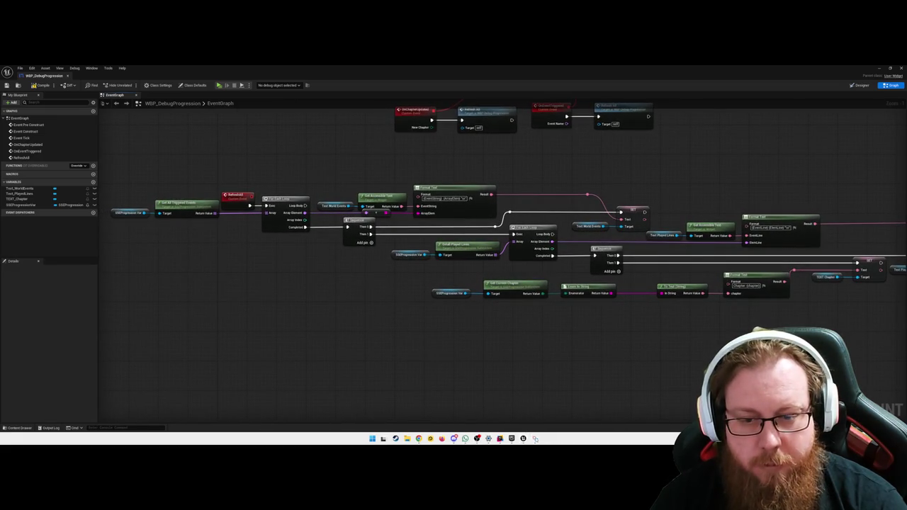
{"action": "scroll", "coordinate": [314, 312], "scroll_direction": "up", "scroll_amount": 2}
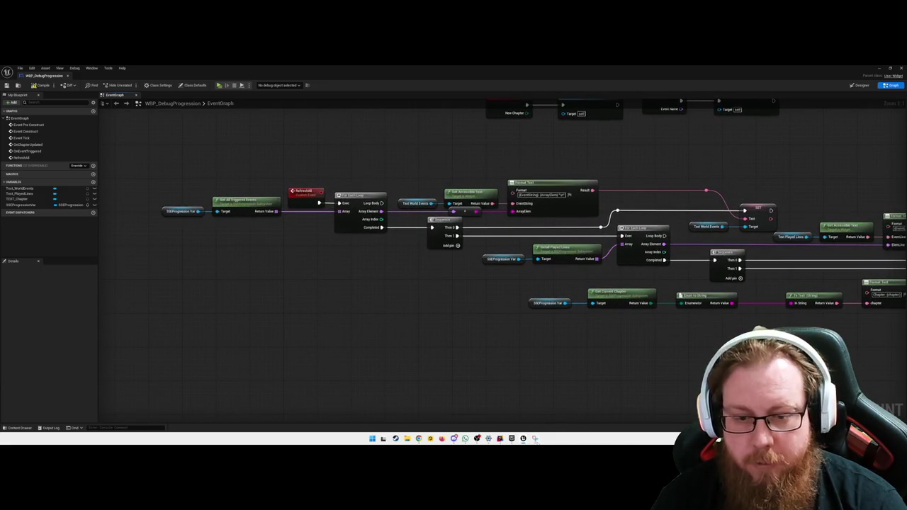
Step: Snip the RefreshAll node graph area with Snipping Tool and close the preview
{"action": "left_click", "coordinate": [535, 439]}
{"action": "left_click", "coordinate": [381, 143]}
{"action": "mouse_move", "coordinate": [144, 154]}
{"action": "left_mouse_down"}
{"action": "mouse_move", "coordinate": [199, 186]}
{"action": "mouse_move", "coordinate": [759, 338]}
{"action": "mouse_move", "coordinate": [827, 352]}
{"action": "mouse_move", "coordinate": [879, 347]}
{"action": "left_mouse_up"}
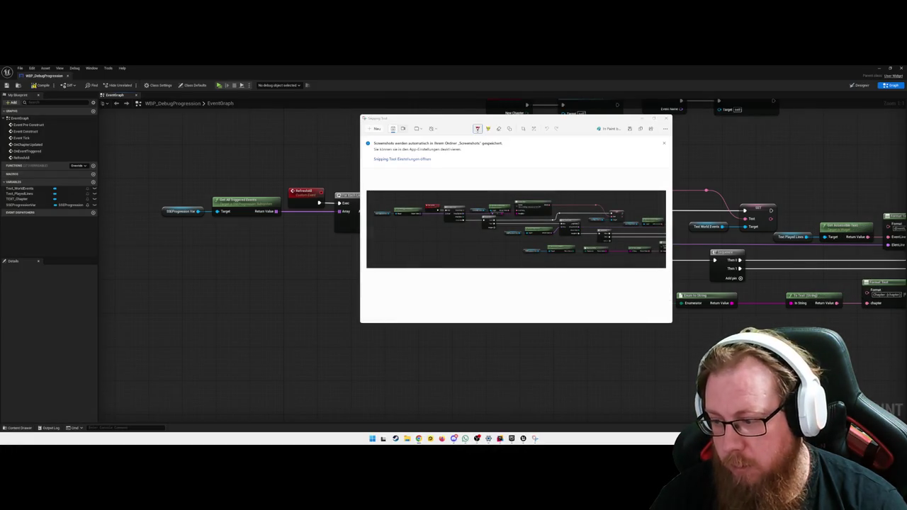
{"action": "key", "text": "alt+F4"}
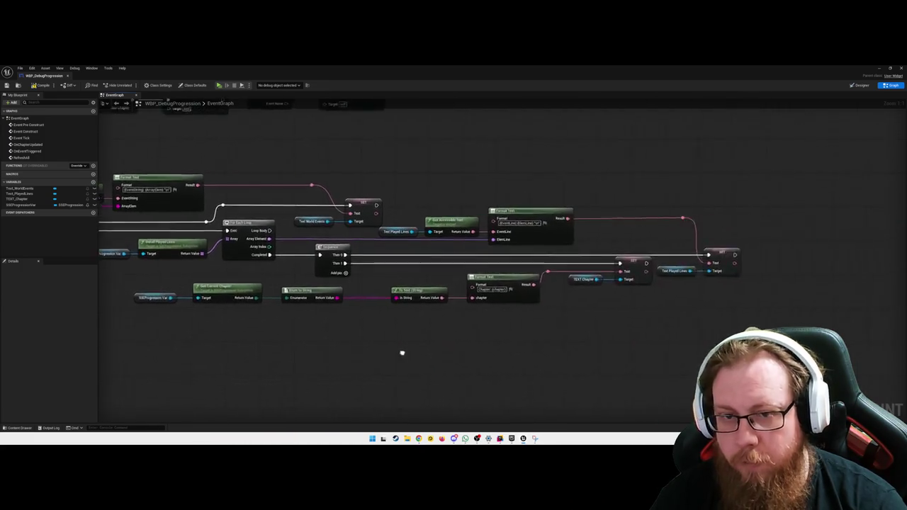
Step: Take another snip of the node graph and close Snipping Tool
{"action": "left_click_drag", "start_coordinate": [415, 352], "coordinate": [577, 354]}
{"action": "left_click", "coordinate": [535, 439]}
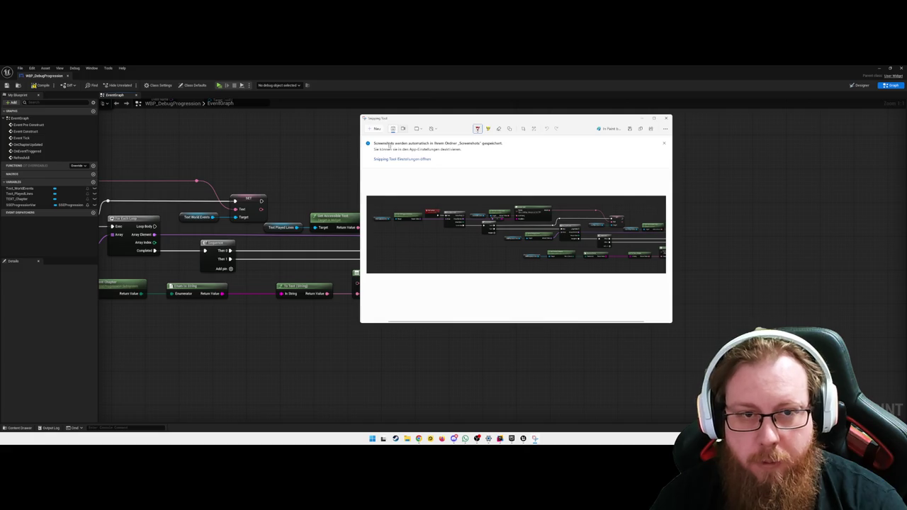
{"action": "left_click", "coordinate": [376, 128]}
{"action": "mouse_move", "coordinate": [319, 194]}
{"action": "left_mouse_down"}
{"action": "mouse_move", "coordinate": [607, 330]}
{"action": "mouse_move", "coordinate": [656, 320]}
{"action": "left_mouse_up"}
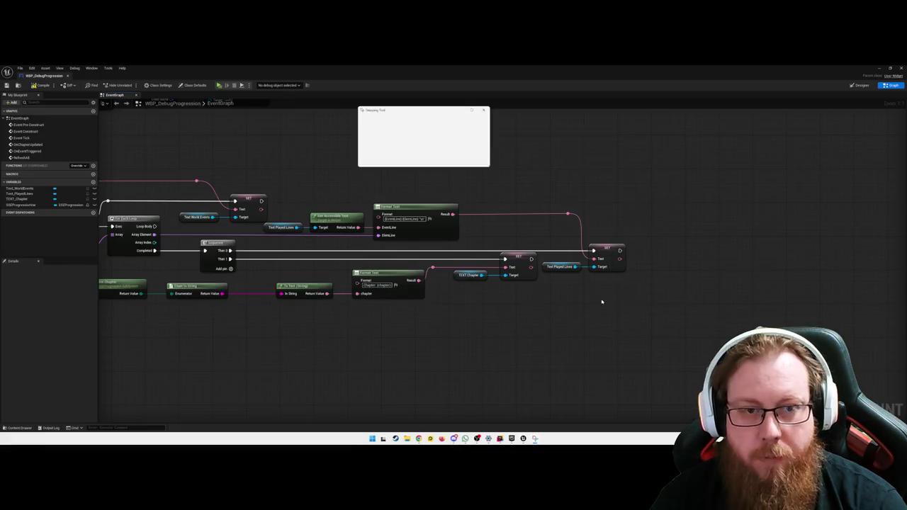
{"action": "left_click", "coordinate": [644, 326]}
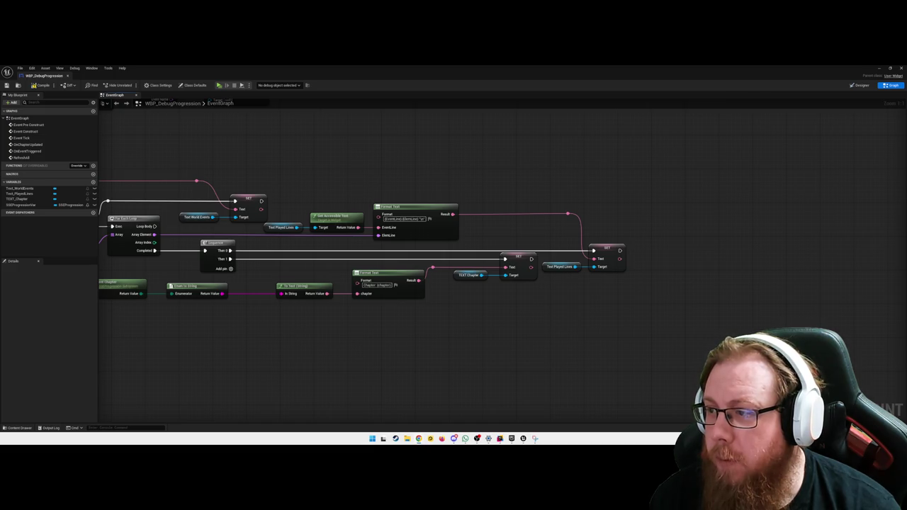
{"action": "left_click_drag", "start_coordinate": [688, 269], "coordinate": [906, 278]}
Step: Pan to the start of the RefreshAll chain and add a Text_WorldEvents getter node
{"action": "left_click_drag", "start_coordinate": [496, 284], "coordinate": [521, 273]}
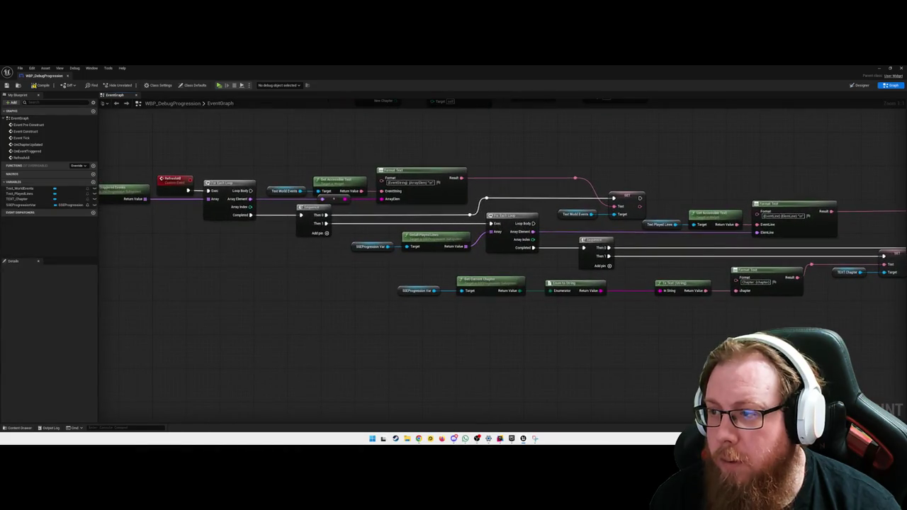
{"action": "left_click_drag", "start_coordinate": [411, 359], "coordinate": [580, 360]}
{"action": "left_click_drag", "start_coordinate": [397, 318], "coordinate": [427, 312]}
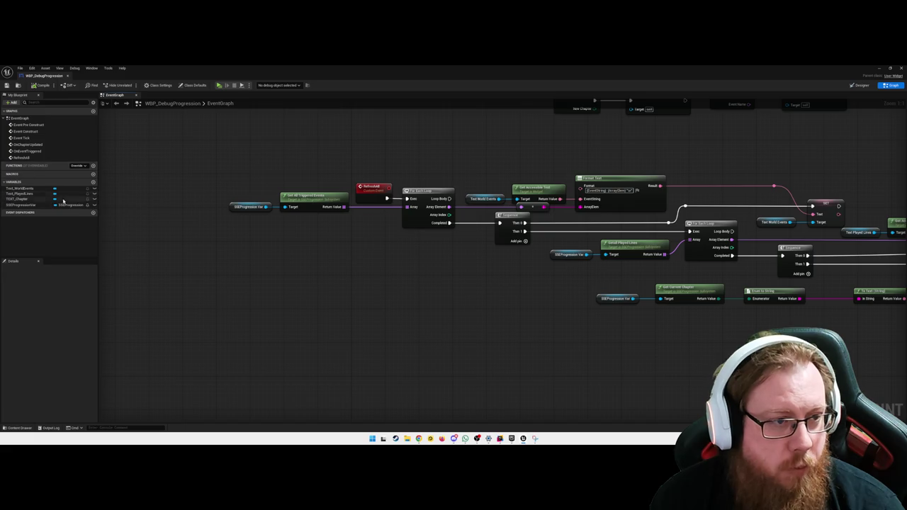
{"action": "left_click_drag", "start_coordinate": [22, 189], "coordinate": [261, 252]}
{"action": "left_click", "coordinate": [282, 256]}
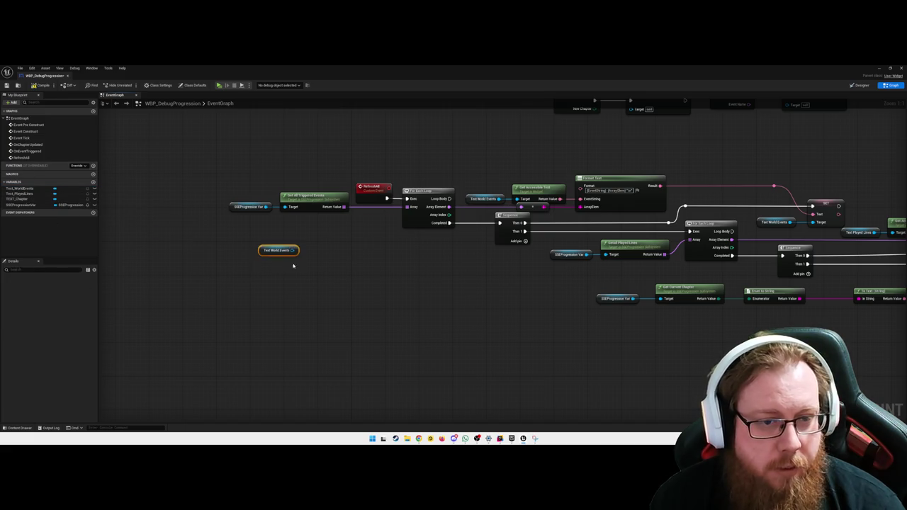
Step: Remove the stray TEXT_Chapter getter and add a Text_PlayedLines getter below the chain
{"action": "left_click_drag", "start_coordinate": [24, 199], "coordinate": [292, 280]}
{"action": "left_click", "coordinate": [363, 292]}
{"action": "left_click", "coordinate": [368, 288]}
{"action": "left_click_drag", "start_coordinate": [344, 293], "coordinate": [312, 273]}
{"action": "key", "text": "Delete"}
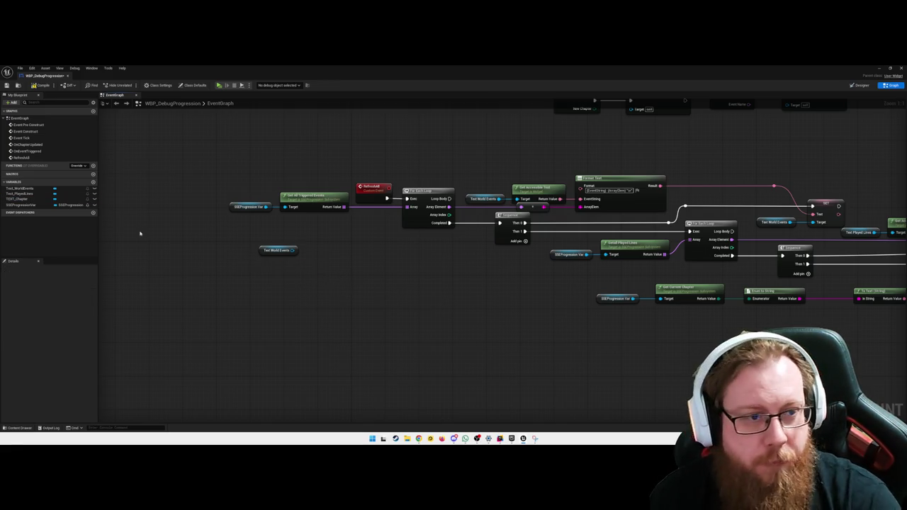
{"action": "left_click_drag", "start_coordinate": [21, 193], "coordinate": [273, 297]}
{"action": "left_click", "coordinate": [277, 257]}
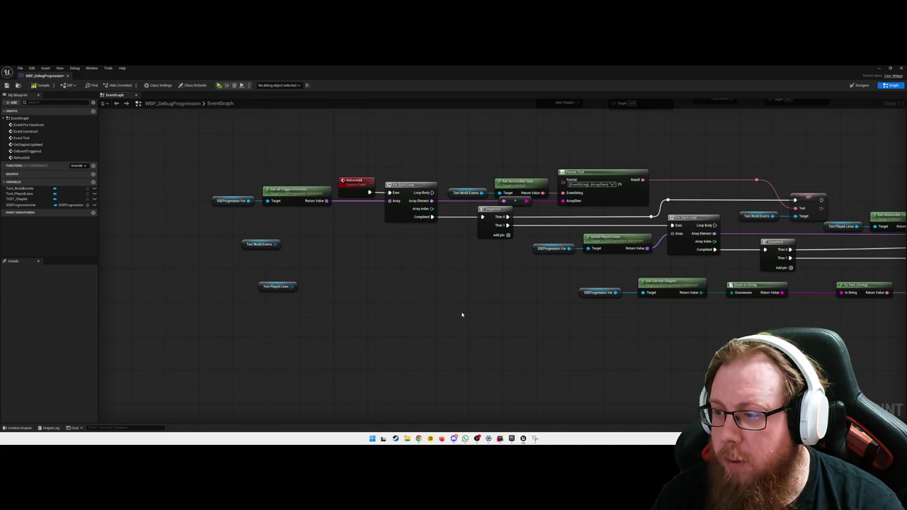
Step: Collapse the RefreshAll event chain and its getters into a function, then compile the blueprint
{"action": "left_click_drag", "start_coordinate": [365, 330], "coordinate": [267, 236]}
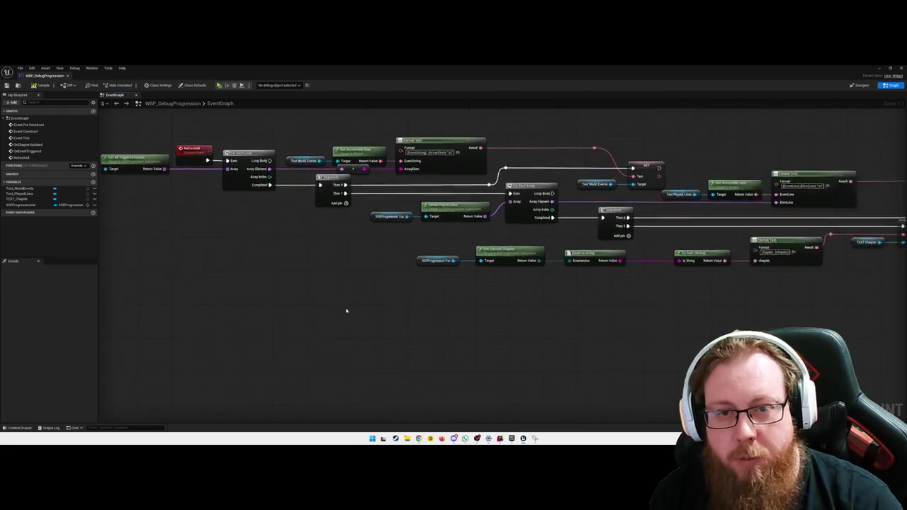
{"action": "scroll", "coordinate": [344, 309], "scroll_direction": "down", "scroll_amount": 2}
{"action": "left_click_drag", "start_coordinate": [820, 317], "coordinate": [282, 219]}
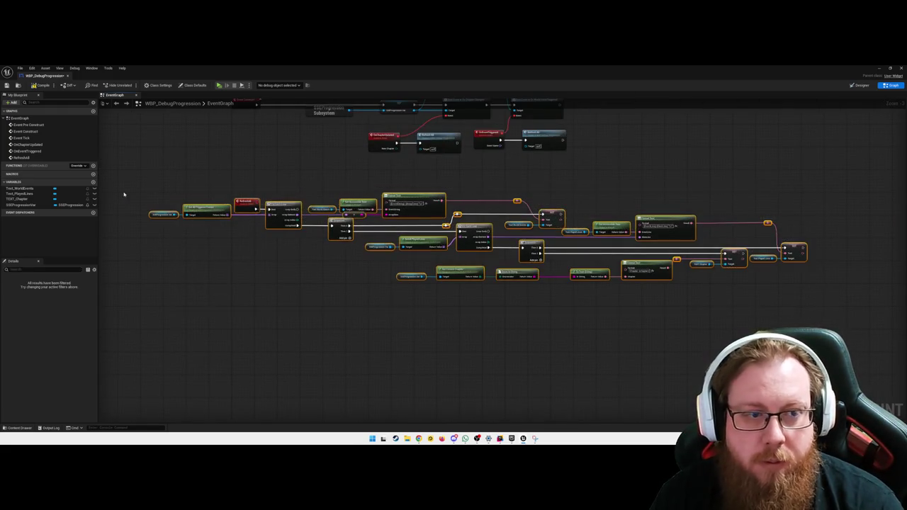
{"action": "right_click", "coordinate": [427, 200]}
{"action": "left_click", "coordinate": [454, 281]}
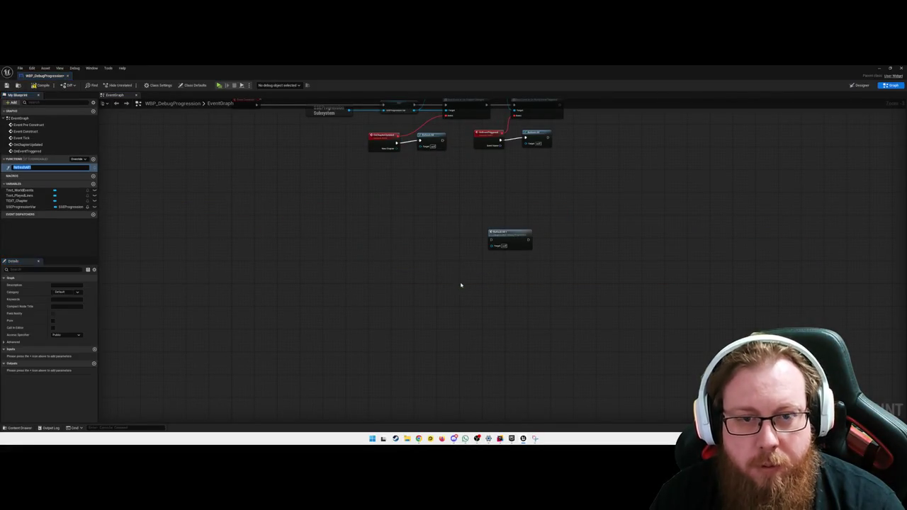
{"action": "left_click_drag", "start_coordinate": [511, 234], "coordinate": [392, 195]}
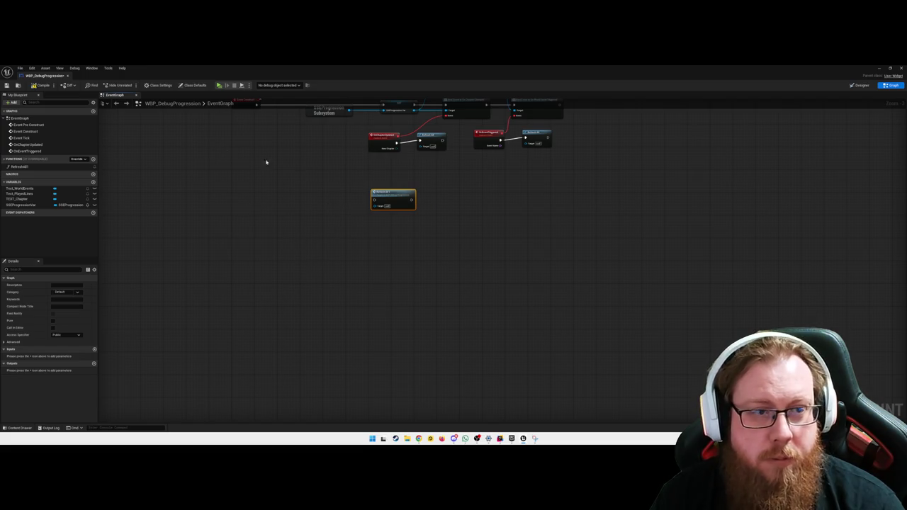
{"action": "left_click", "coordinate": [41, 85]}
{"action": "left_click_drag", "start_coordinate": [356, 206], "coordinate": [292, 281]}
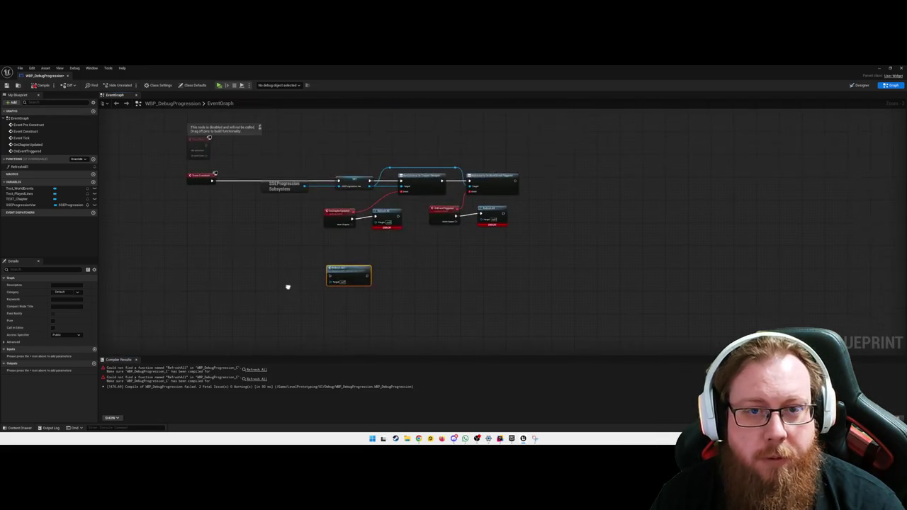
Step: Delete the broken RefreshAll calls and reconnect OnChapterUpdated to the Bind Event's Event pin
{"action": "left_click", "coordinate": [389, 213]}
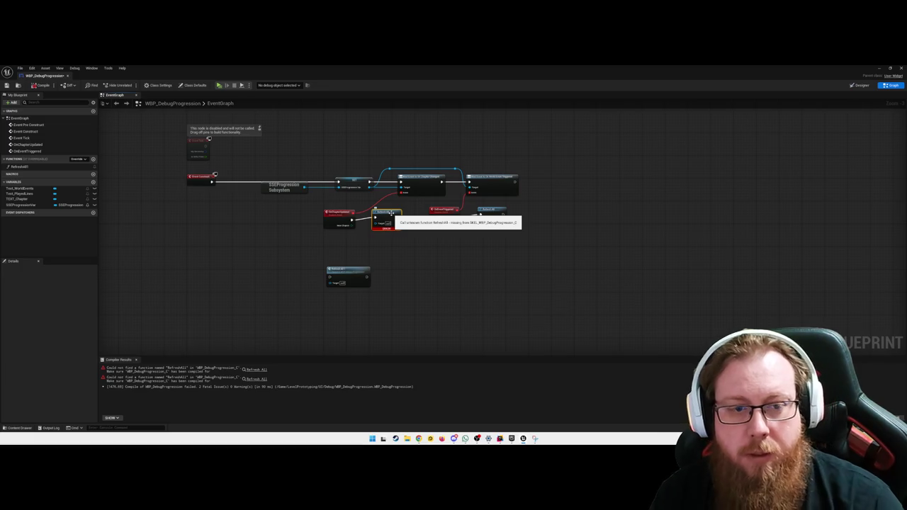
{"action": "key", "text": "Delete"}
{"action": "left_click", "coordinate": [490, 211]}
{"action": "key", "text": "Delete"}
{"action": "left_click_drag", "start_coordinate": [350, 223], "coordinate": [358, 221]}
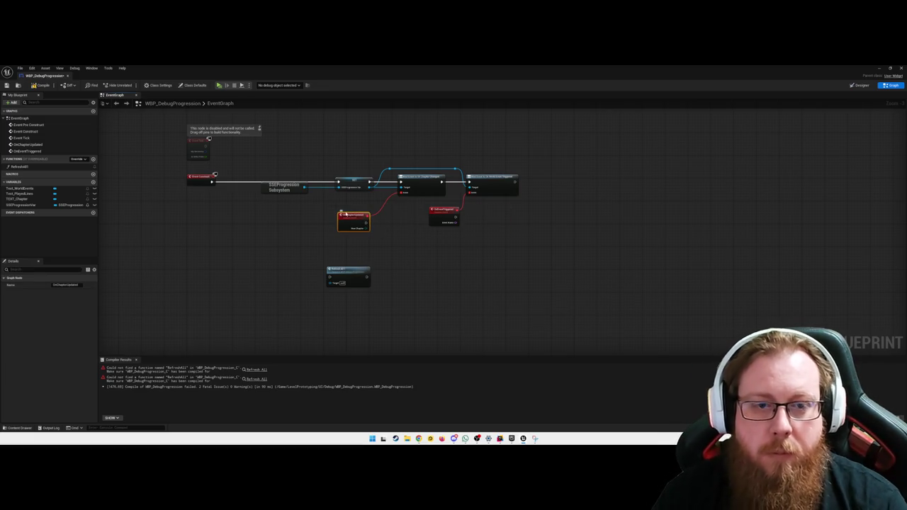
{"action": "left_click", "coordinate": [396, 235]}
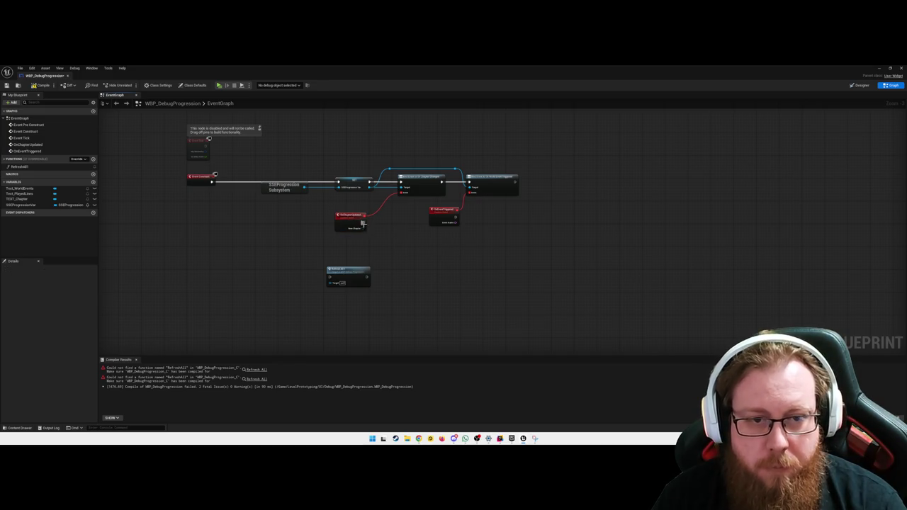
{"action": "left_click_drag", "start_coordinate": [363, 223], "coordinate": [391, 226]}
{"action": "type", "text": "refresh"}
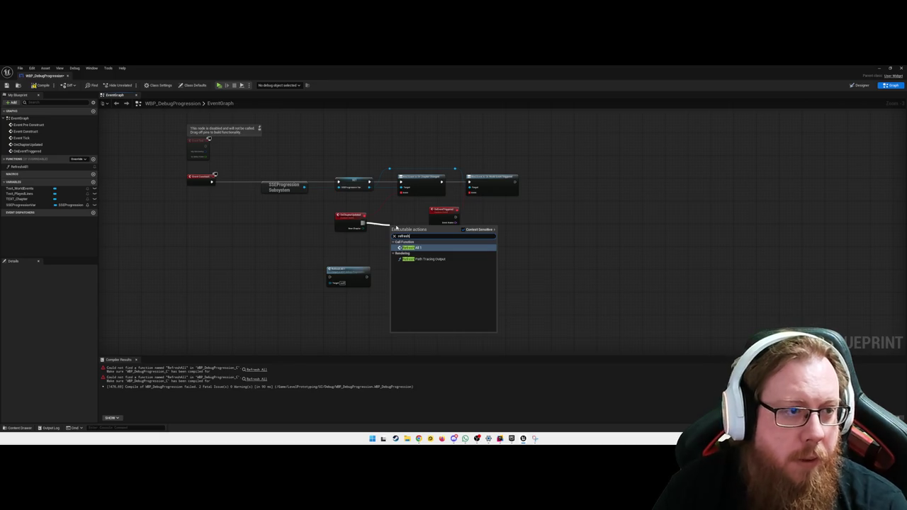
{"action": "left_click_drag", "start_coordinate": [363, 223], "coordinate": [401, 193]}
Step: Add a RefreshAll function call after OnChapterUpdated and duplicate it for OnEventTriggered
{"action": "left_click", "coordinate": [357, 271]}
{"action": "left_click", "coordinate": [309, 265]}
{"action": "left_click", "coordinate": [22, 167]}
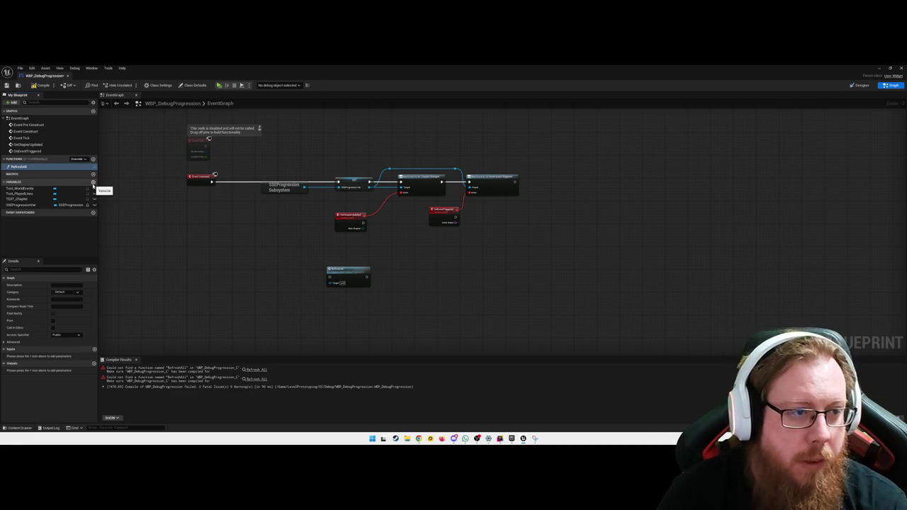
{"action": "mouse_move", "coordinate": [366, 223]}
{"action": "left_mouse_down"}
{"action": "mouse_move", "coordinate": [390, 237]}
{"action": "mouse_move", "coordinate": [399, 220]}
{"action": "mouse_move", "coordinate": [492, 222]}
{"action": "mouse_move", "coordinate": [479, 228]}
{"action": "mouse_move", "coordinate": [500, 213]}
{"action": "left_mouse_up"}
{"action": "type", "text": "refresh"}
{"action": "key", "text": "Return"}
{"action": "key", "text": "ctrl+d"}
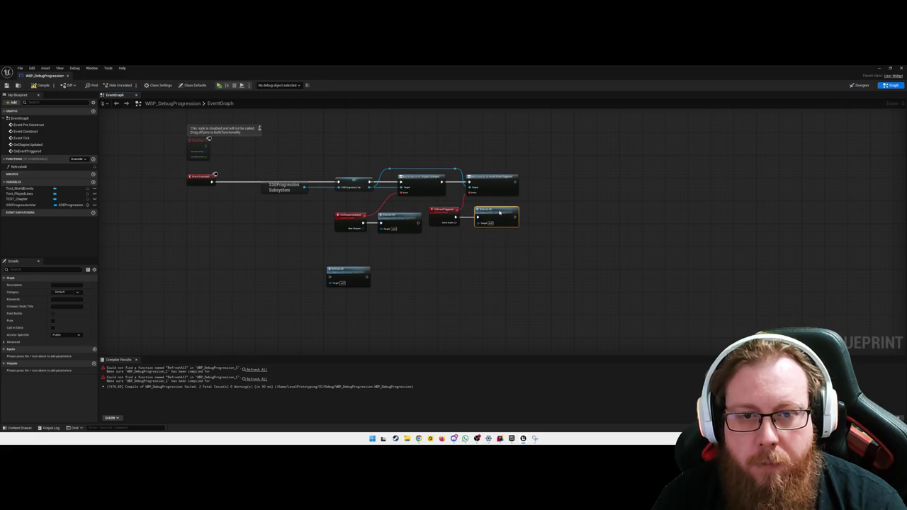
{"action": "left_click", "coordinate": [489, 273]}
Step: Align the OnEventTriggered bind and its Refresh All call with the chapter event nodes
{"action": "scroll", "coordinate": [399, 260], "scroll_direction": "up", "scroll_amount": 3}
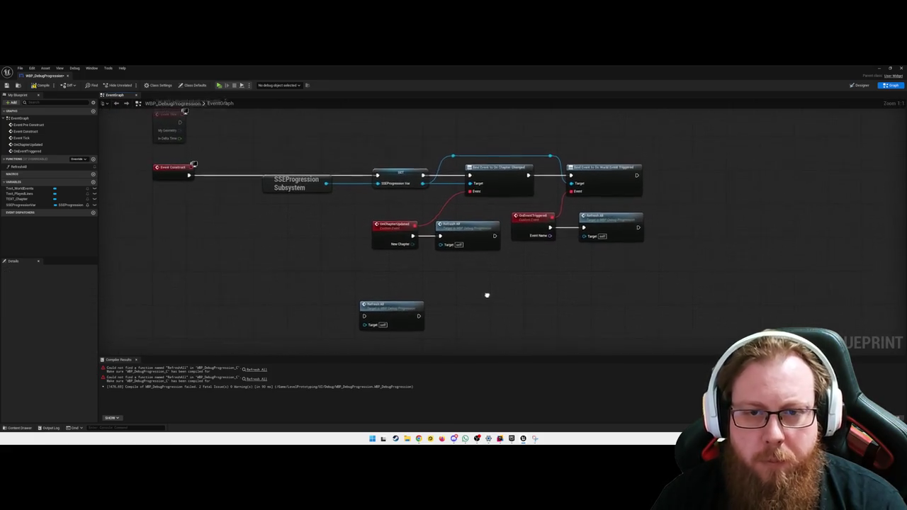
{"action": "left_click_drag", "start_coordinate": [615, 299], "coordinate": [375, 213]}
{"action": "mouse_move", "coordinate": [466, 271]}
{"action": "left_mouse_down"}
{"action": "mouse_move", "coordinate": [459, 221]}
{"action": "mouse_move", "coordinate": [451, 221]}
{"action": "mouse_move", "coordinate": [466, 216]}
{"action": "left_mouse_up"}
{"action": "left_click", "coordinate": [579, 299]}
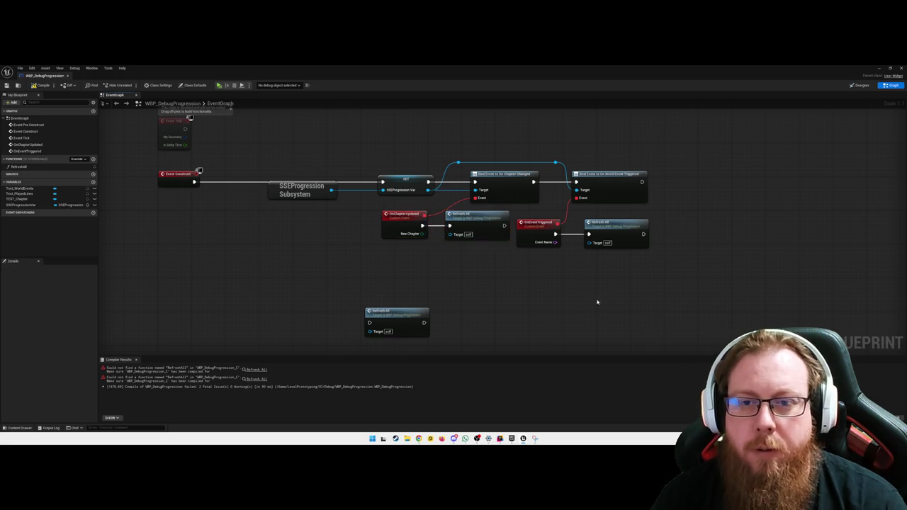
{"action": "mouse_move", "coordinate": [610, 293]}
{"action": "left_mouse_down"}
{"action": "mouse_move", "coordinate": [528, 200]}
{"action": "mouse_move", "coordinate": [461, 163]}
{"action": "mouse_move", "coordinate": [541, 168]}
{"action": "left_mouse_up"}
{"action": "left_click", "coordinate": [607, 318]}
{"action": "left_click_drag", "start_coordinate": [607, 318], "coordinate": [500, 216]}
{"action": "left_click_drag", "start_coordinate": [567, 238], "coordinate": [566, 229]}
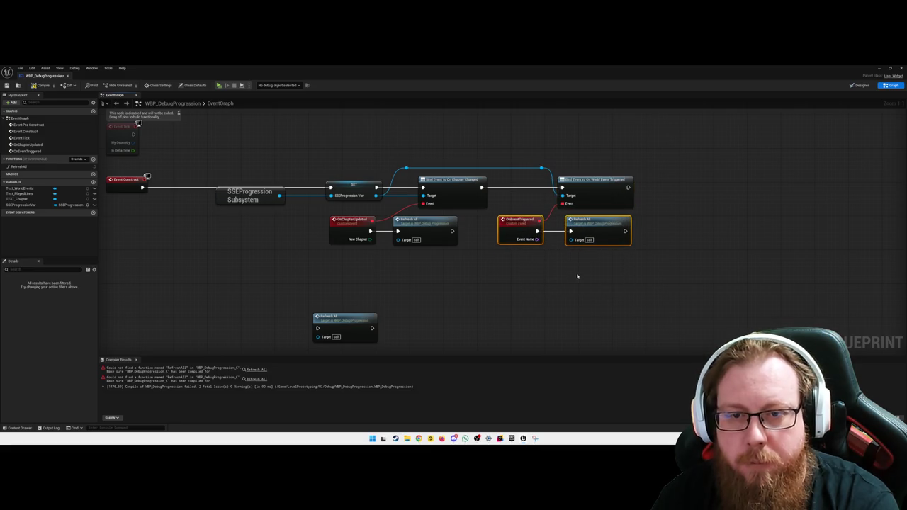
{"action": "left_click", "coordinate": [576, 272]}
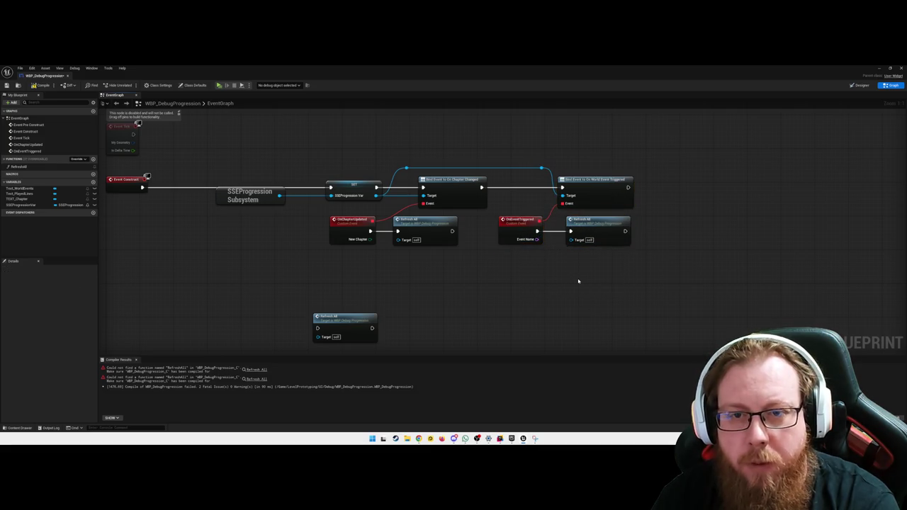
Step: Delete the leftover loose Refresh All node and open the RefreshAll function graph
{"action": "left_click_drag", "start_coordinate": [416, 288], "coordinate": [493, 233]}
{"action": "left_click", "coordinate": [418, 264]}
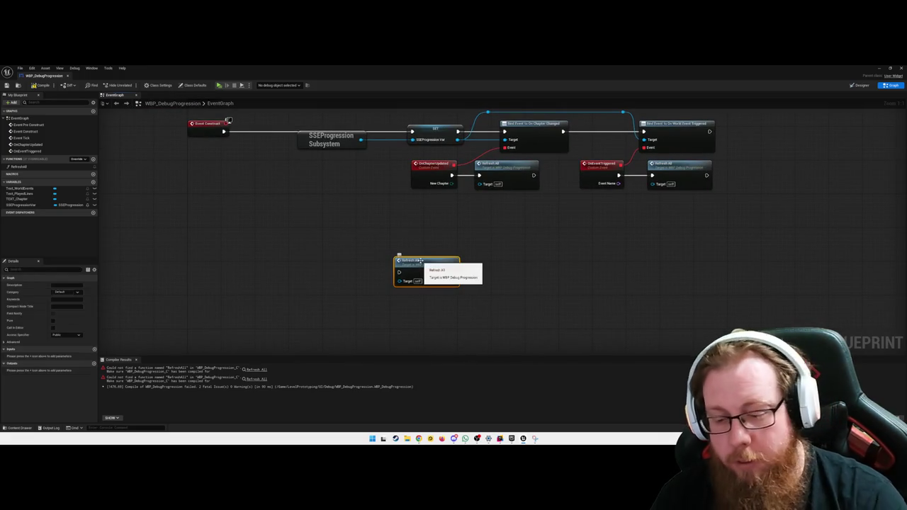
{"action": "key", "text": "Delete"}
{"action": "left_click", "coordinate": [19, 167]}
{"action": "double_click", "coordinate": [19, 167]}
Step: Move the RefreshAll entry node up and right, above the loop chain
{"action": "left_click", "coordinate": [225, 231]}
{"action": "left_click_drag", "start_coordinate": [225, 230], "coordinate": [322, 191]}
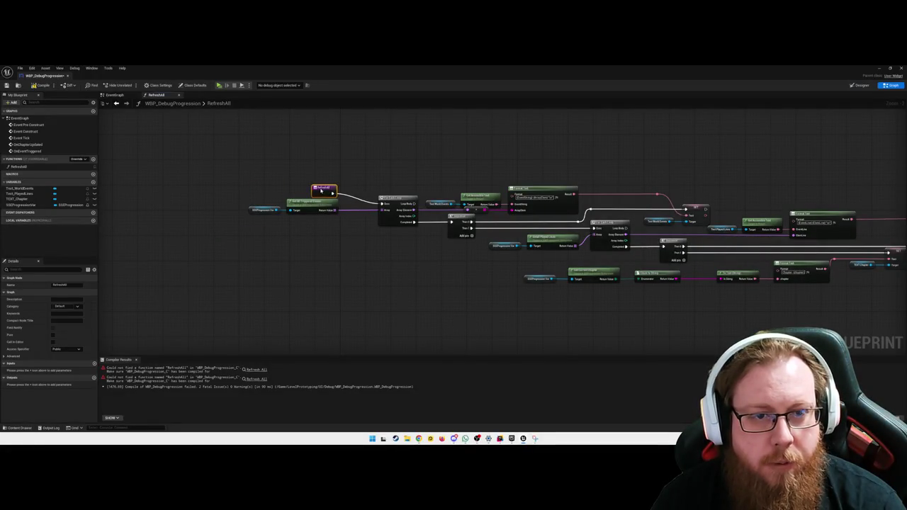
{"action": "left_click", "coordinate": [385, 273]}
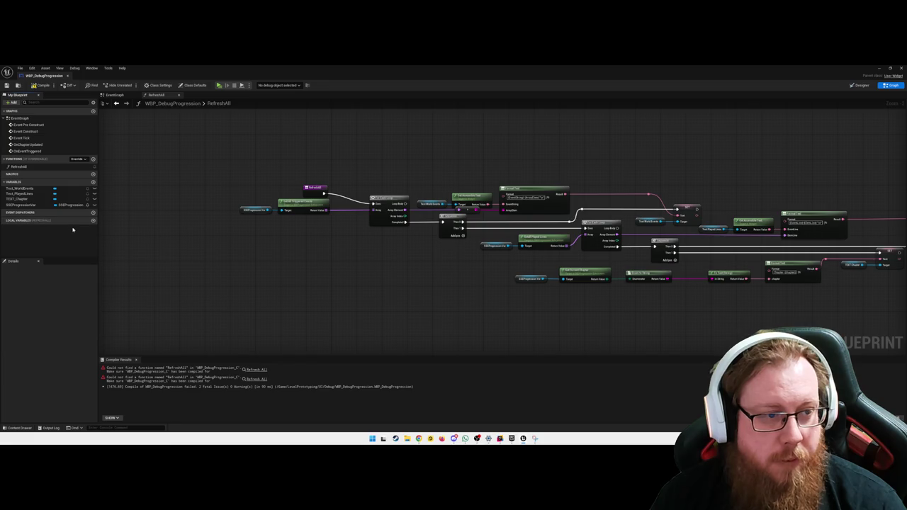
Step: Create a String local variable named EventString in RefreshAll
{"action": "left_click", "coordinate": [92, 220]}
{"action": "type", "text": "Event"}
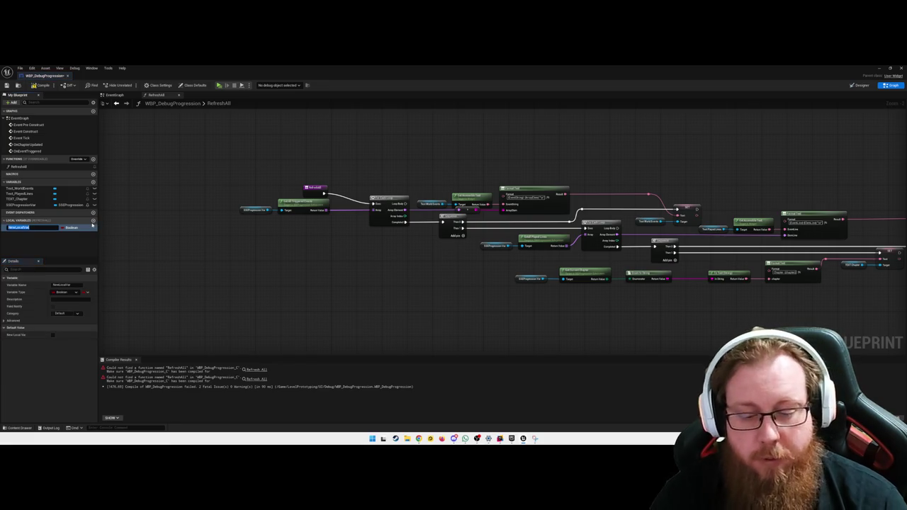
{"action": "type", "text": "String"}
{"action": "key", "text": "Return"}
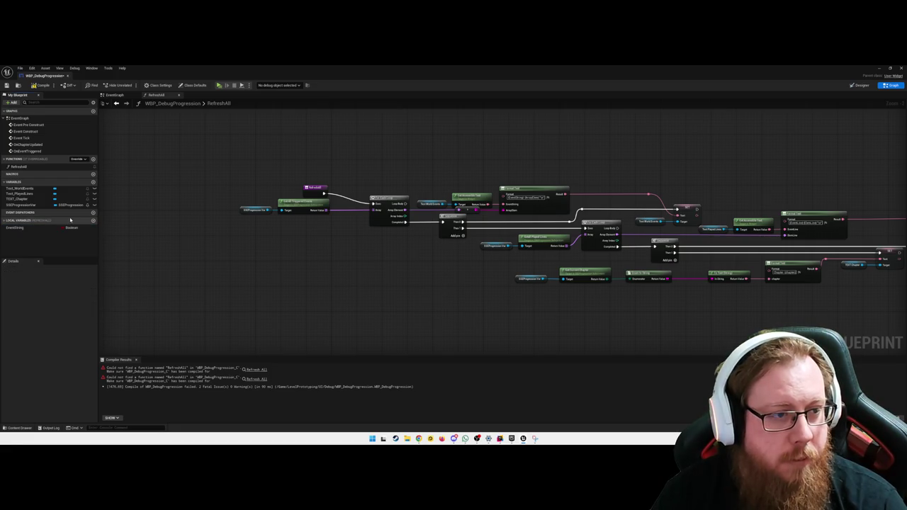
{"action": "left_click", "coordinate": [62, 228]}
{"action": "type", "text": "string"}
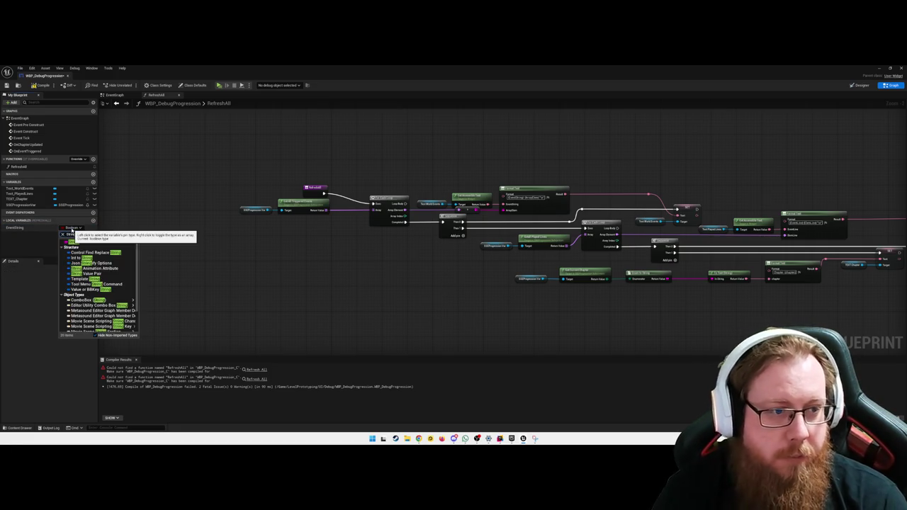
{"action": "left_click", "coordinate": [71, 242]}
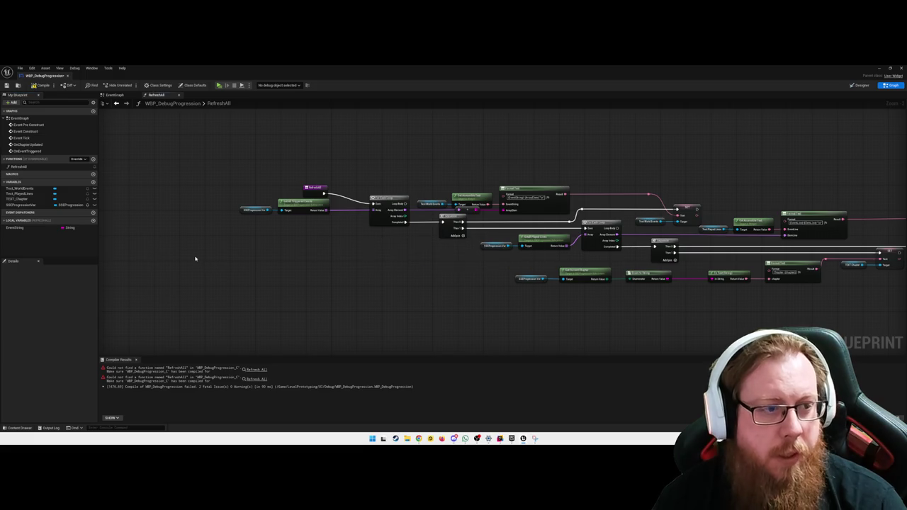
Step: Place a SET EventString node beside the entry node and wire it into the For Each Loop
{"action": "mouse_move", "coordinate": [50, 227]}
{"action": "left_mouse_down"}
{"action": "mouse_move", "coordinate": [239, 277]}
{"action": "mouse_move", "coordinate": [337, 256]}
{"action": "mouse_move", "coordinate": [348, 173]}
{"action": "mouse_move", "coordinate": [284, 186]}
{"action": "mouse_move", "coordinate": [343, 172]}
{"action": "mouse_move", "coordinate": [334, 187]}
{"action": "left_mouse_up"}
{"action": "mouse_move", "coordinate": [260, 173]}
{"action": "left_mouse_down"}
{"action": "mouse_move", "coordinate": [357, 186]}
{"action": "mouse_move", "coordinate": [333, 179]}
{"action": "left_mouse_up"}
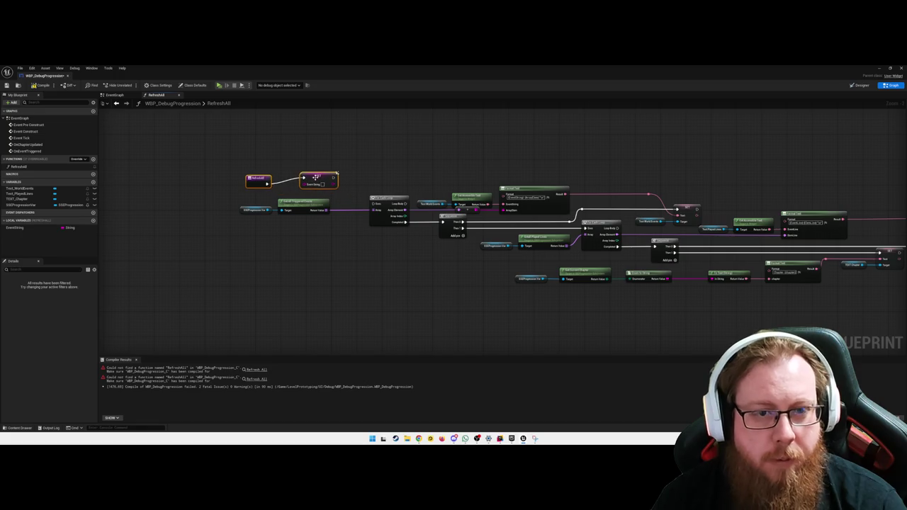
{"action": "left_click", "coordinate": [293, 164]}
{"action": "left_click_drag", "start_coordinate": [257, 177], "coordinate": [257, 172]}
{"action": "mouse_move", "coordinate": [320, 175]}
{"action": "left_mouse_down"}
{"action": "mouse_move", "coordinate": [342, 185]}
{"action": "mouse_move", "coordinate": [342, 173]}
{"action": "mouse_move", "coordinate": [372, 203]}
{"action": "left_mouse_up"}
{"action": "left_click", "coordinate": [357, 260]}
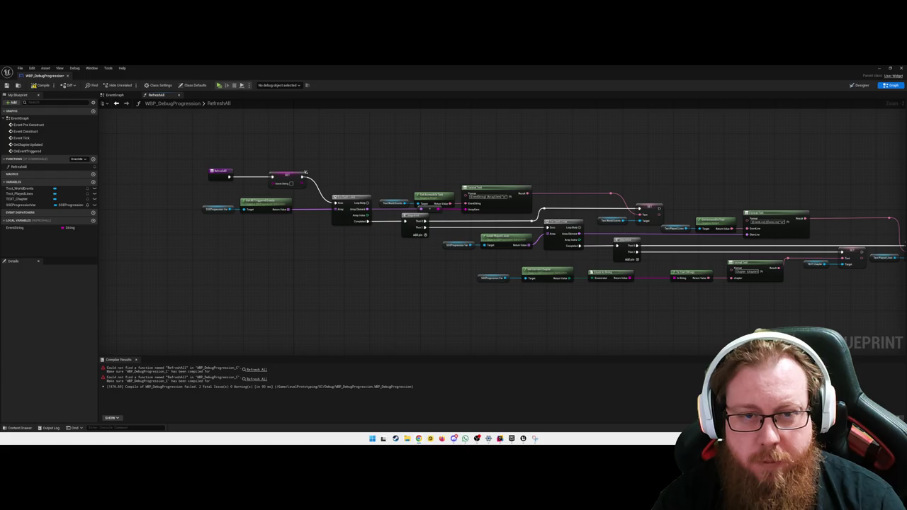
Step: Replace the Text WorldEvents and Set Accessible Text nodes with an EventString getter beside Format Text
{"action": "left_click_drag", "start_coordinate": [376, 183], "coordinate": [424, 203]}
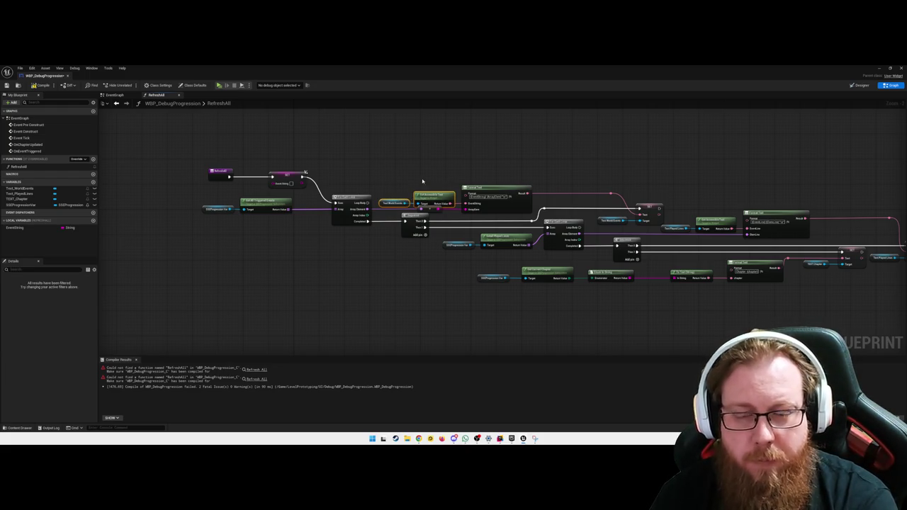
{"action": "key", "text": "Delete"}
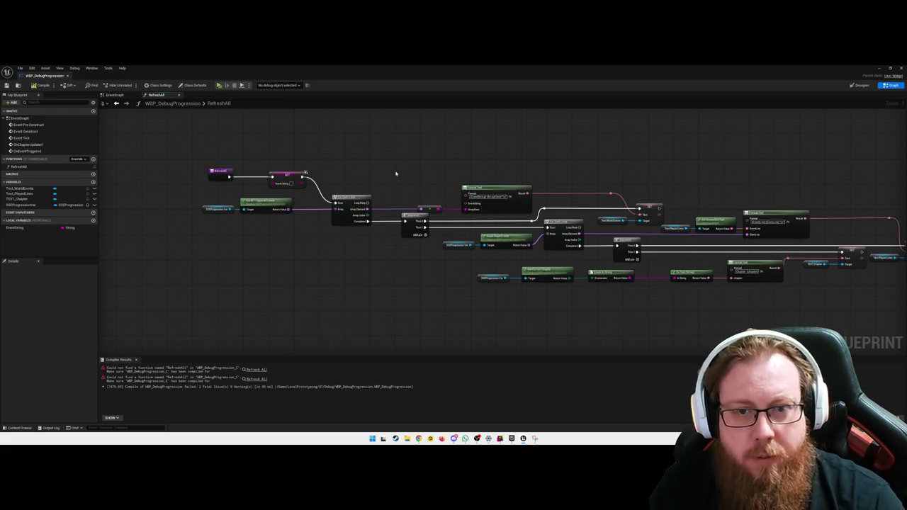
{"action": "mouse_move", "coordinate": [63, 228]}
{"action": "left_mouse_down"}
{"action": "mouse_move", "coordinate": [364, 158]}
{"action": "mouse_move", "coordinate": [465, 204]}
{"action": "left_mouse_up"}
{"action": "left_click", "coordinate": [391, 175]}
{"action": "left_click_drag", "start_coordinate": [374, 166], "coordinate": [421, 202]}
{"action": "left_click", "coordinate": [440, 198]}
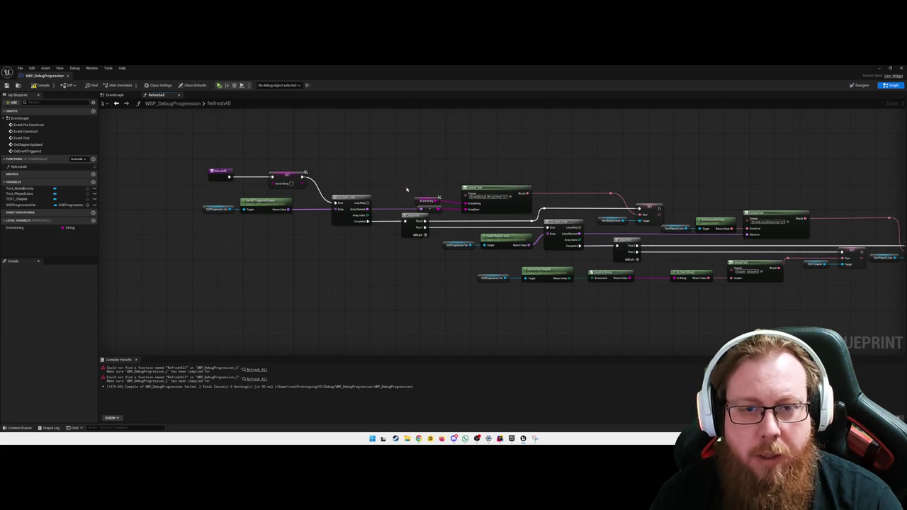
{"action": "left_click_drag", "start_coordinate": [417, 202], "coordinate": [420, 202]}
{"action": "left_click", "coordinate": [400, 224]}
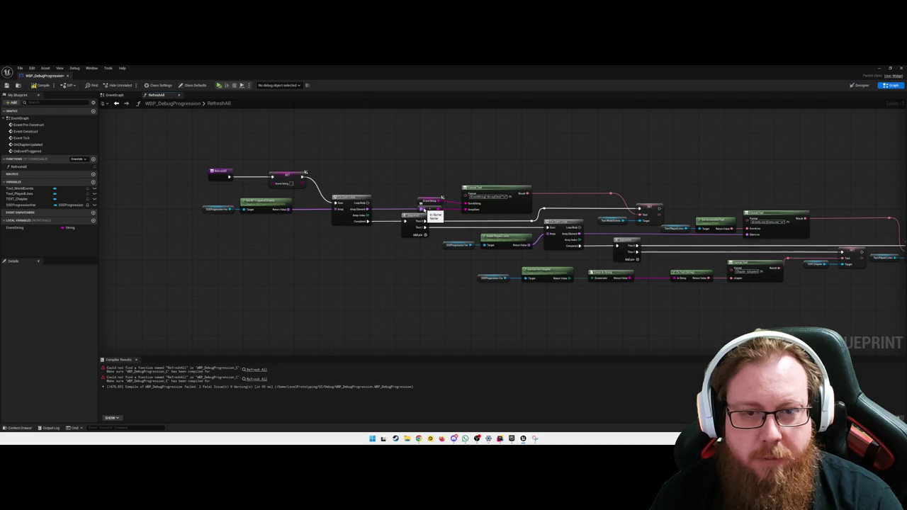
Step: Add a Set EventString node fed by Array Element and reconnect Format Text's EventString input
{"action": "mouse_move", "coordinate": [15, 228]}
{"action": "left_mouse_down"}
{"action": "mouse_move", "coordinate": [330, 260]}
{"action": "mouse_move", "coordinate": [398, 198]}
{"action": "left_mouse_up"}
{"action": "left_click", "coordinate": [347, 272]}
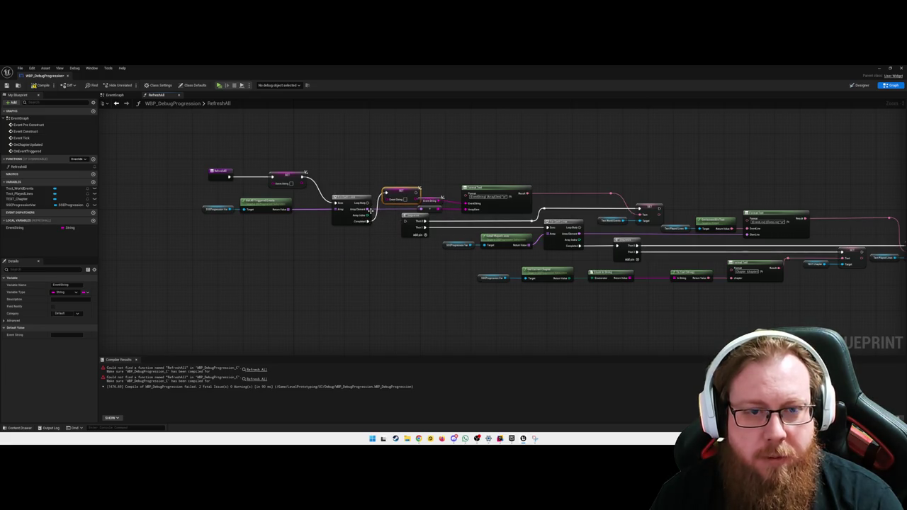
{"action": "left_click_drag", "start_coordinate": [368, 210], "coordinate": [386, 192]}
{"action": "left_click", "coordinate": [423, 209]}
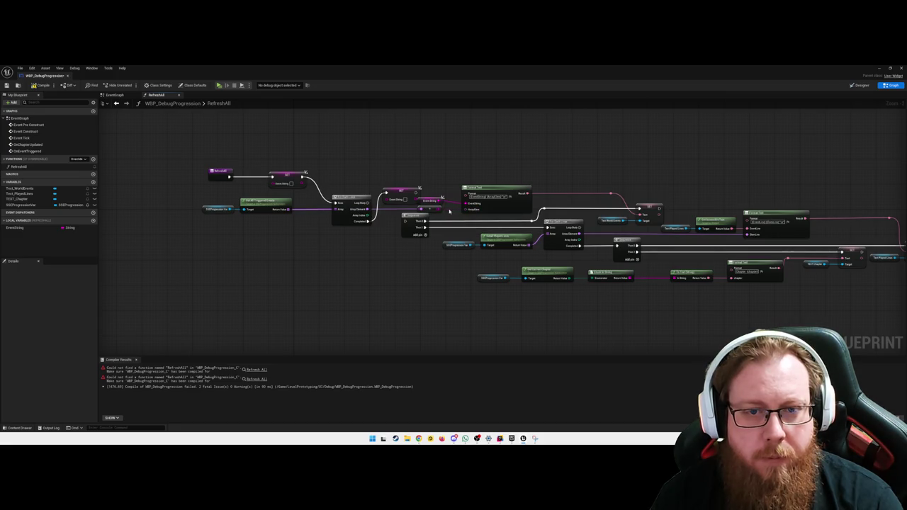
{"action": "mouse_move", "coordinate": [437, 210]}
{"action": "left_mouse_down"}
{"action": "mouse_move", "coordinate": [386, 201]}
{"action": "mouse_move", "coordinate": [368, 178]}
{"action": "mouse_move", "coordinate": [392, 178]}
{"action": "left_mouse_up"}
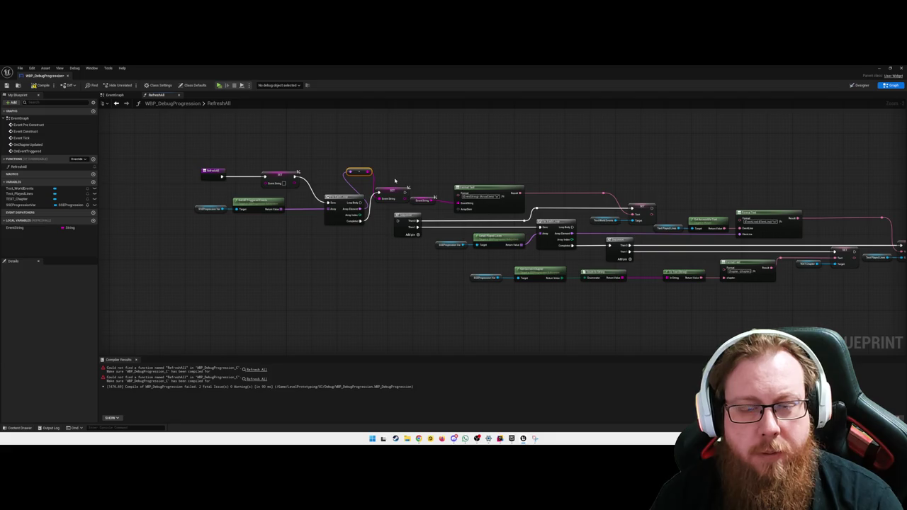
{"action": "left_click", "coordinate": [413, 178]}
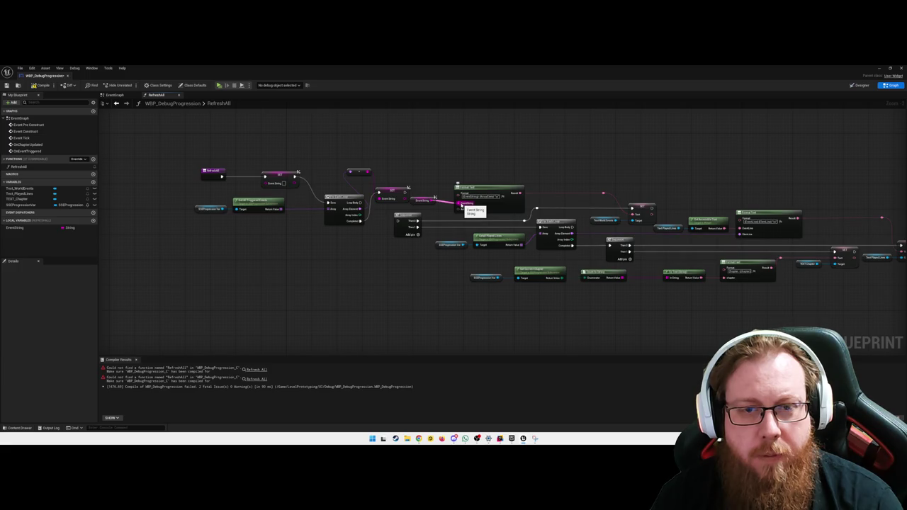
{"action": "mouse_move", "coordinate": [462, 205]}
{"action": "left_mouse_down"}
{"action": "mouse_move", "coordinate": [446, 208]}
{"action": "mouse_move", "coordinate": [465, 210]}
{"action": "left_mouse_up"}
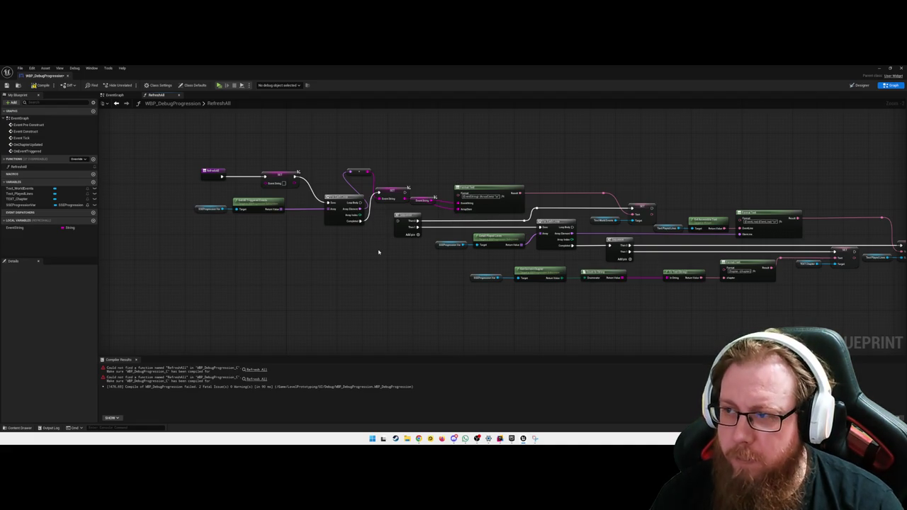
{"action": "scroll", "coordinate": [379, 252], "scroll_direction": "up", "scroll_amount": 2}
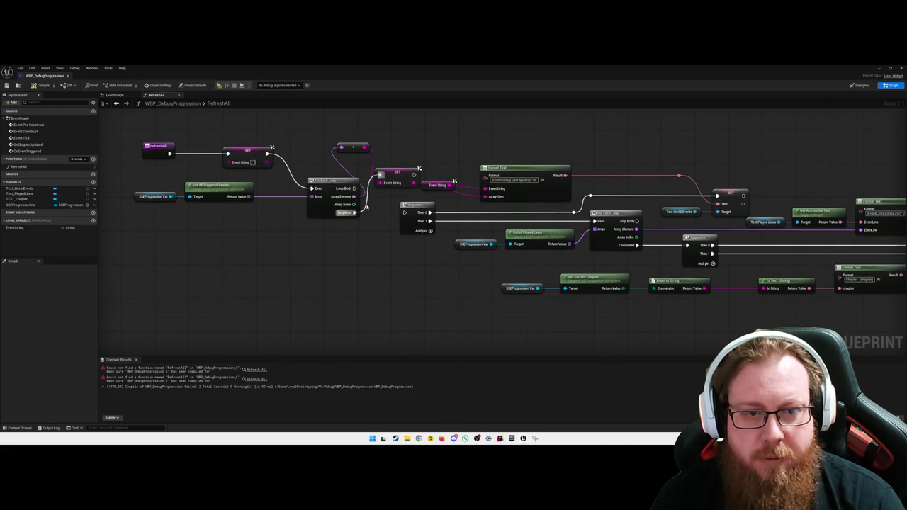
Step: Run the SET EventString node from the loop body and line it up with the loop
{"action": "left_click_drag", "start_coordinate": [416, 175], "coordinate": [405, 213]}
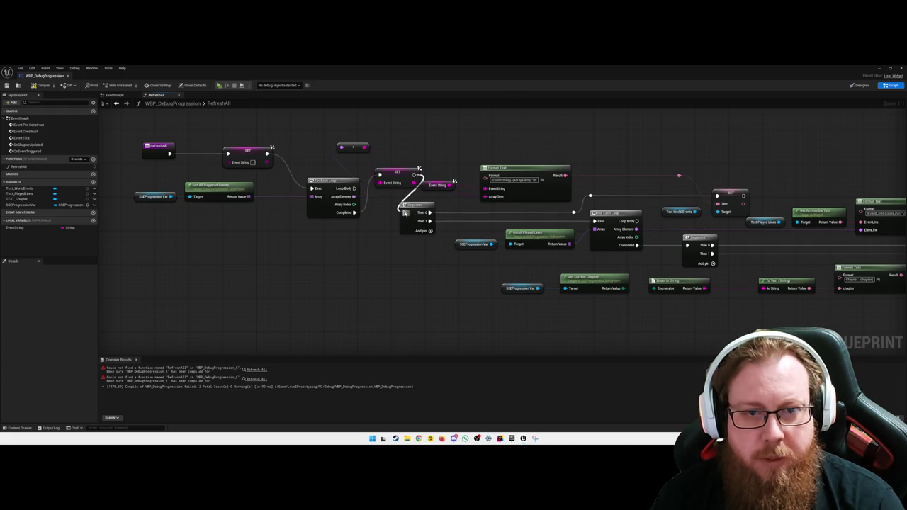
{"action": "left_click_drag", "start_coordinate": [397, 175], "coordinate": [394, 188]}
{"action": "left_click", "coordinate": [405, 166]}
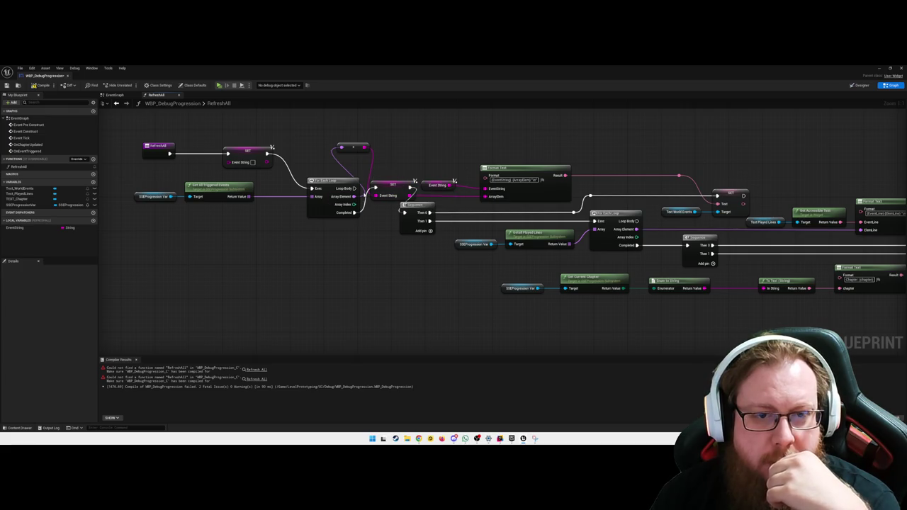
{"action": "mouse_move", "coordinate": [354, 188]}
{"action": "left_mouse_down"}
{"action": "mouse_move", "coordinate": [373, 188]}
{"action": "mouse_move", "coordinate": [383, 214]}
{"action": "mouse_move", "coordinate": [405, 213]}
{"action": "mouse_move", "coordinate": [386, 185]}
{"action": "left_mouse_up"}
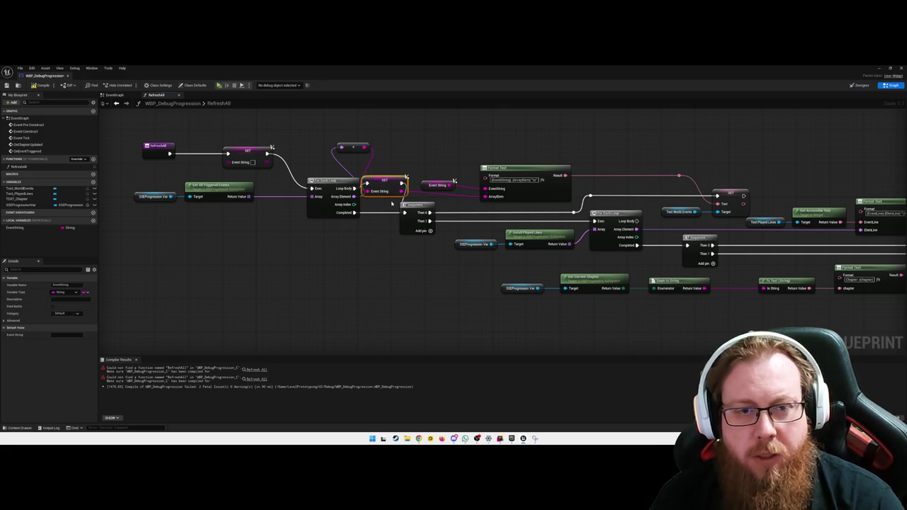
{"action": "left_click", "coordinate": [390, 190]}
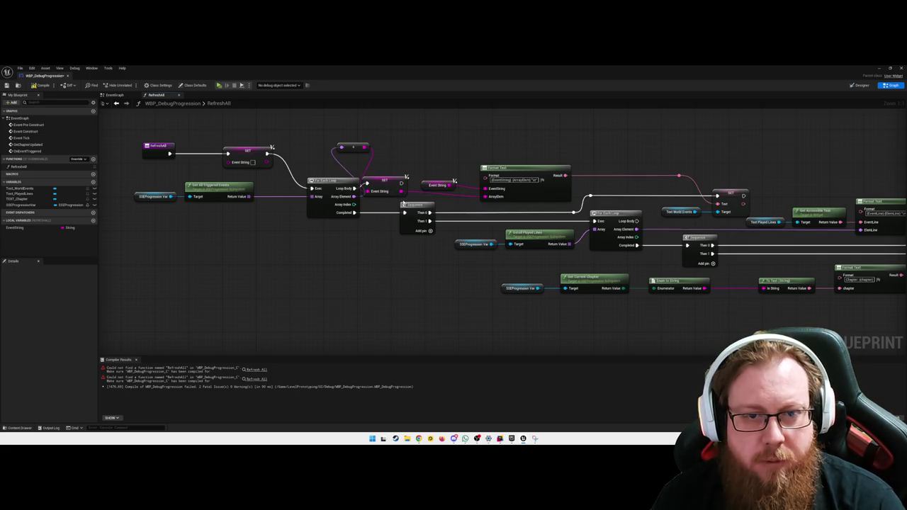
{"action": "left_click_drag", "start_coordinate": [387, 181], "coordinate": [396, 187]}
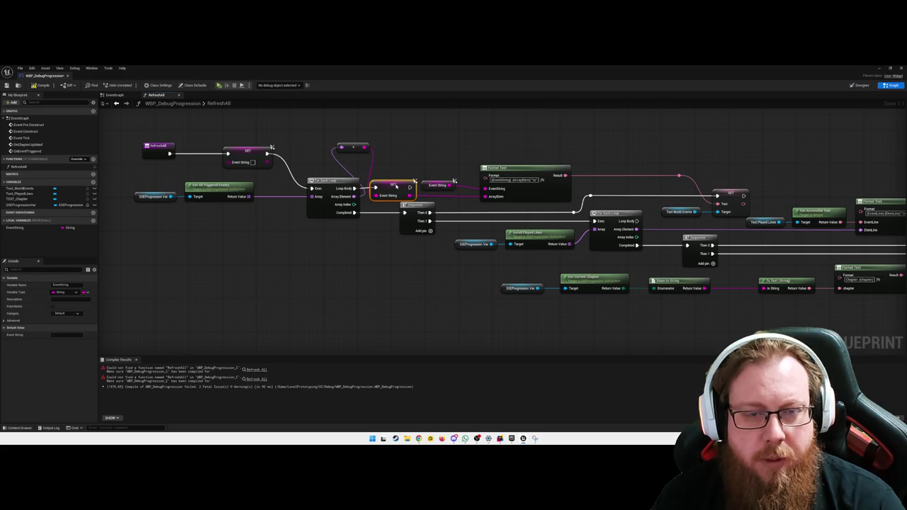
{"action": "left_click", "coordinate": [409, 164]}
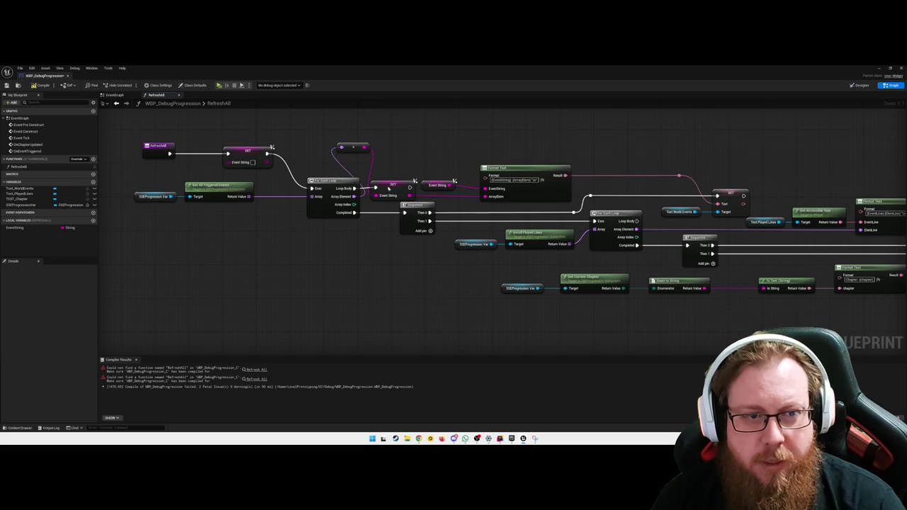
Step: Shift the first four function nodes, drop the conversion node into the row, and straighten the SET node's wires
{"action": "scroll", "coordinate": [283, 263], "scroll_direction": "down", "scroll_amount": 2}
{"action": "mouse_move", "coordinate": [183, 154]}
{"action": "left_mouse_down"}
{"action": "mouse_move", "coordinate": [277, 222]}
{"action": "mouse_move", "coordinate": [315, 236]}
{"action": "mouse_move", "coordinate": [294, 221]}
{"action": "mouse_move", "coordinate": [271, 222]}
{"action": "left_mouse_up"}
{"action": "left_click", "coordinate": [329, 243]}
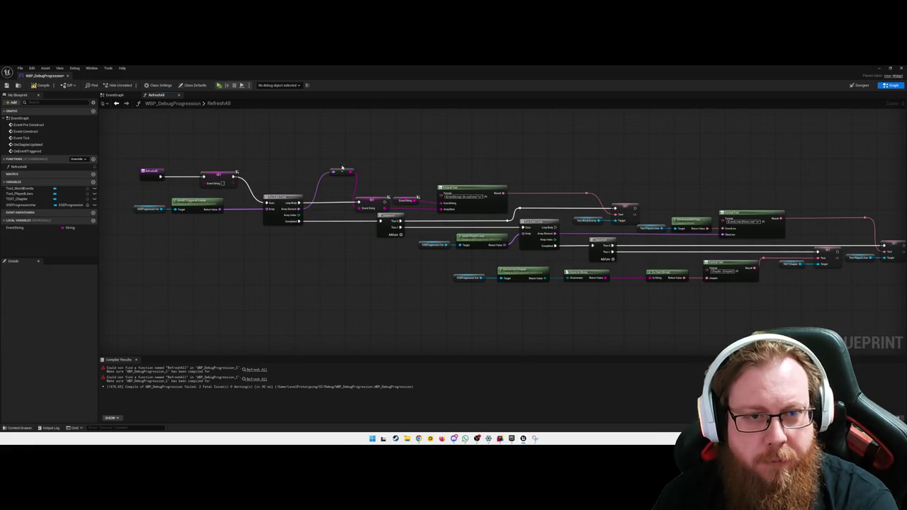
{"action": "left_click_drag", "start_coordinate": [339, 172], "coordinate": [330, 210]}
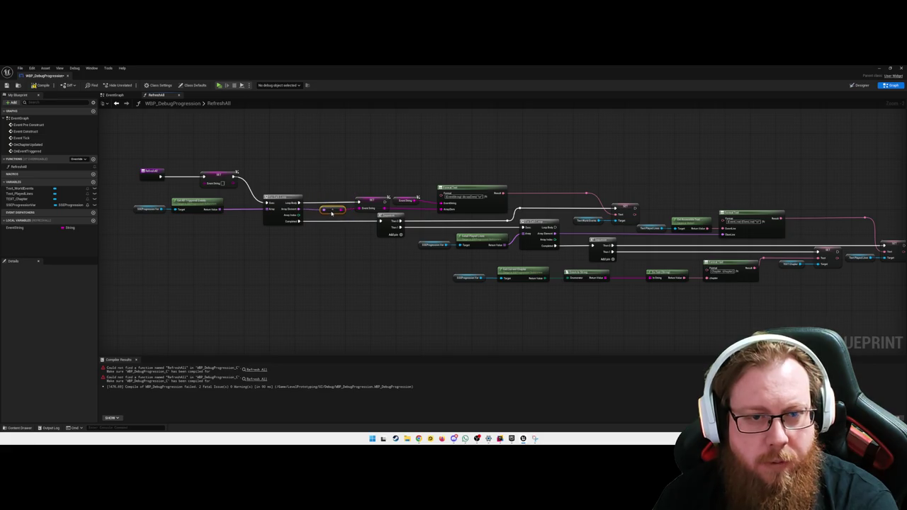
{"action": "right_click", "coordinate": [364, 210]}
{"action": "mouse_move", "coordinate": [401, 243]}
{"action": "left_click", "coordinate": [437, 244]}
{"action": "left_click_drag", "start_coordinate": [312, 259], "coordinate": [410, 259]}
Step: Straighten the For Each Loop connection and the Get node's Target wire
{"action": "right_click", "coordinate": [423, 215]}
{"action": "left_click", "coordinate": [411, 257]}
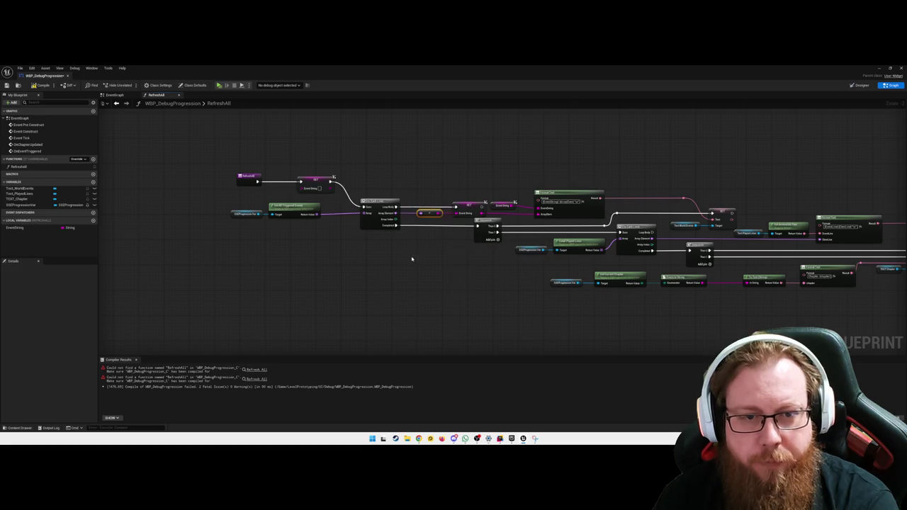
{"action": "right_click", "coordinate": [367, 210]}
{"action": "mouse_move", "coordinate": [394, 243]}
{"action": "left_click", "coordinate": [439, 253]}
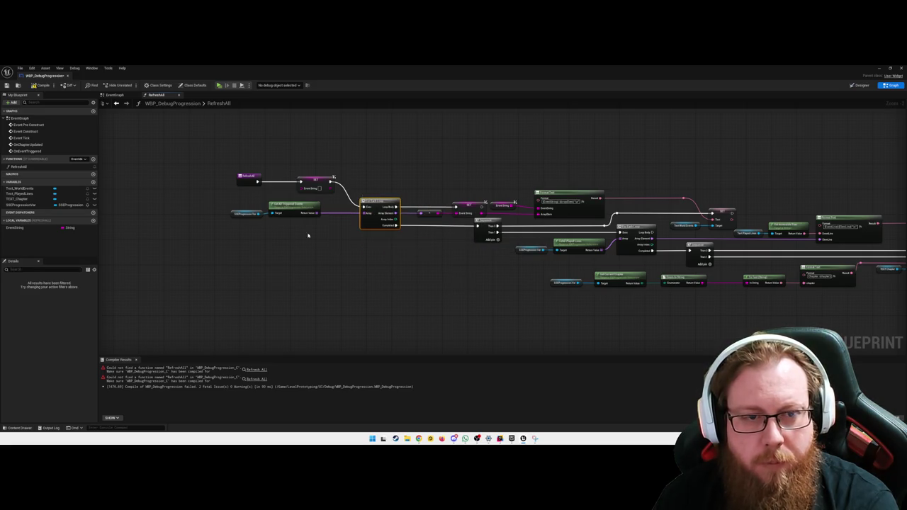
{"action": "right_click", "coordinate": [276, 213]}
{"action": "mouse_move", "coordinate": [311, 249]}
{"action": "left_click", "coordinate": [347, 251]}
Step: Move the Get node and its variable node right and check the Array Element pin
{"action": "scroll", "coordinate": [291, 243], "scroll_direction": "up", "scroll_amount": 2}
{"action": "mouse_move", "coordinate": [210, 234]}
{"action": "left_mouse_down"}
{"action": "mouse_move", "coordinate": [306, 197]}
{"action": "mouse_move", "coordinate": [340, 205]}
{"action": "left_mouse_up"}
{"action": "left_click_drag", "start_coordinate": [400, 258], "coordinate": [335, 267]}
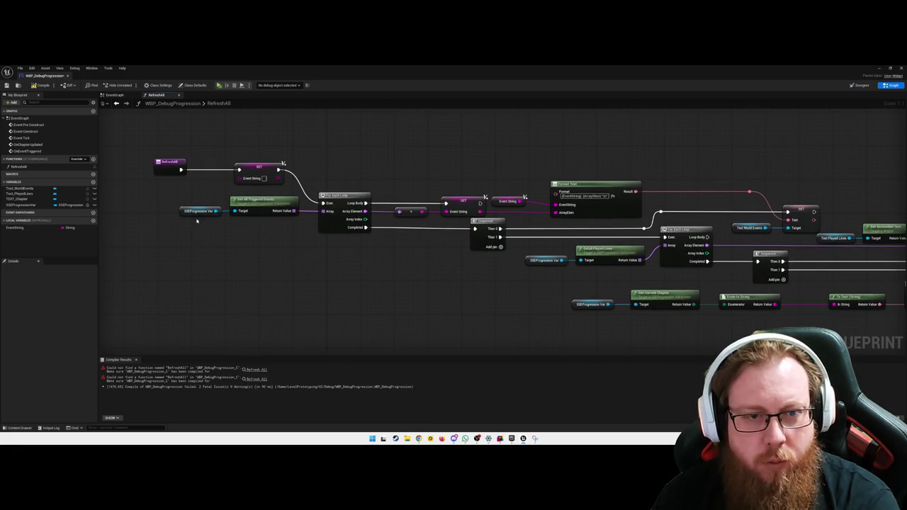
{"action": "left_click", "coordinate": [402, 213]}
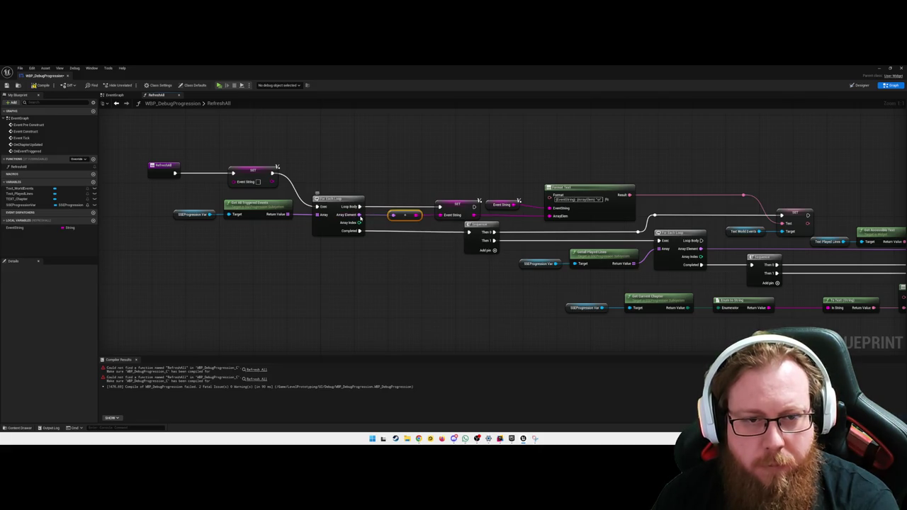
{"action": "right_click", "coordinate": [360, 214]}
{"action": "left_click", "coordinate": [429, 265]}
{"action": "left_click", "coordinate": [429, 267]}
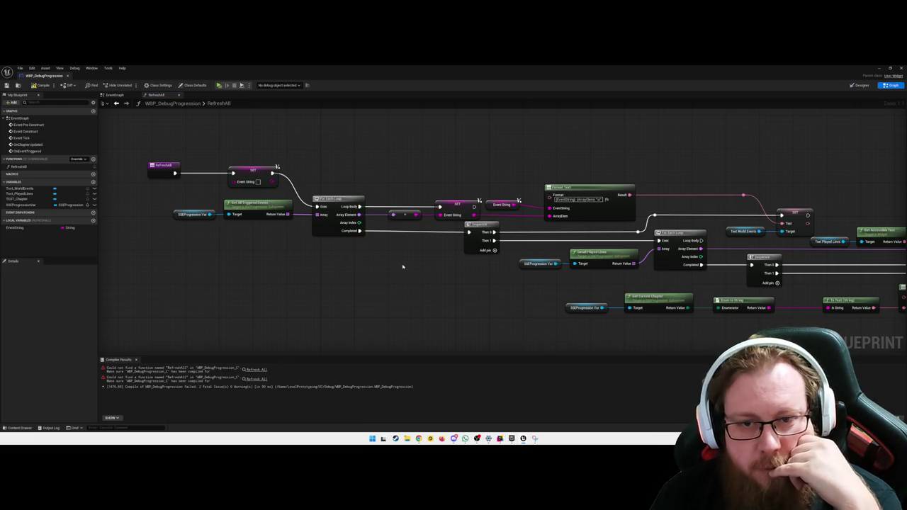
Step: Straighten the Event String wire running into Format Text's EventString pin
{"action": "right_click", "coordinate": [551, 208]}
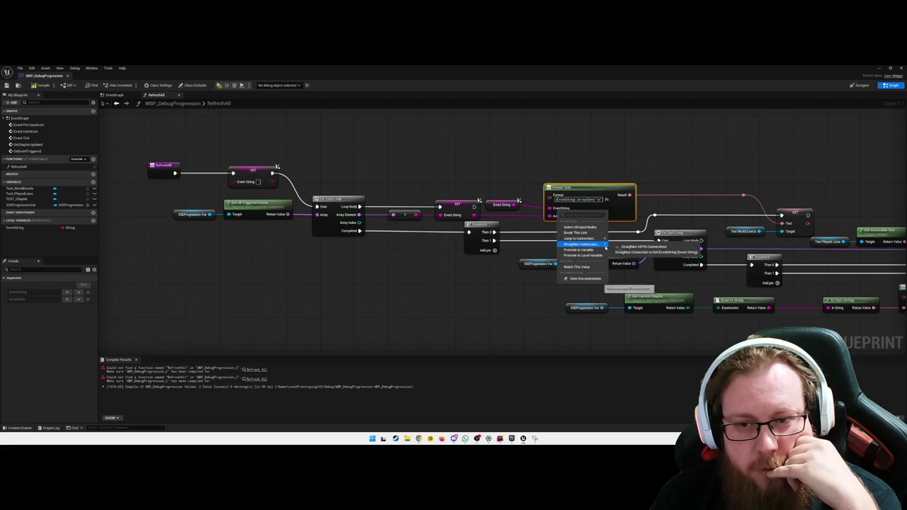
{"action": "left_click", "coordinate": [623, 247]}
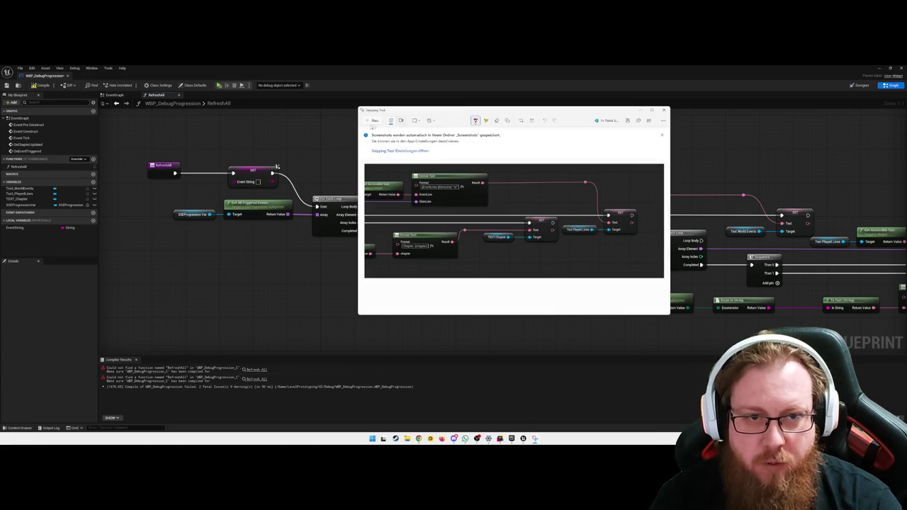
Step: Capture the left portion of the RefreshAll graph in Snipping Tool, then close the capture window
{"action": "left_click", "coordinate": [374, 121]}
{"action": "mouse_move", "coordinate": [132, 147]}
{"action": "left_mouse_down"}
{"action": "mouse_move", "coordinate": [555, 307]}
{"action": "mouse_move", "coordinate": [654, 294]}
{"action": "mouse_move", "coordinate": [647, 296]}
{"action": "left_mouse_up"}
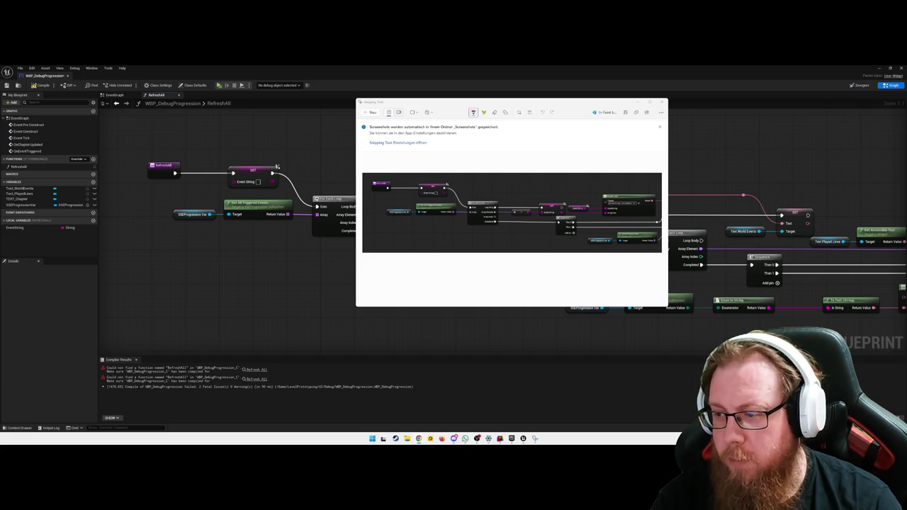
{"action": "left_click", "coordinate": [299, 296]}
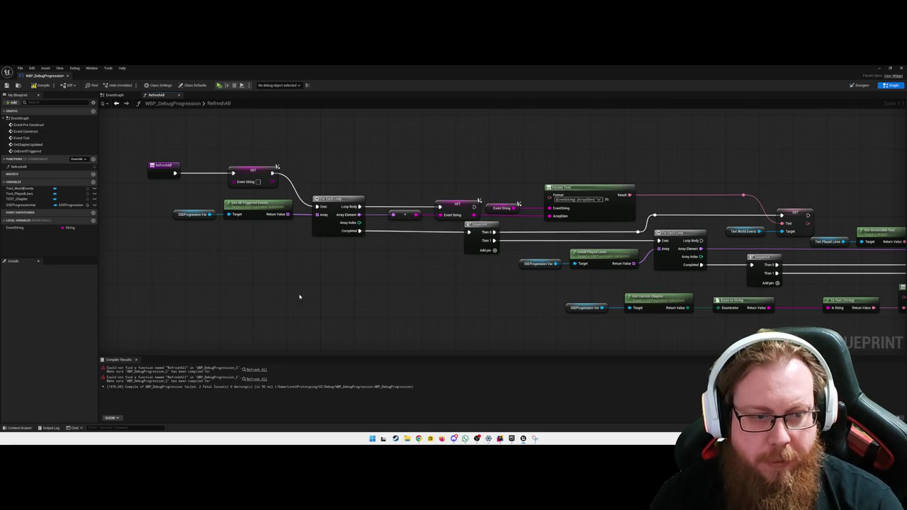
Step: Review the first missing-function error, then recompile WBP_DebugProgression without errors
{"action": "left_click", "coordinate": [206, 371]}
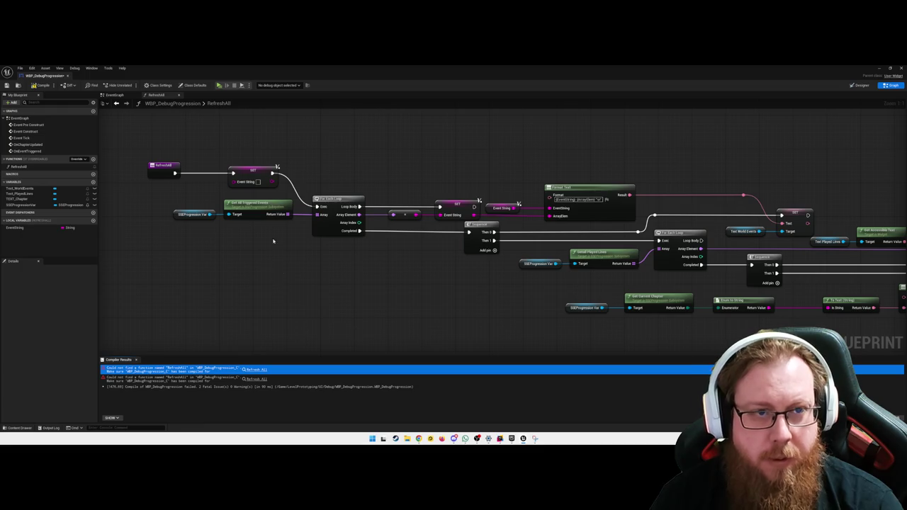
{"action": "left_click", "coordinate": [39, 85]}
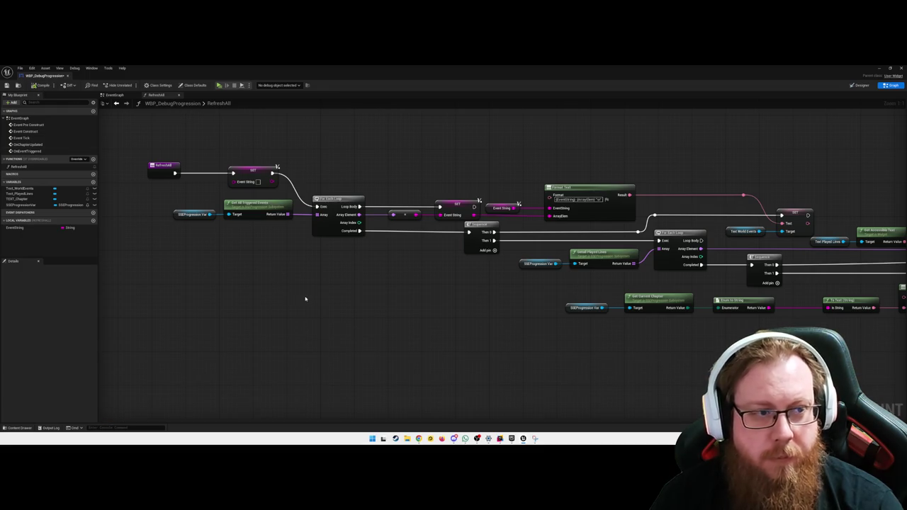